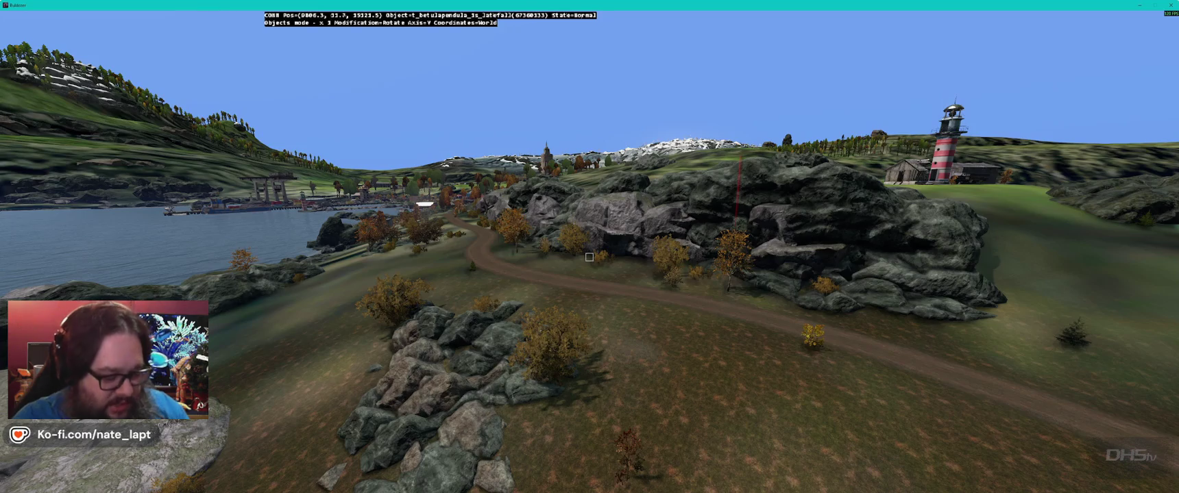
# Step: Switch from the Buldozer 3D preview back to the Terrain Builder map
pyautogui.hotkey('alt', 'Tab')
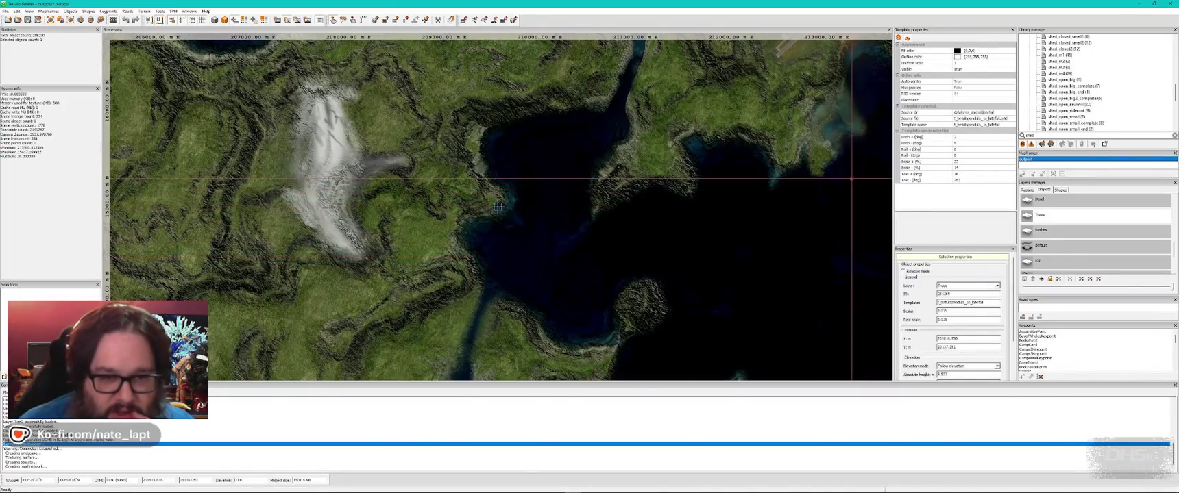
# Step: Set the tree template's Scale + to 22%, adjust Pitch + and Yaw -, then return to Buldozer
pyautogui.click(964, 137)
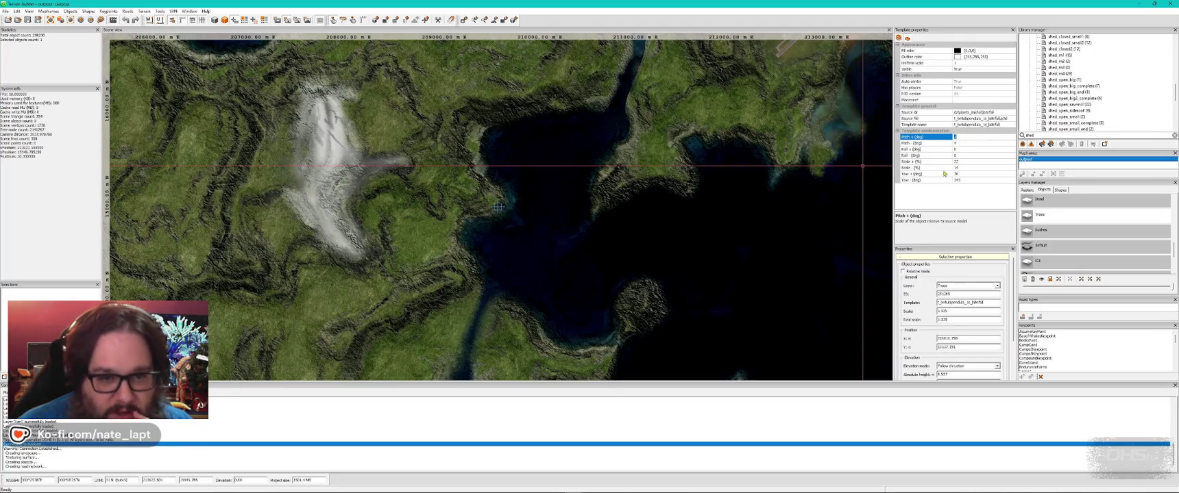
pyautogui.click(964, 162)
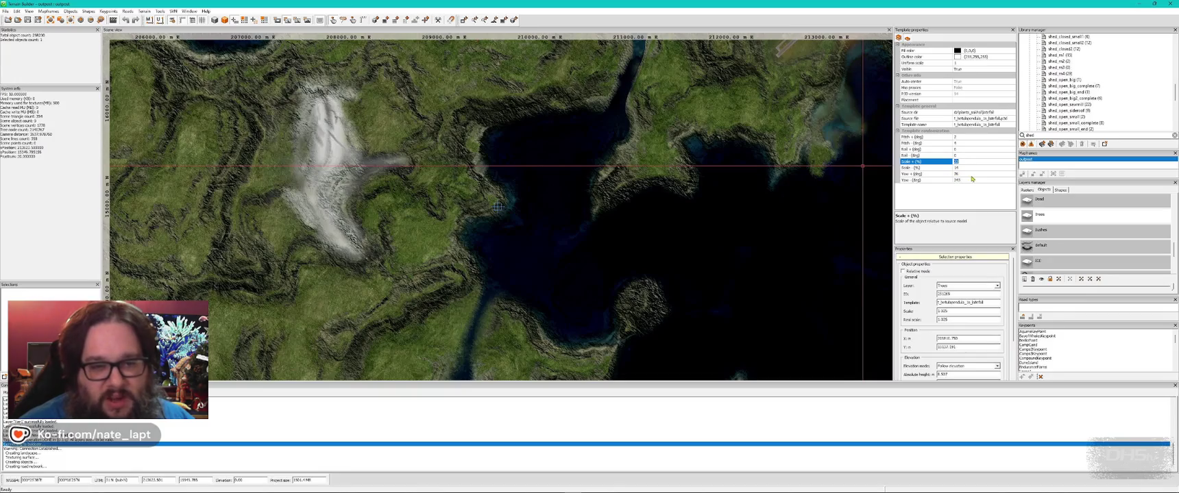
pyautogui.click(999, 181)
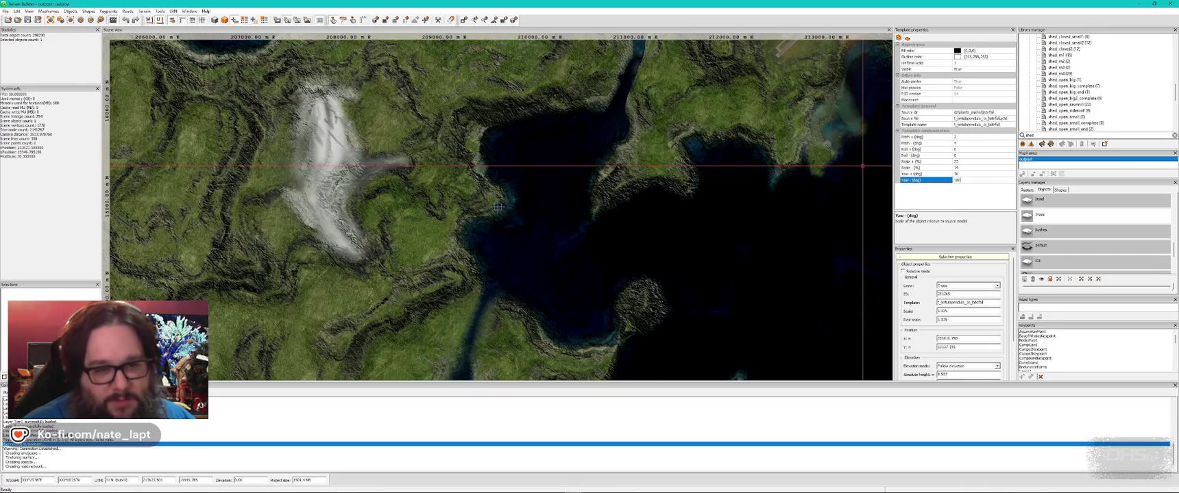
pyautogui.hotkey('alt', 'Tab')
pyautogui.press('Up')
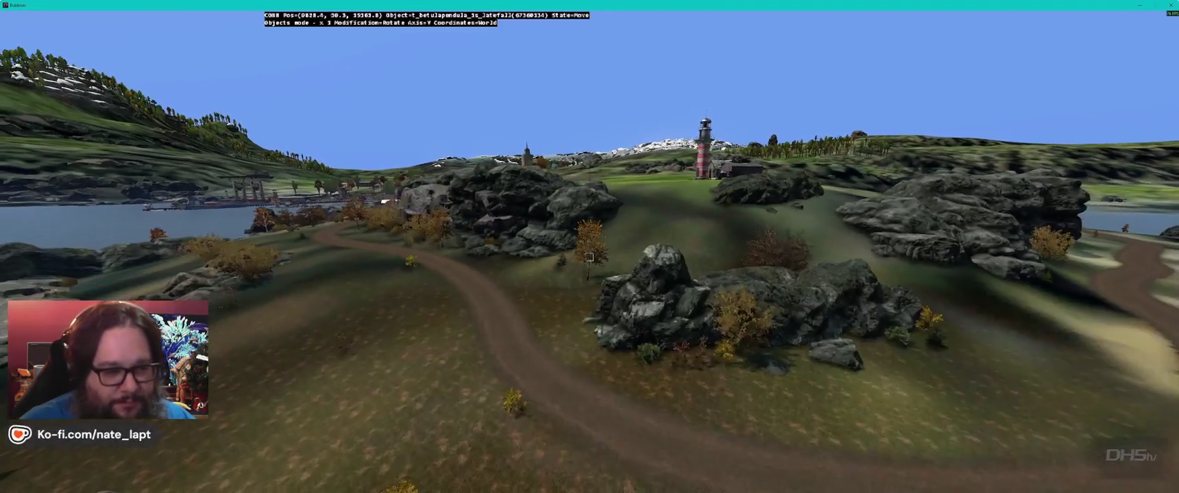
# Step: Fly over the rocks, harbour and inland villages and shoreline inspecting trees, then return to Terrain Builder
pyautogui.press('Up')
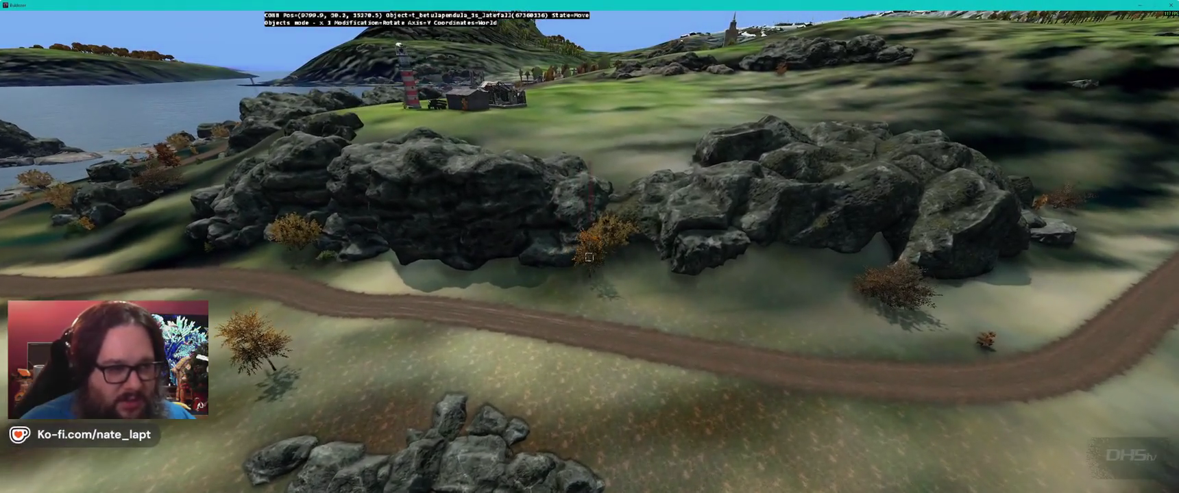
pyautogui.press('Up')
pyautogui.press('Up')
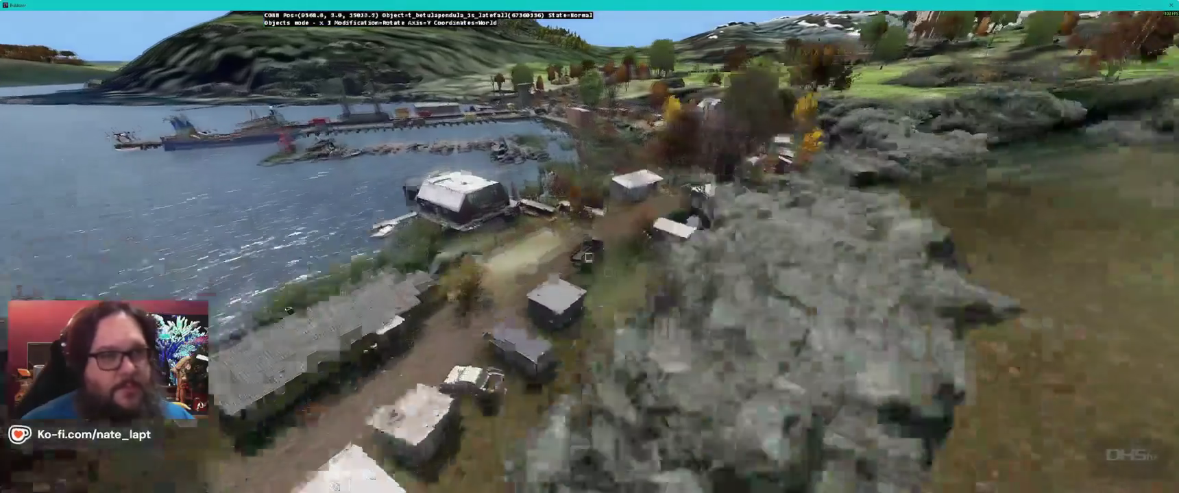
pyautogui.press('Up')
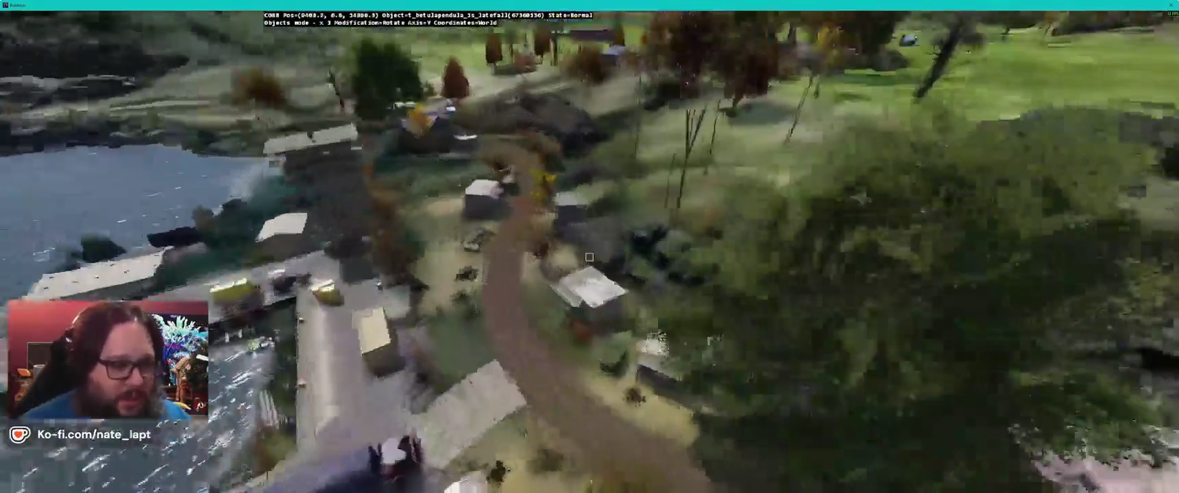
pyautogui.press('Up')
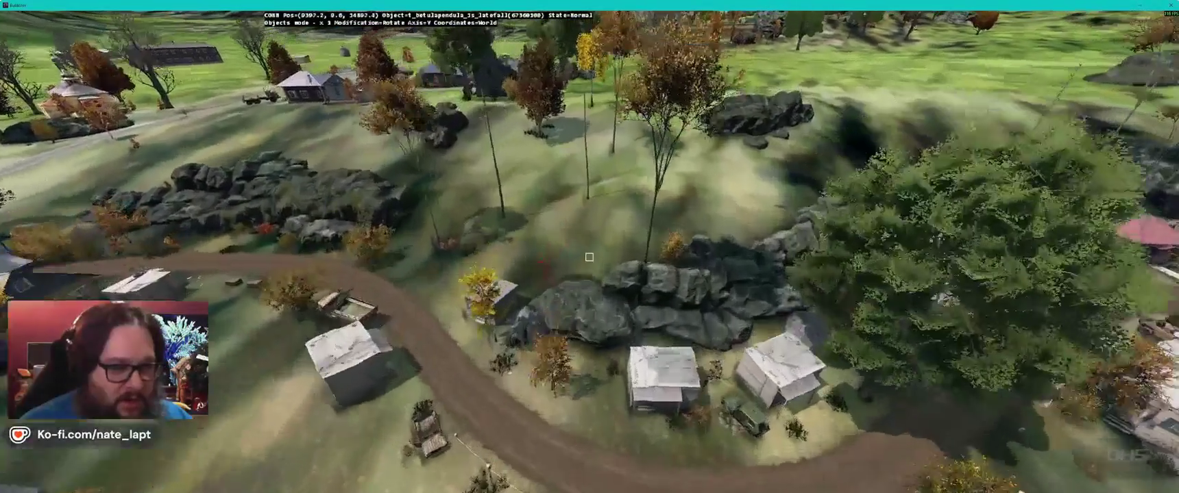
pyautogui.press('Up')
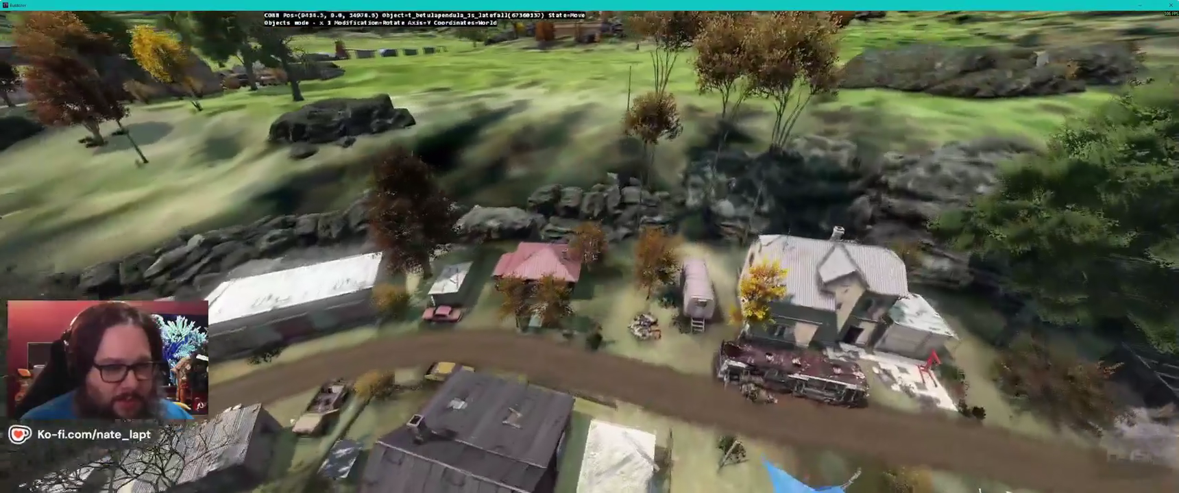
pyautogui.press('Up')
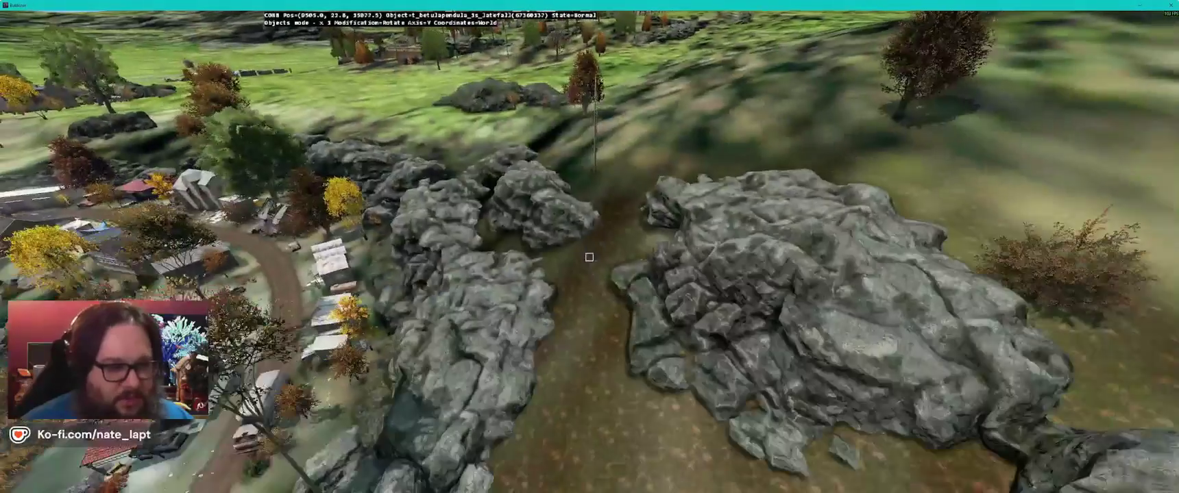
pyautogui.press('Up')
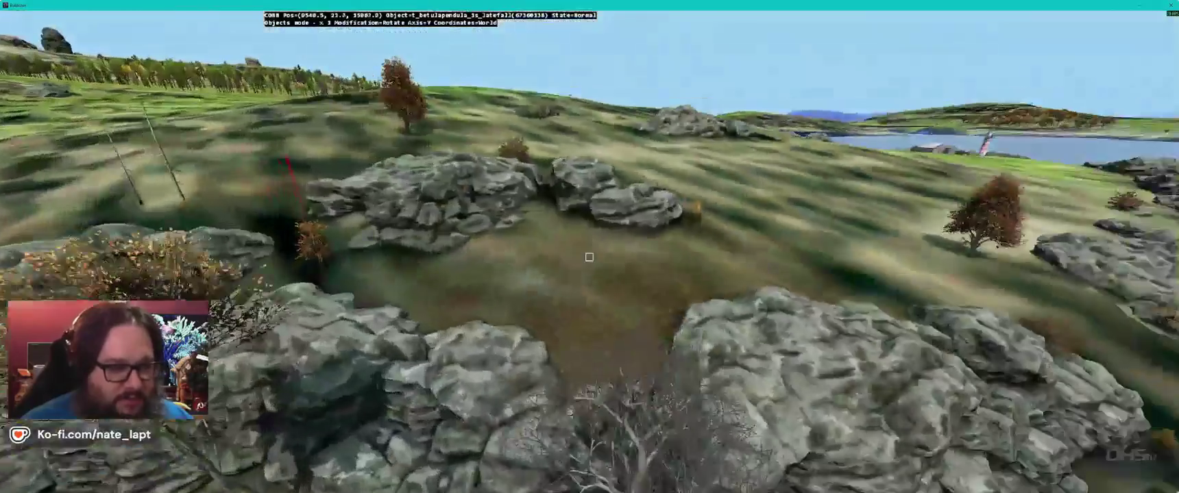
pyautogui.press('Up')
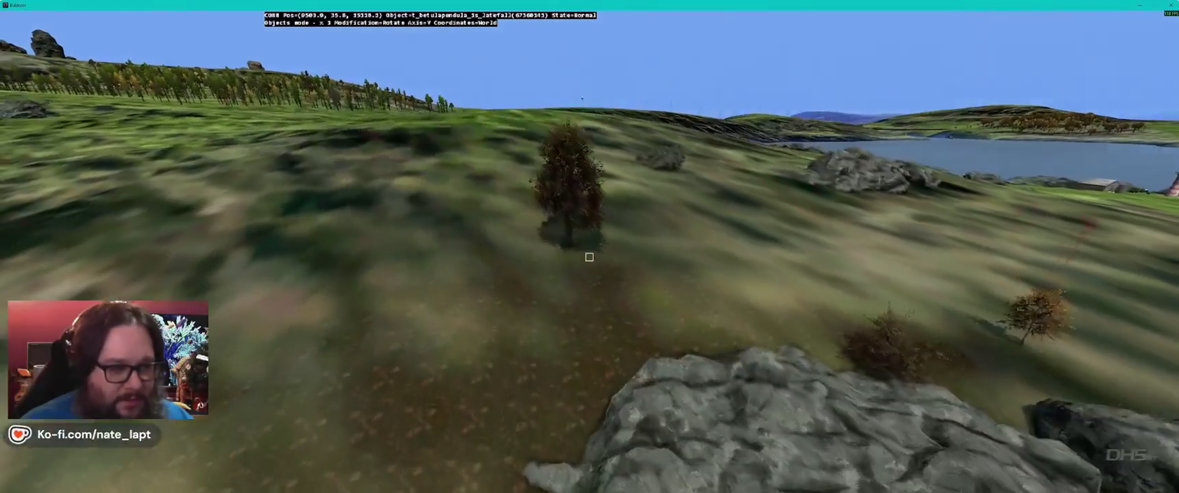
pyautogui.press('Up')
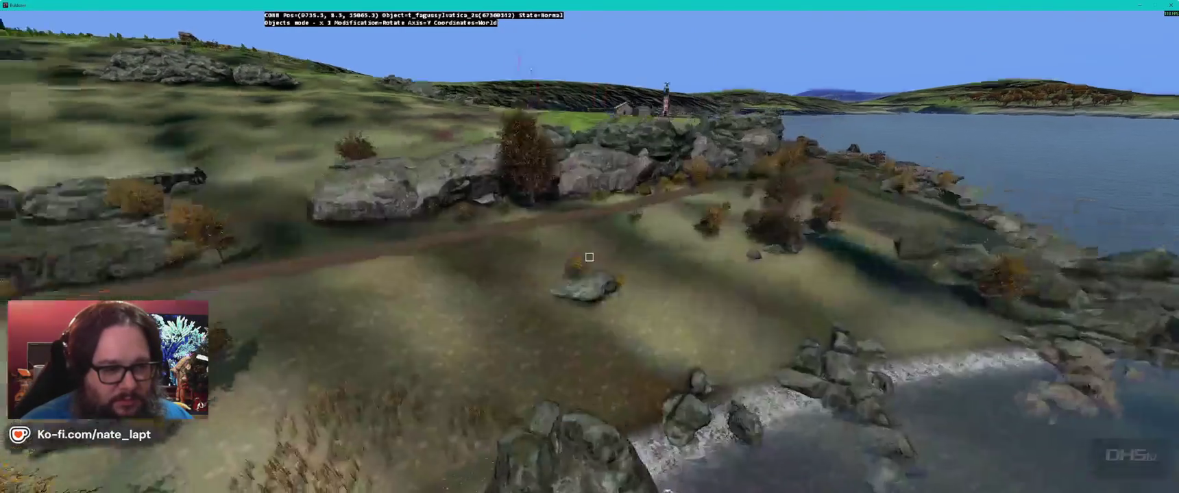
pyautogui.press('Up')
pyautogui.hotkey('alt', 'Tab')
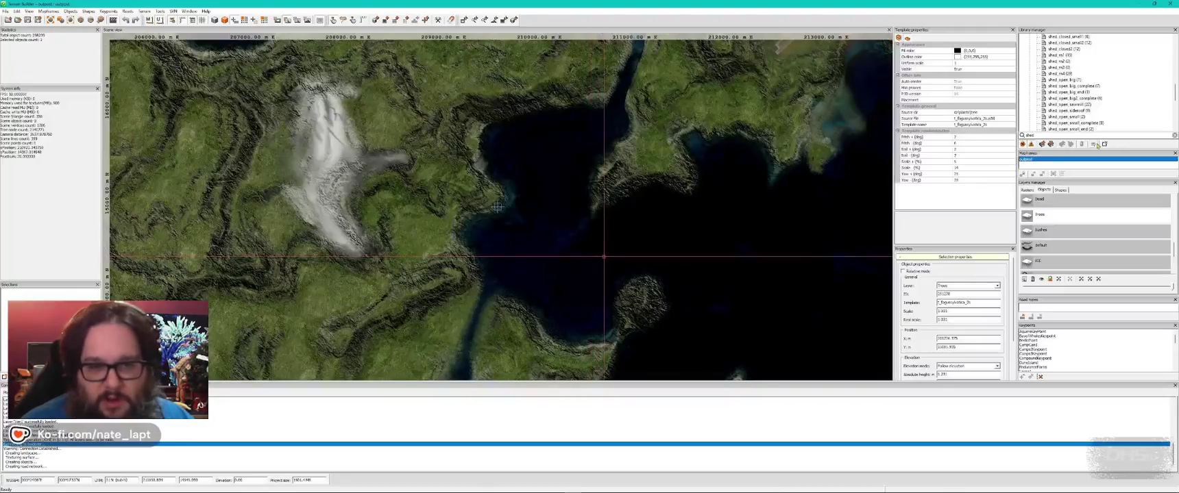
# Step: Set the beech template's Yaw - to 162, adjust Scale +, Roll - and Pitch -, then return to Buldozer
pyautogui.click(969, 179)
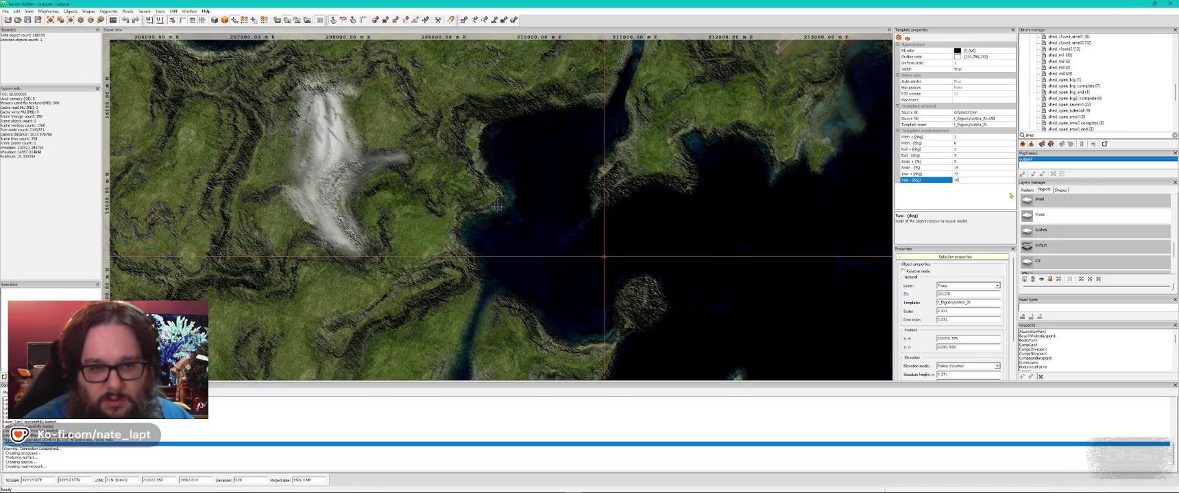
pyautogui.write('162')
pyautogui.press('Return')
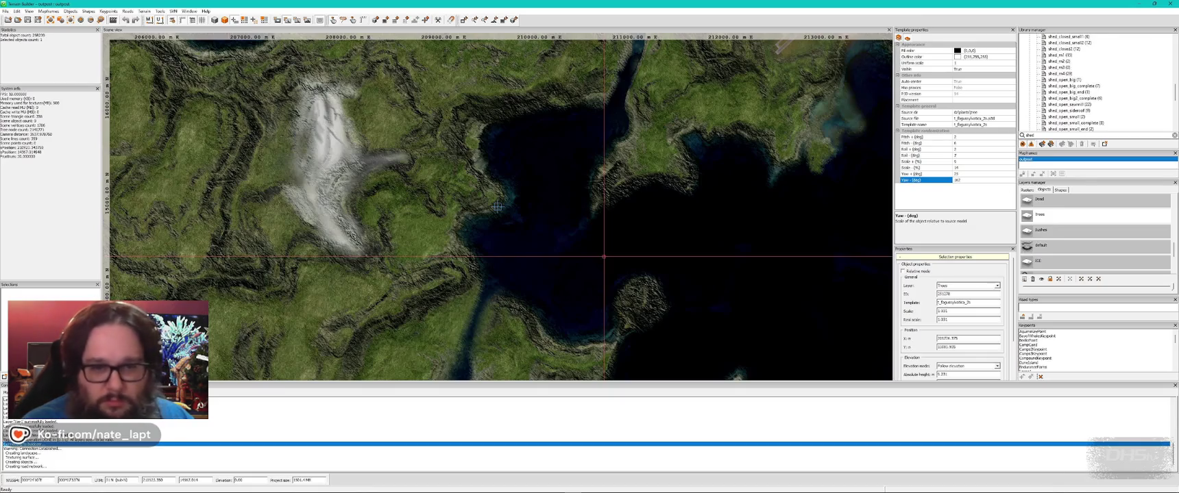
pyautogui.click(983, 162)
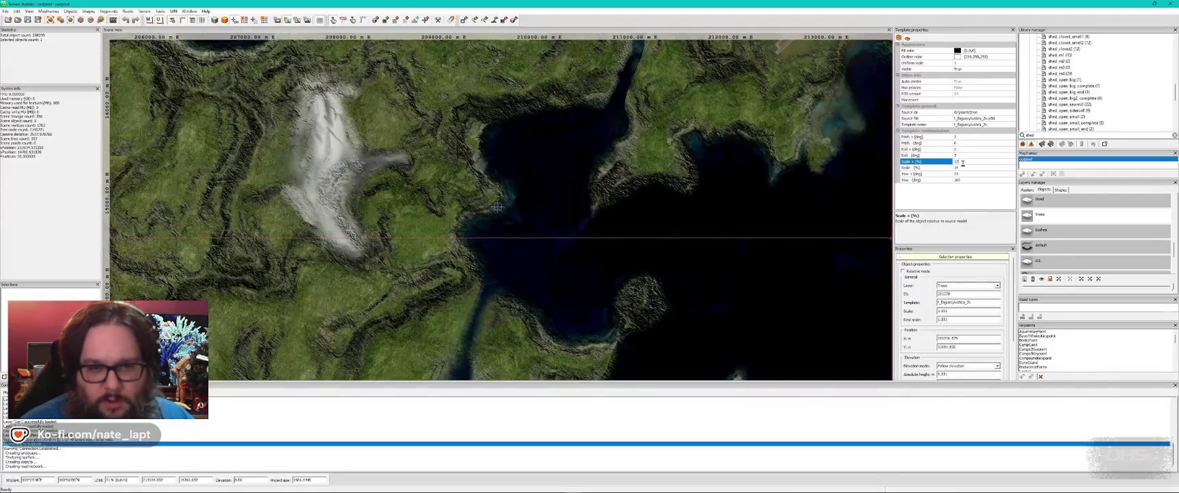
pyautogui.click(969, 156)
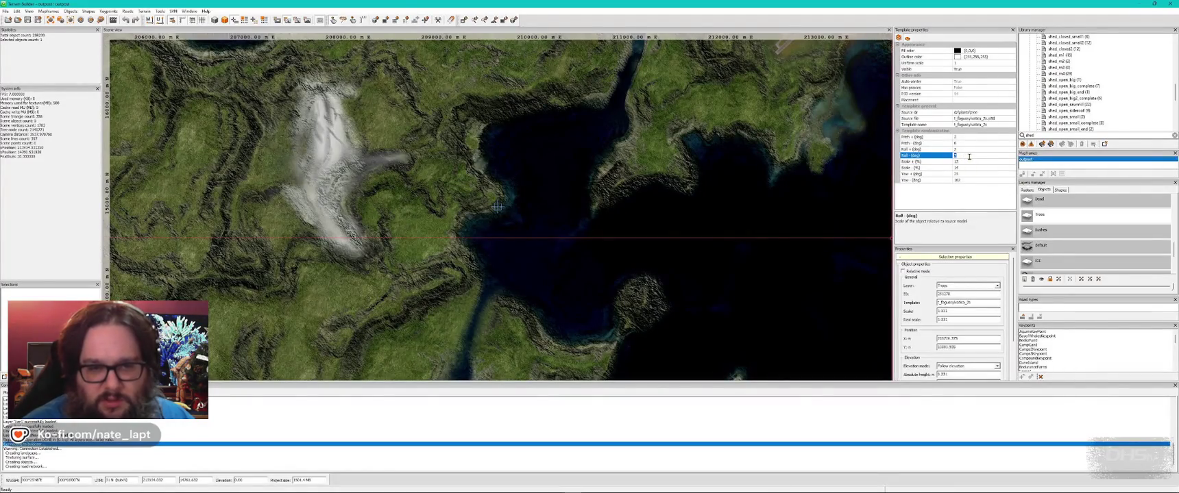
pyautogui.click(962, 144)
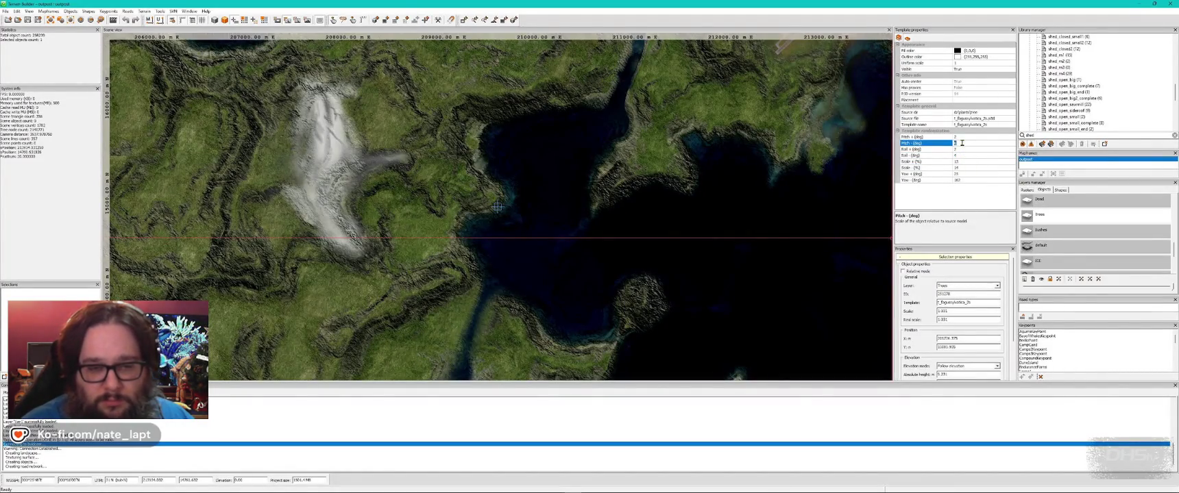
pyautogui.hotkey('alt', 'Tab')
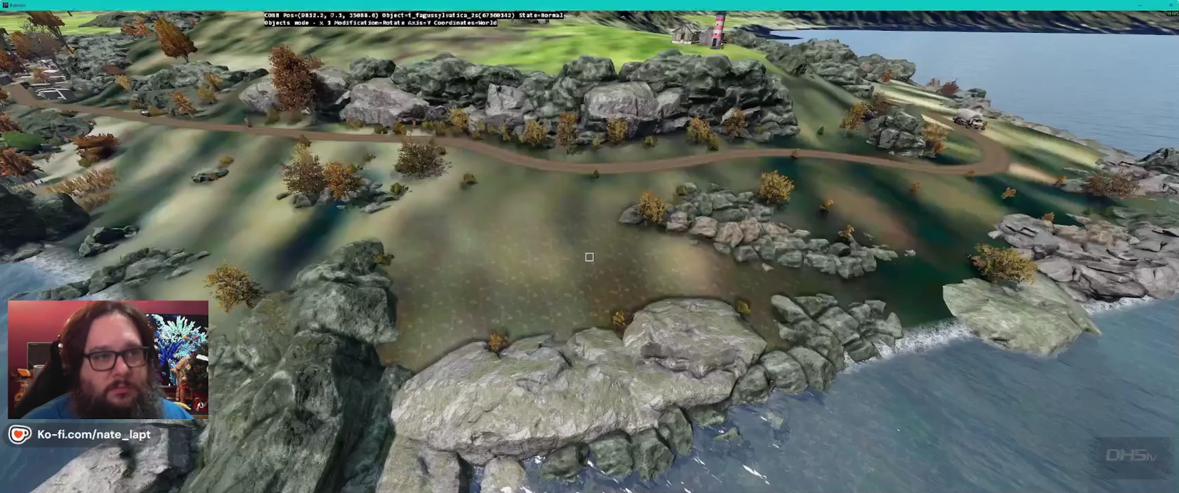
# Step: Place test beech trees on the grassy slope, by the lakeshore village and in the rocky valley
pyautogui.press('Insert')
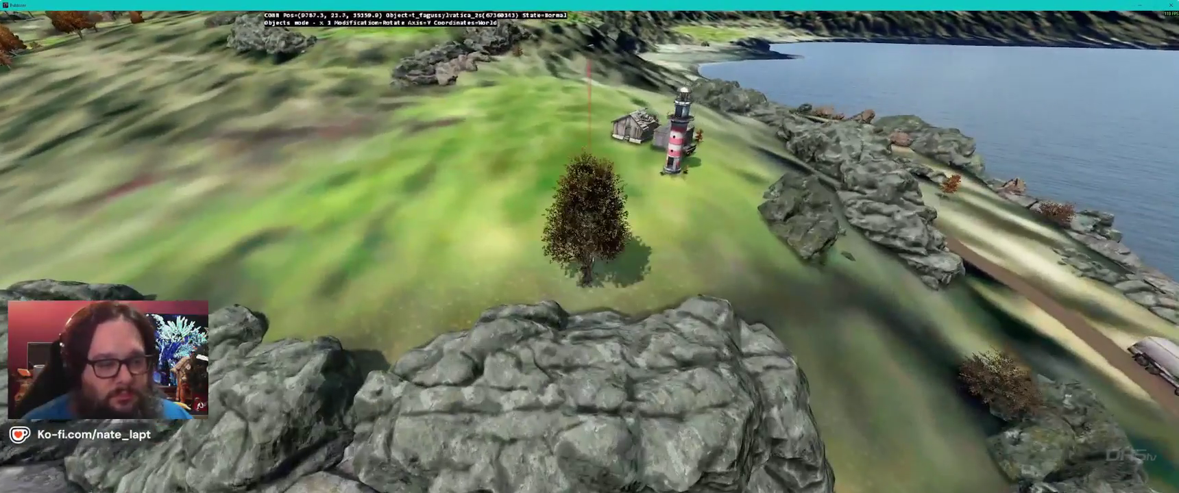
pyautogui.press('w')
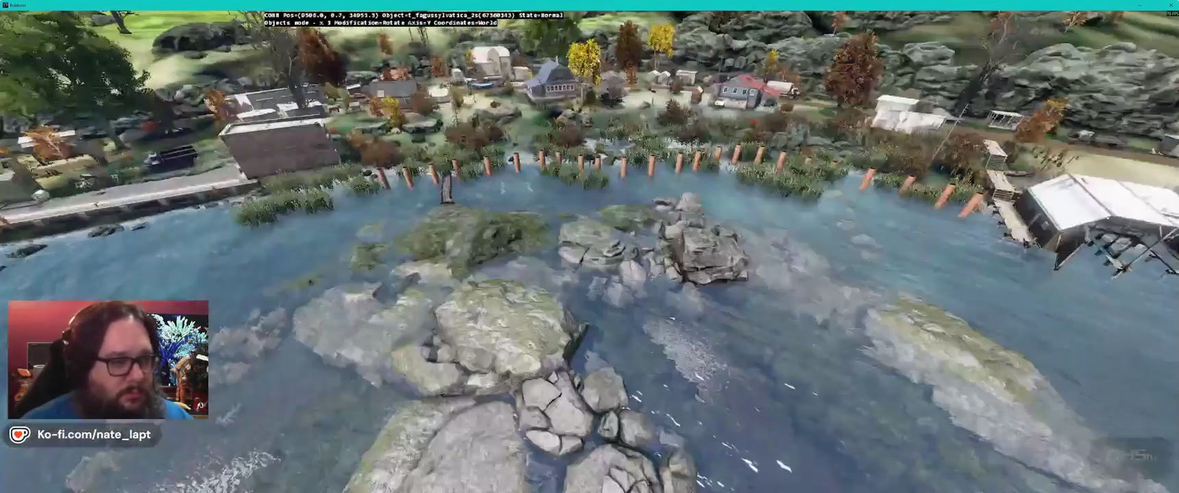
pyautogui.press('w')
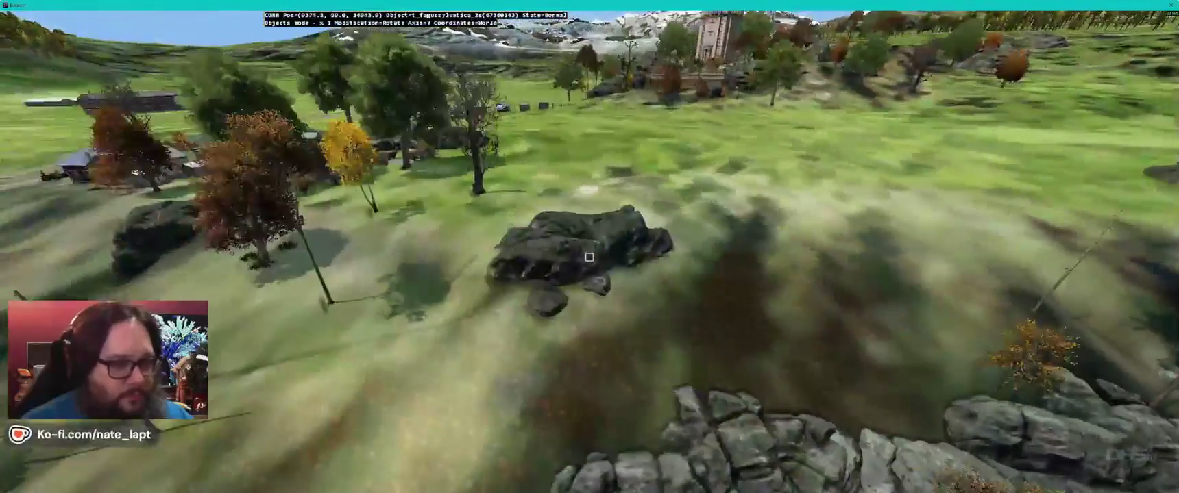
pyautogui.press('Insert')
pyautogui.click(588, 257)
pyautogui.press('w')
pyautogui.press('w')
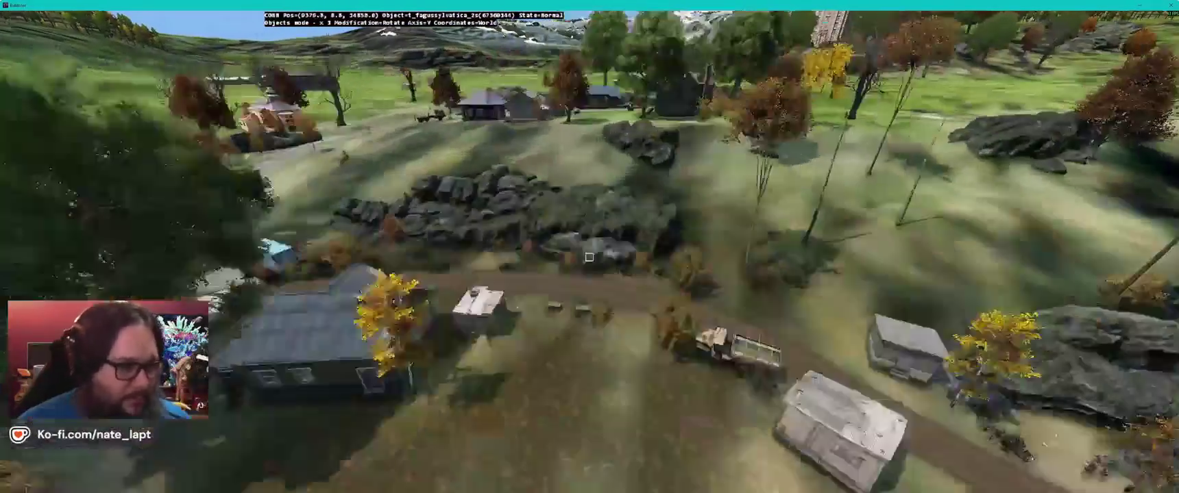
pyautogui.press('Insert')
pyautogui.press('s')
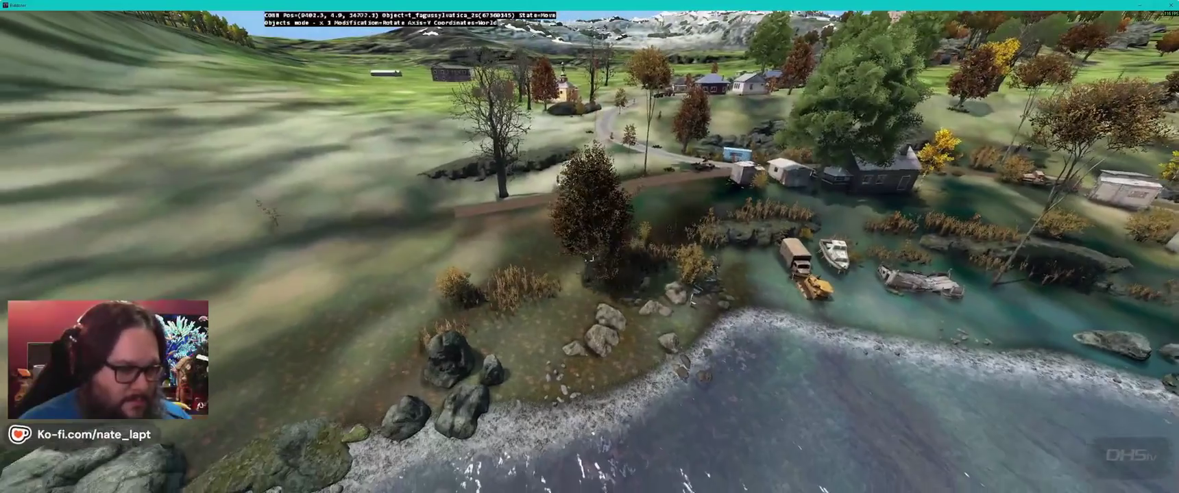
pyautogui.press('w')
pyautogui.press('Insert')
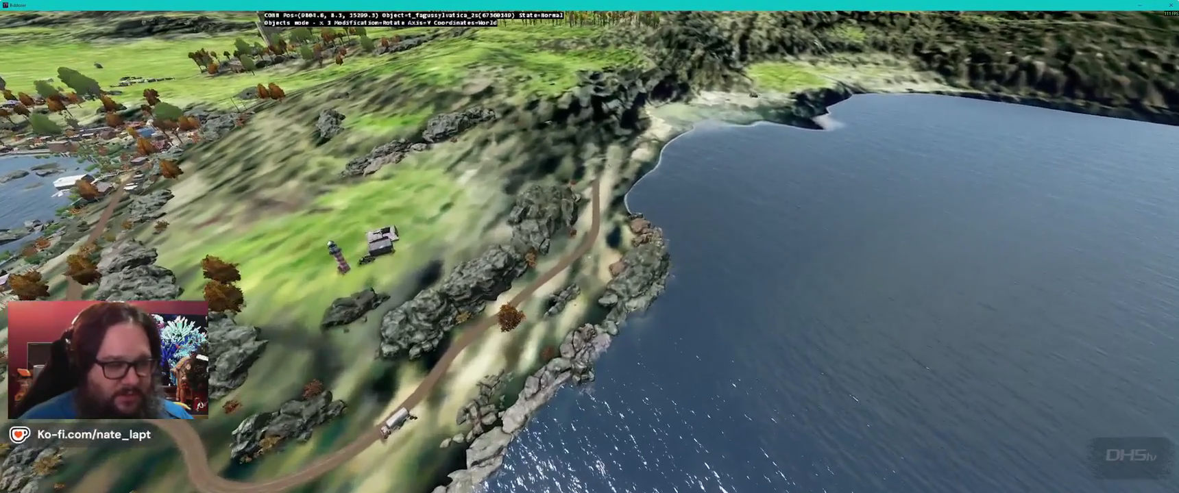
# Step: Place more beech trees on the hillside and along the road beyond the harbour
pyautogui.press('Insert')
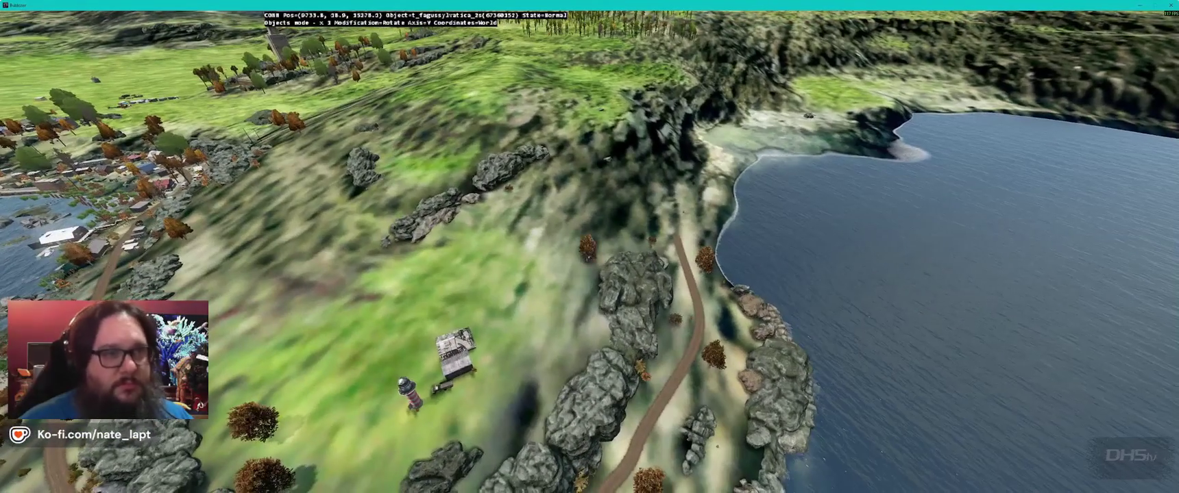
pyautogui.press('a')
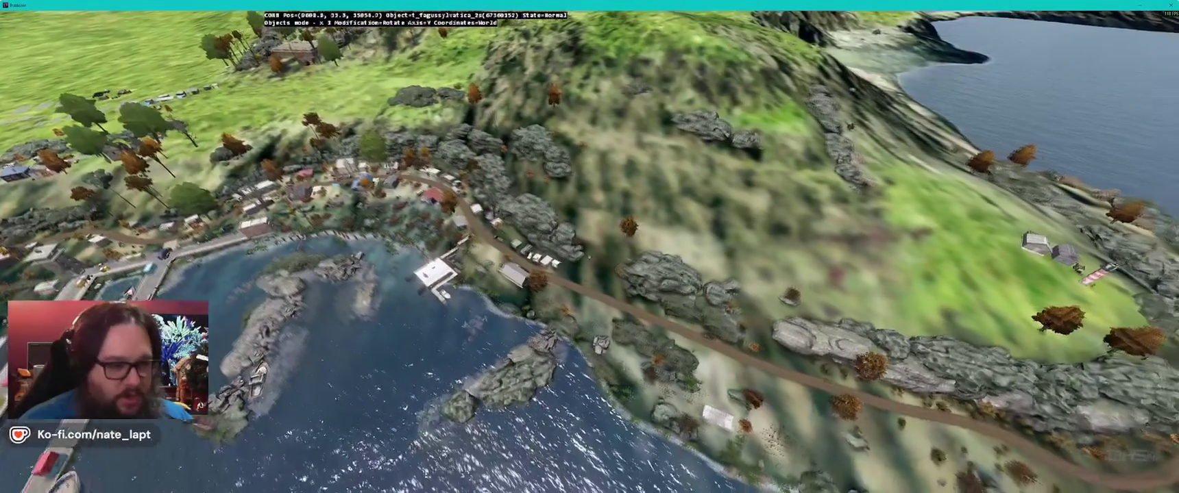
pyautogui.press('a')
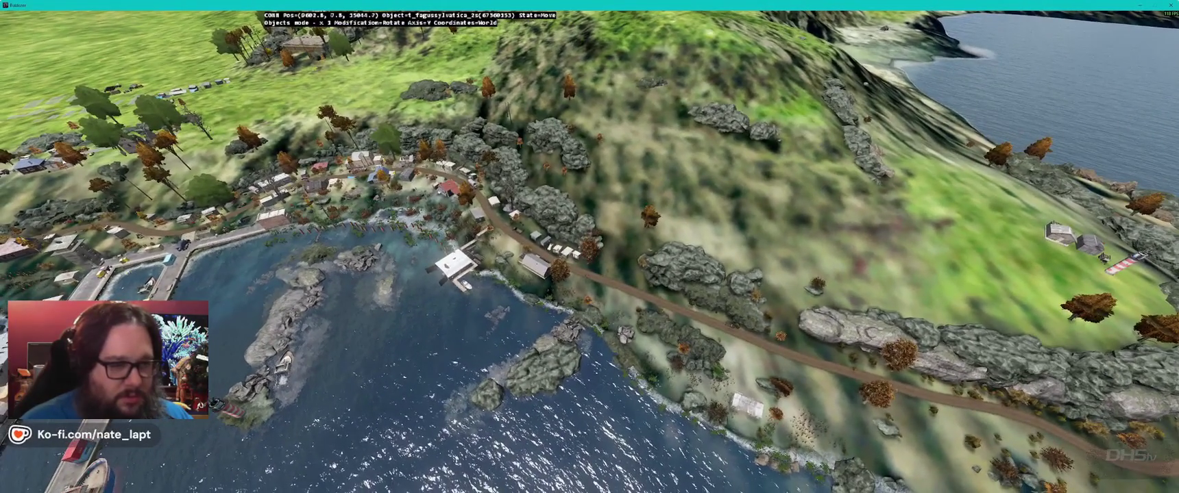
pyautogui.press('w')
pyautogui.press('Insert')
pyautogui.press('w')
pyautogui.press('Insert')
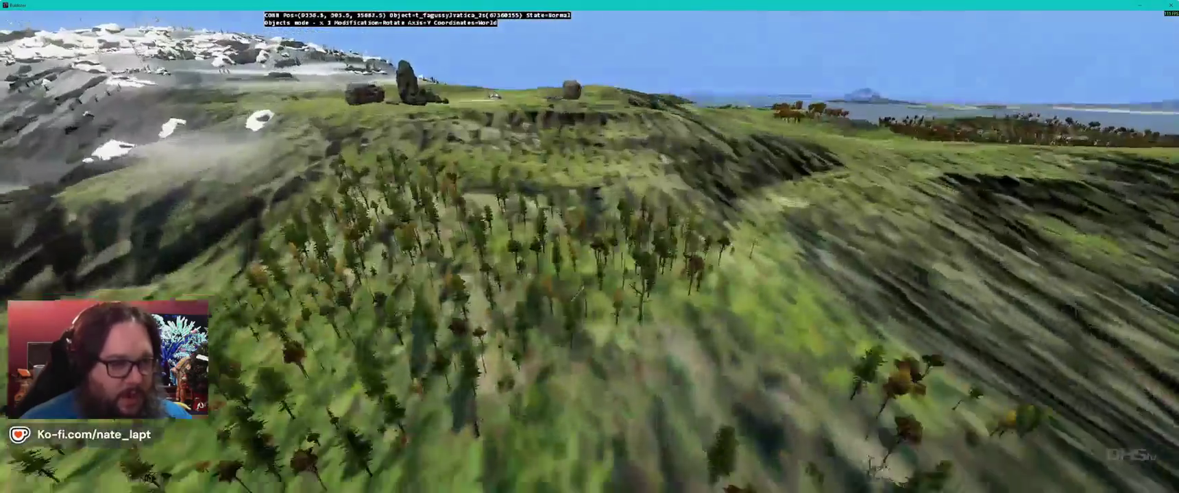
# Step: Pick up a larch tree and drop it beside the rocks on the forested ridge
pyautogui.press('d')
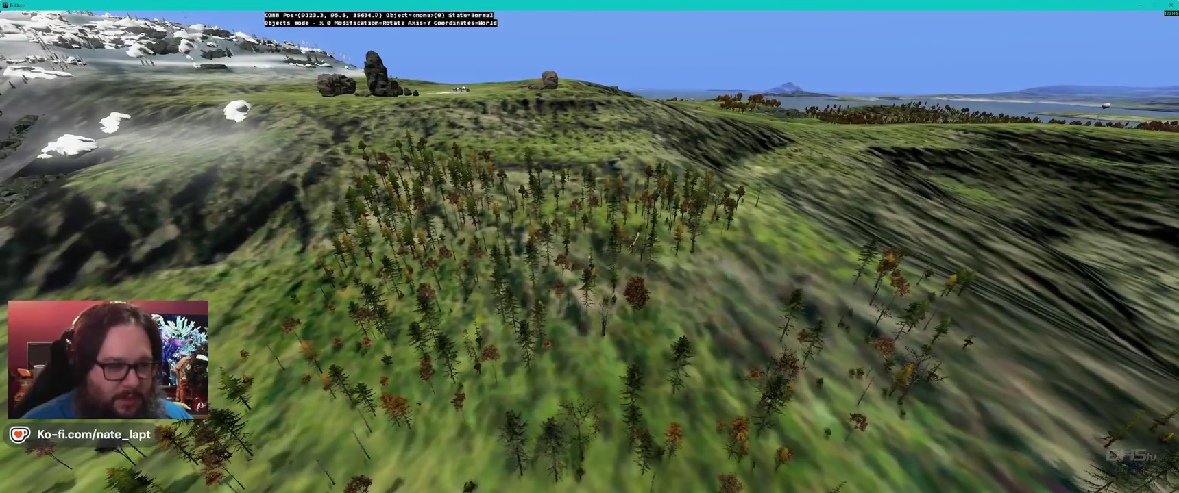
pyautogui.click(589, 261)
pyautogui.press('d')
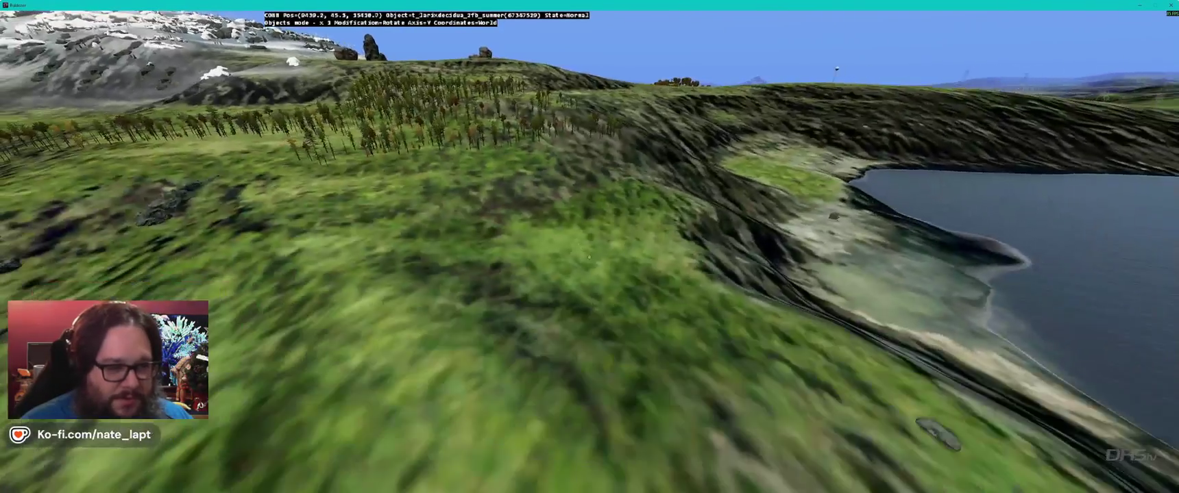
# Step: Fly over the town, tree-covered slopes and lake inspecting trees, then return to Terrain Builder
pyautogui.press('w')
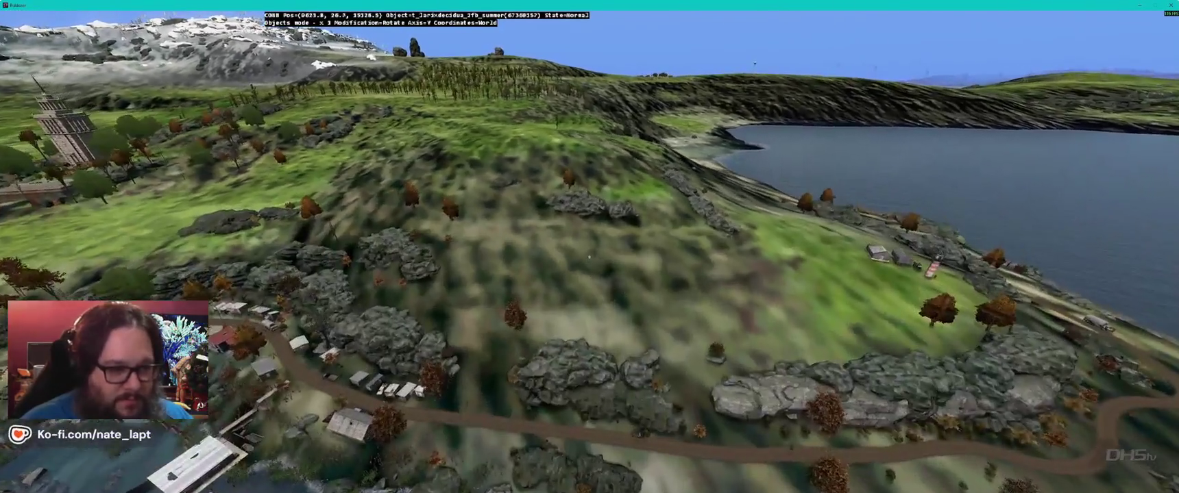
pyautogui.press('w')
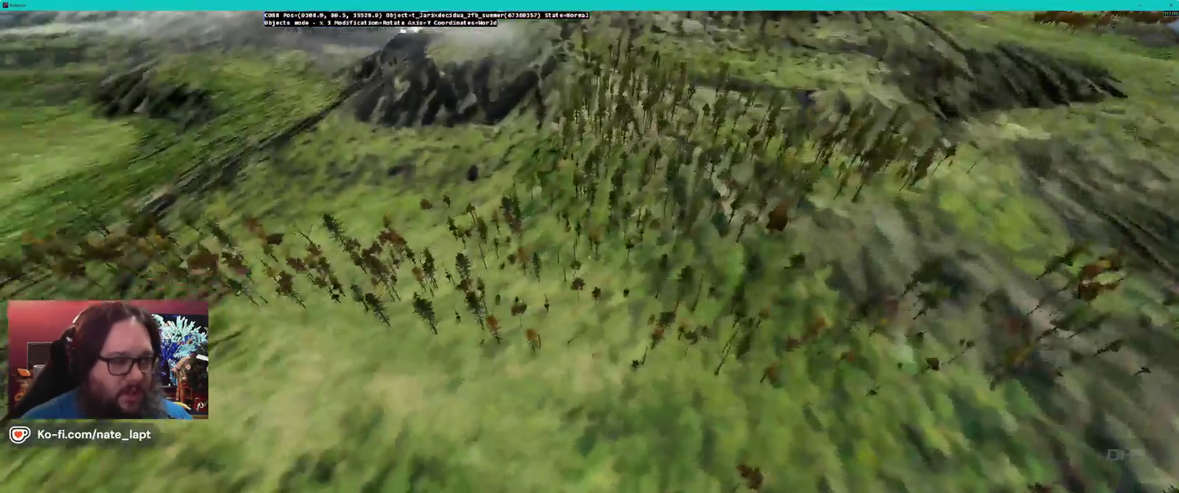
pyautogui.press('w')
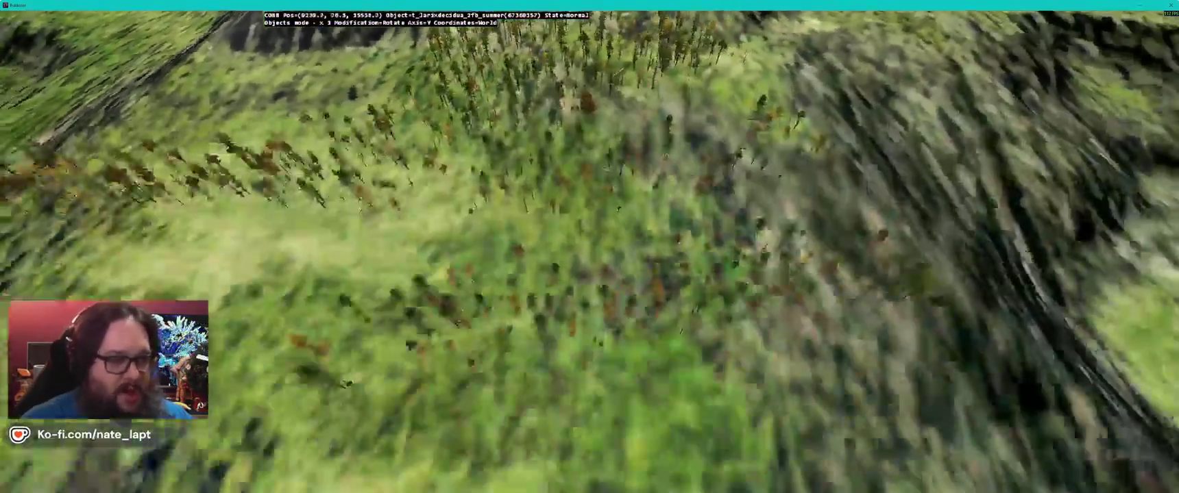
pyautogui.press('w')
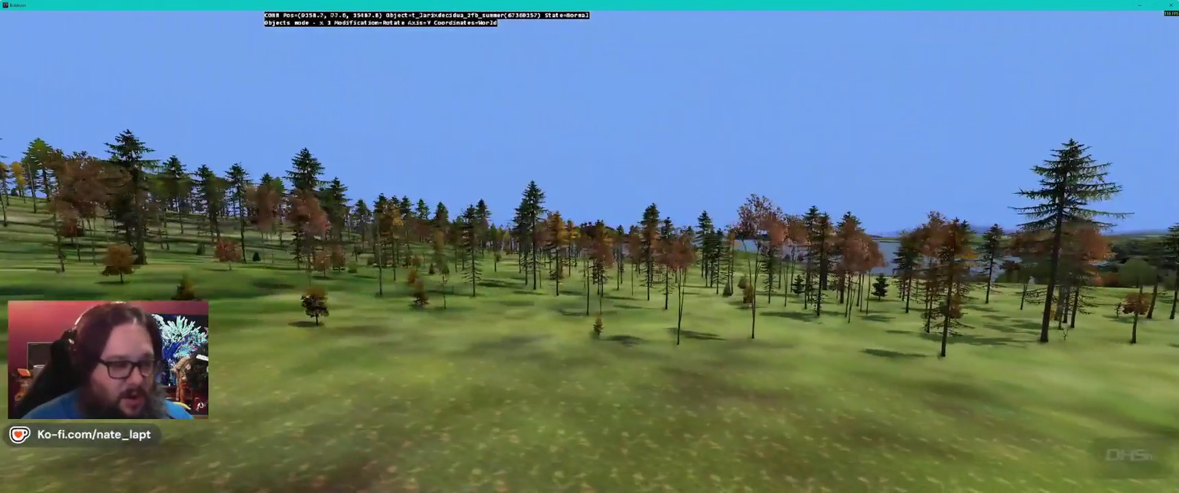
pyautogui.press('w')
pyautogui.press('w')
pyautogui.press('w')
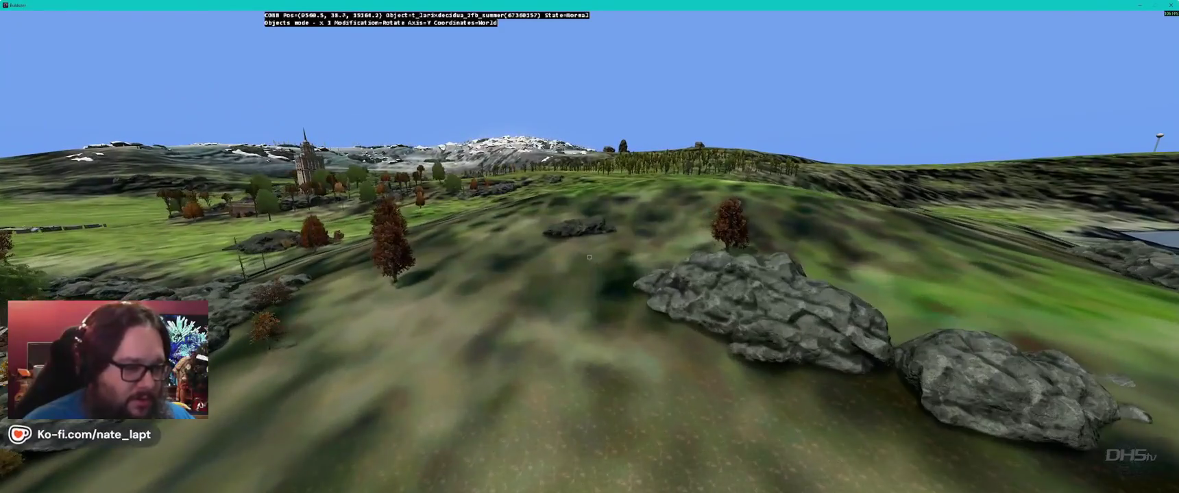
pyautogui.press('w')
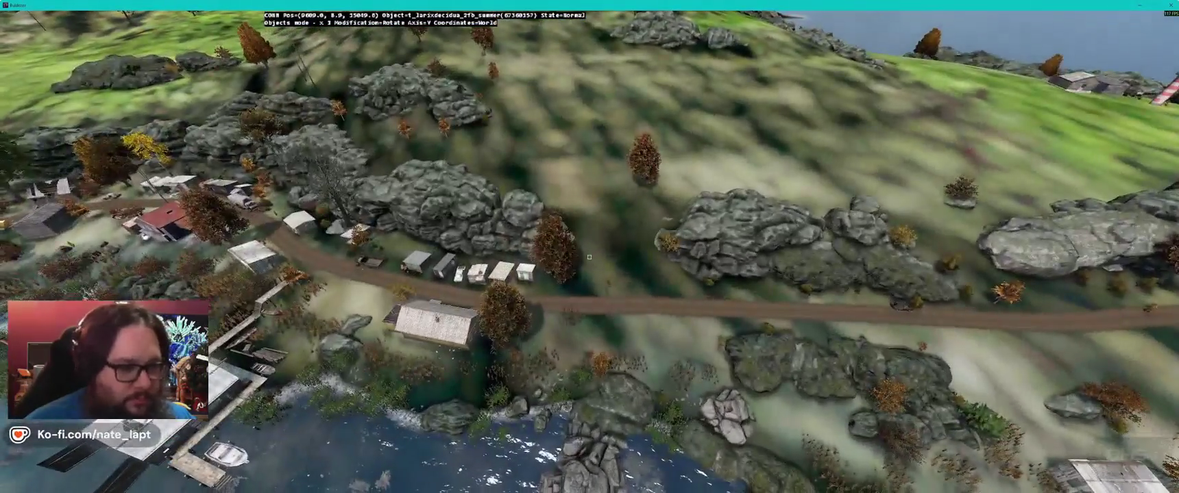
pyautogui.press('w')
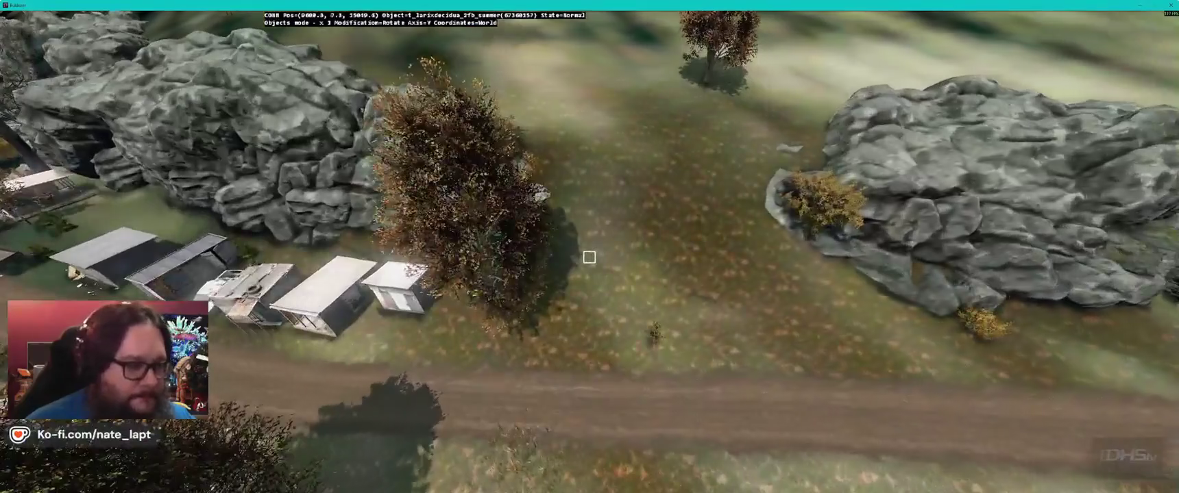
pyautogui.press('s')
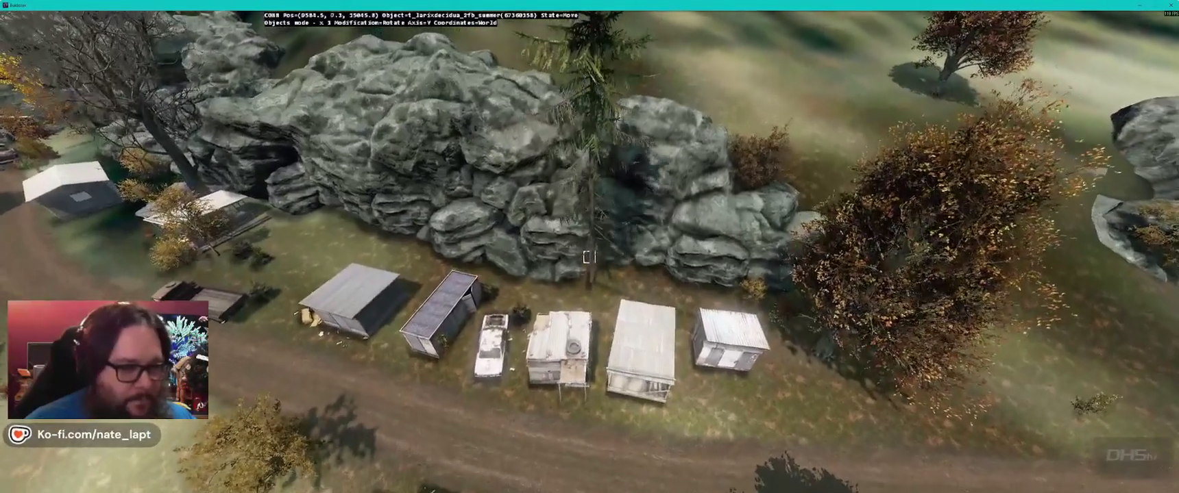
pyautogui.hotkey('alt', 'Tab')
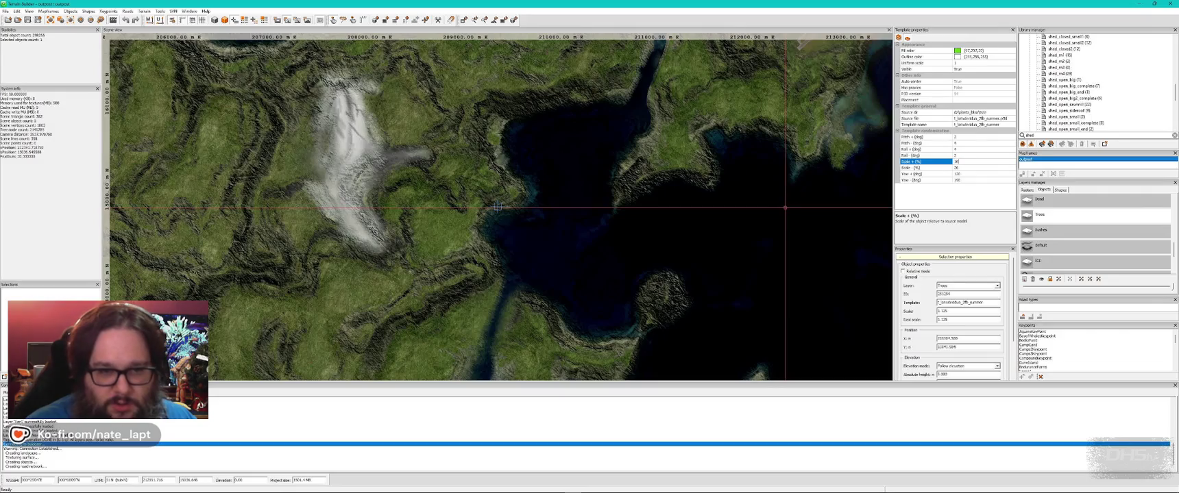
# Step: Enter 16 for Scale + (%) and 26 for Scale - (%), then return to Buldozer
pyautogui.click(982, 168)
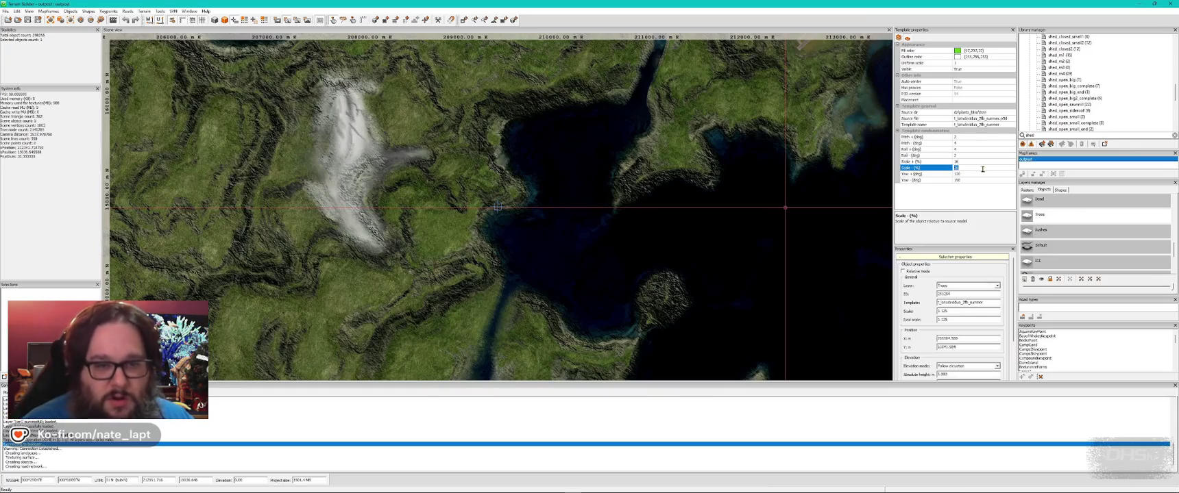
pyautogui.click(982, 173)
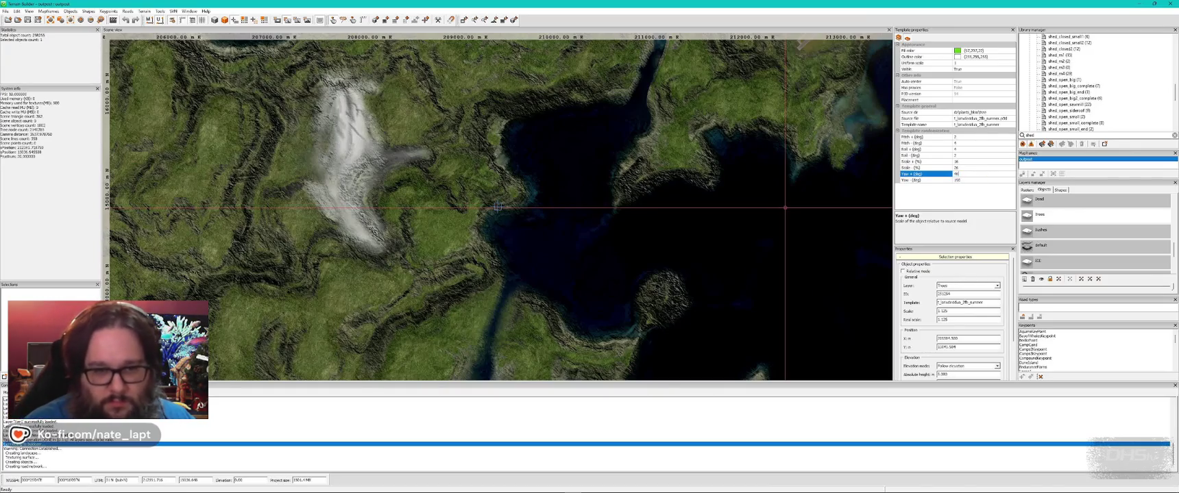
pyautogui.hotkey('alt', 'Tab')
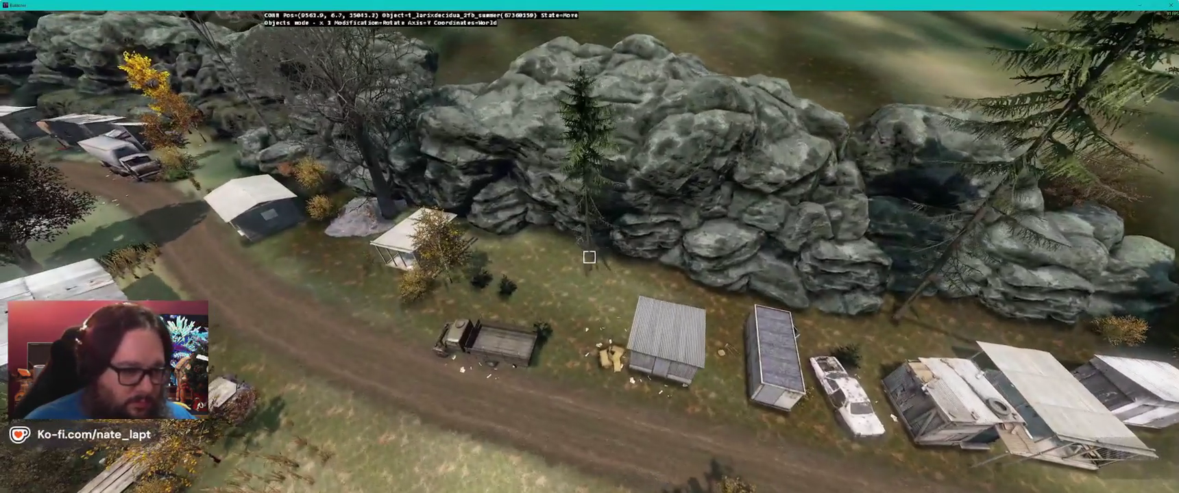
# Step: Fly across the rocky ground and place a new larch tree among the trees
pyautogui.press('s')
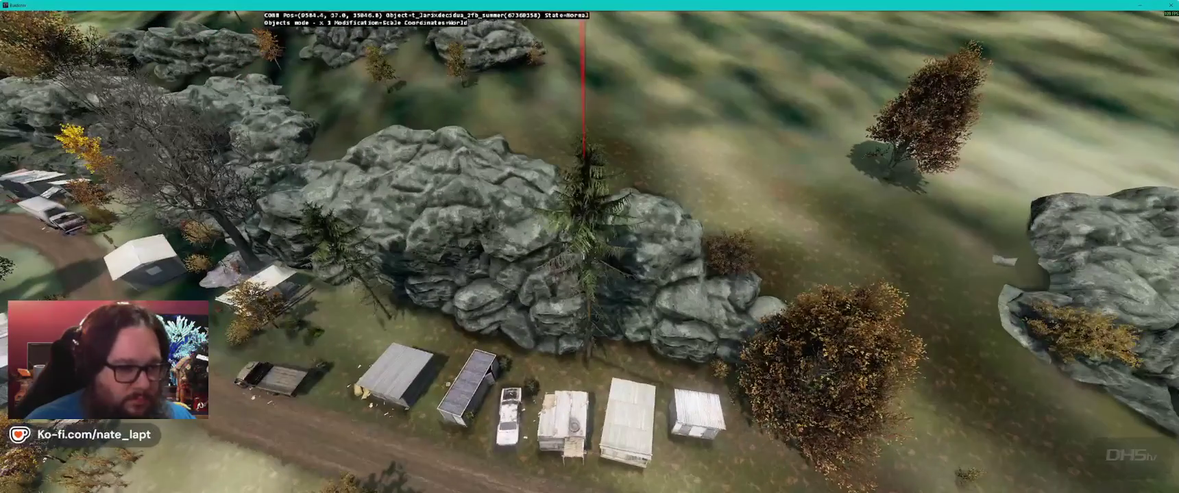
pyautogui.press('a')
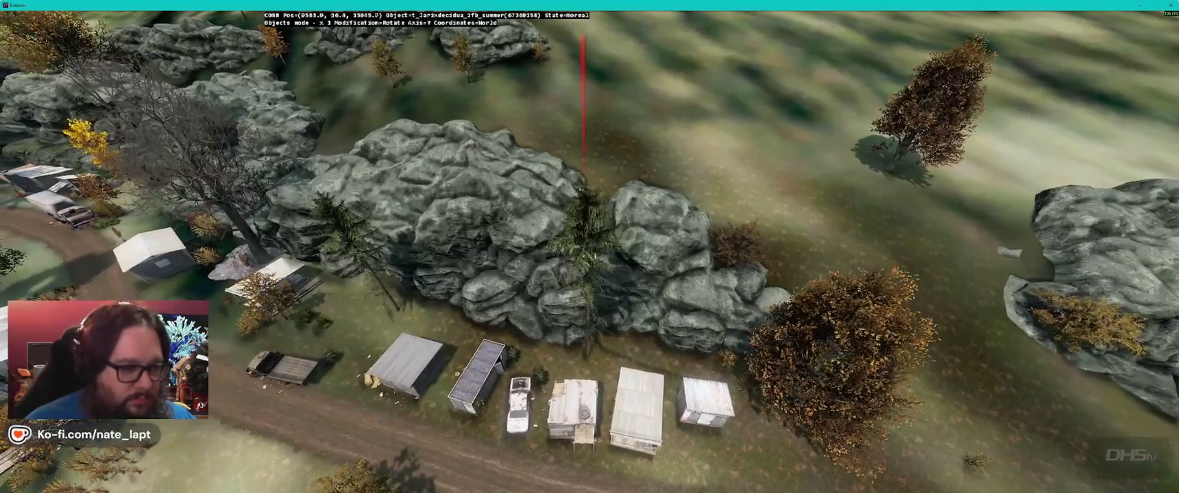
pyautogui.press('w')
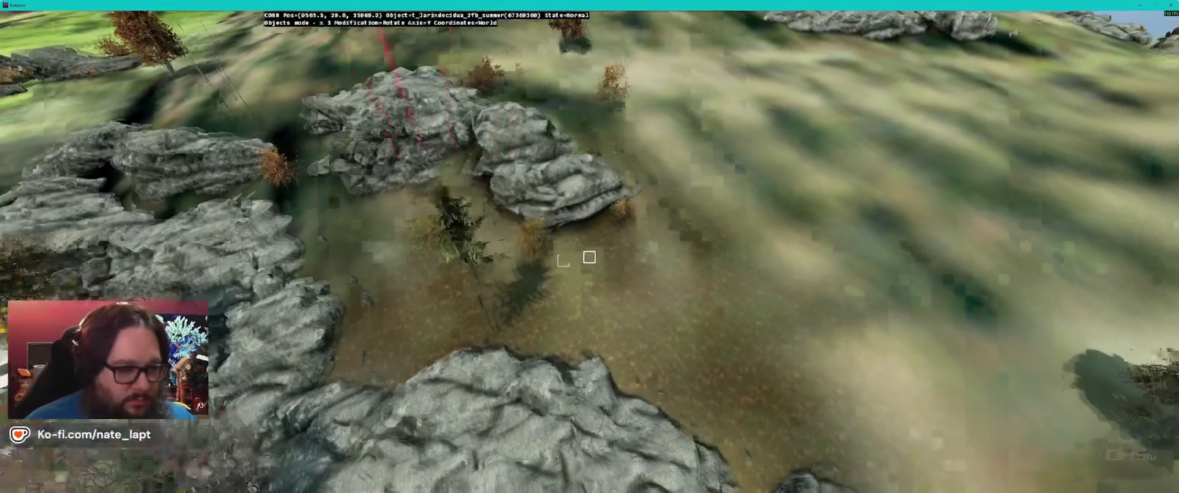
pyautogui.press('a')
pyautogui.press('w')
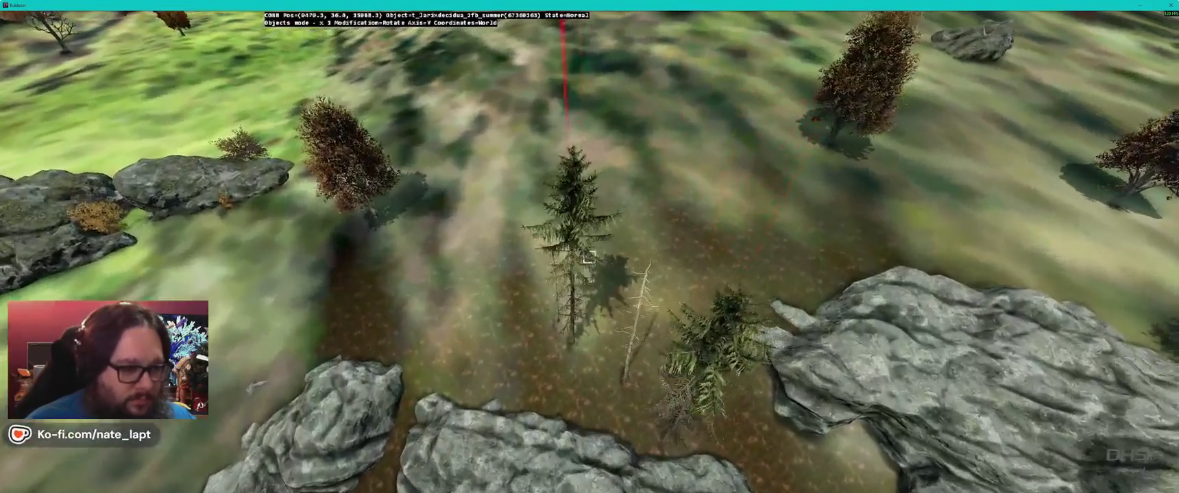
pyautogui.press('w')
pyautogui.press('w')
pyautogui.press('w')
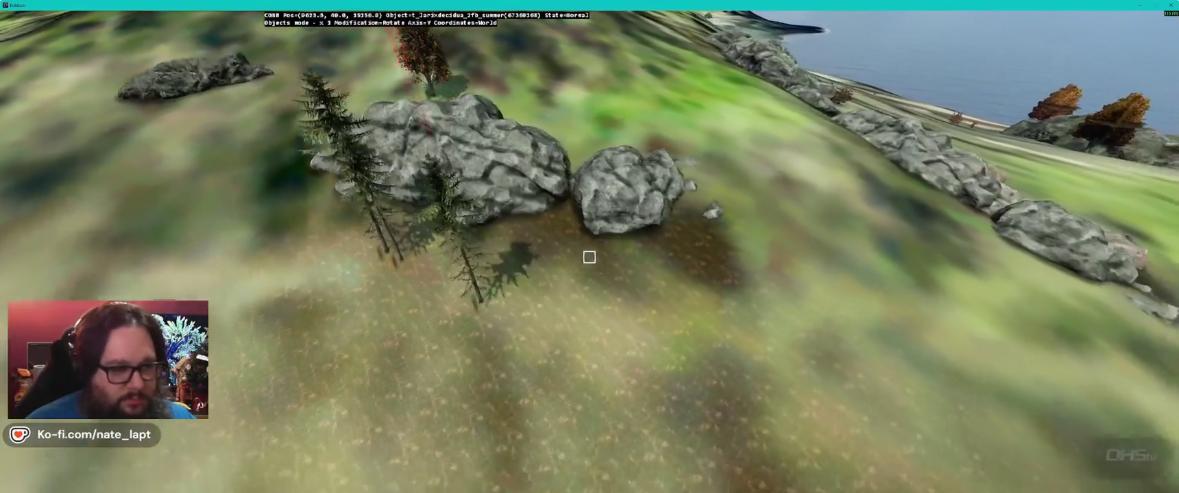
pyautogui.press('Insert')
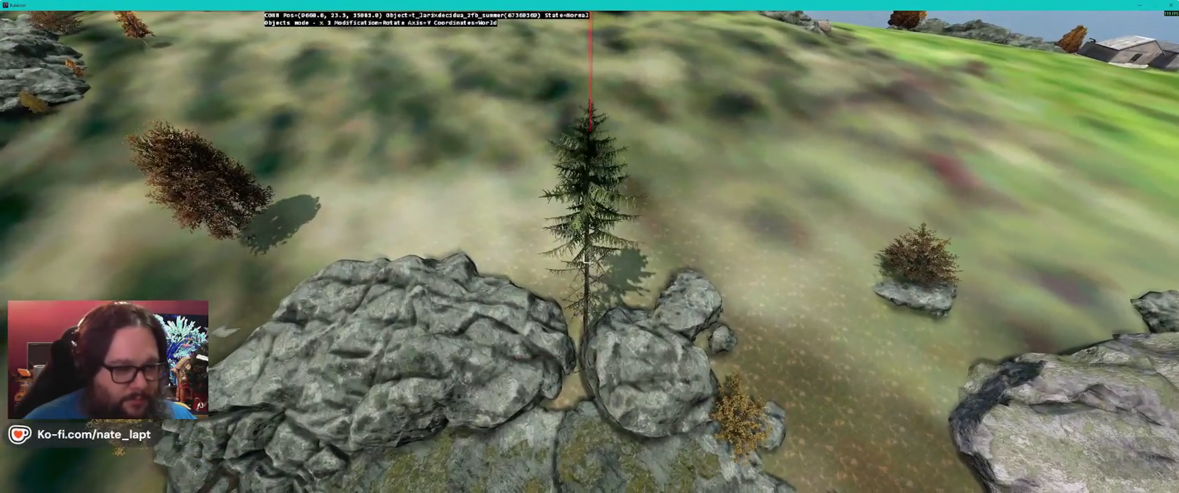
# Step: Pull back toward the village and place a beech tree along the lake shore
pyautogui.press('s')
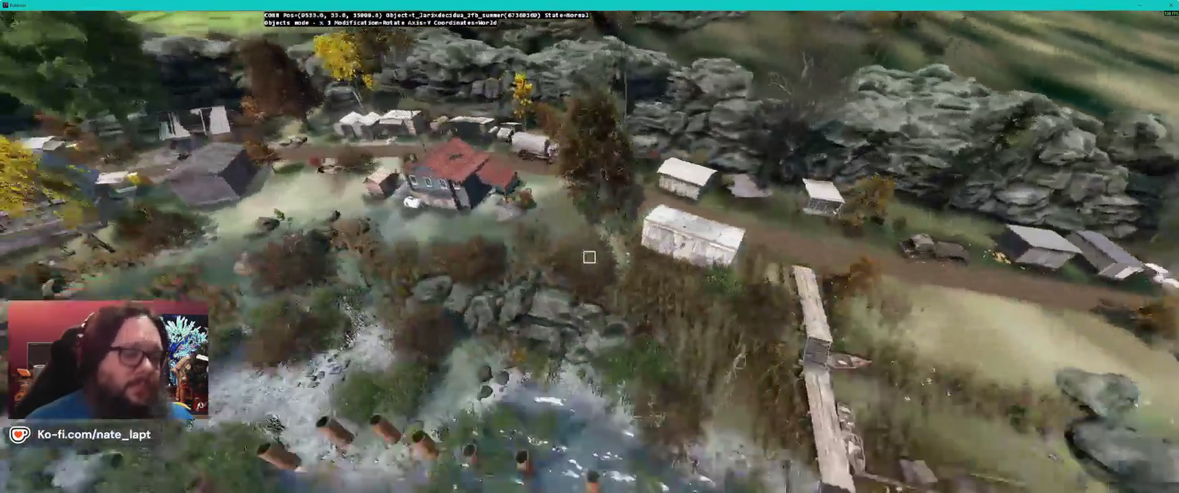
pyautogui.press('a')
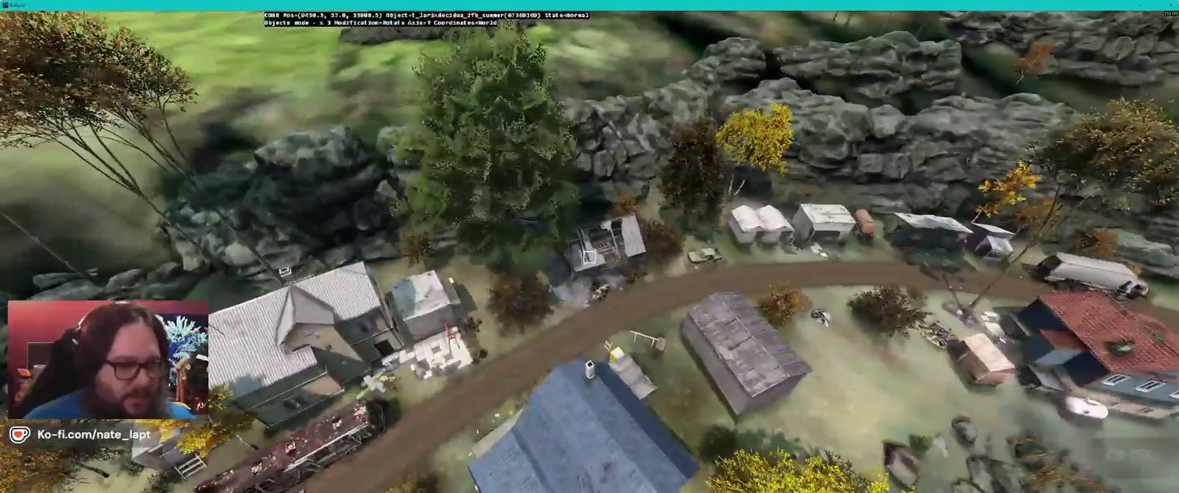
pyautogui.press('s')
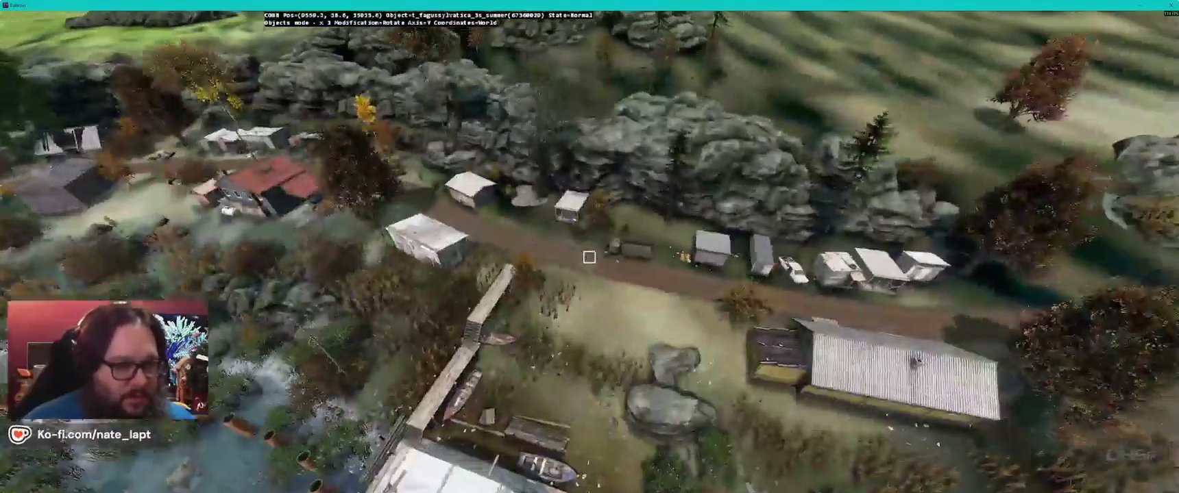
pyautogui.press('d')
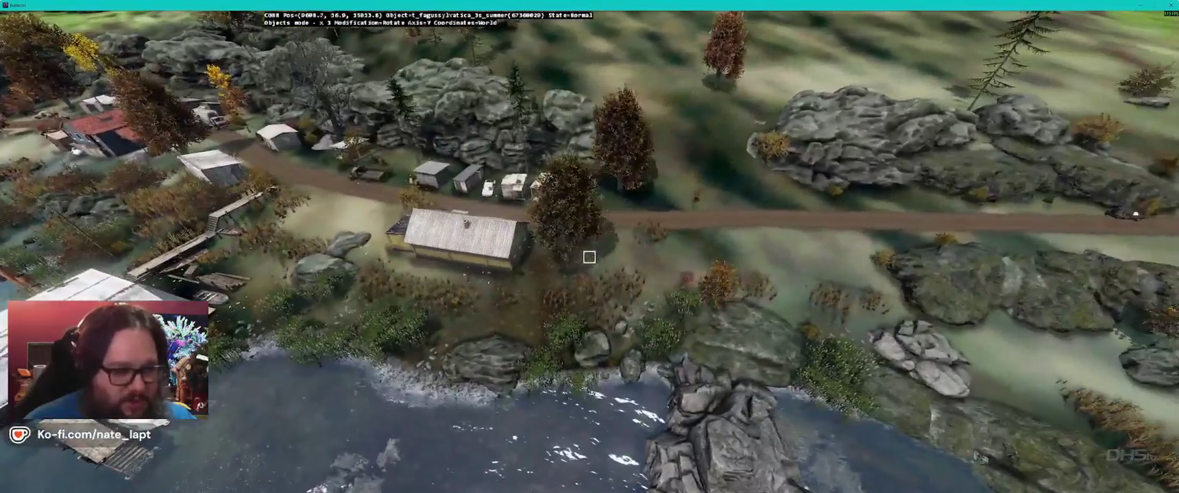
pyautogui.press('Insert')
pyautogui.press('d')
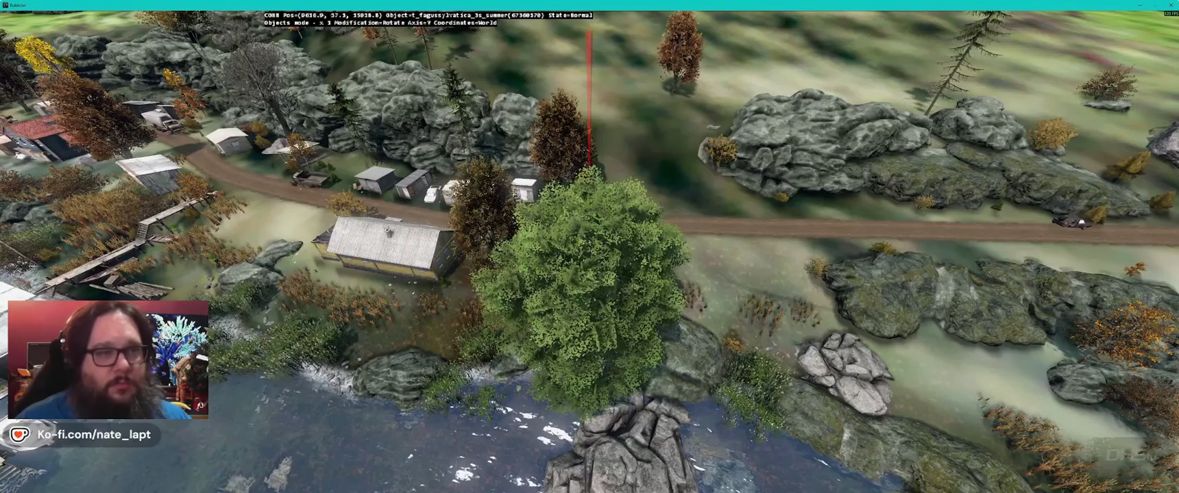
# Step: Pick up the lakeshore beech tree and carry it past the village toward the corrugated shed
pyautogui.press('w')
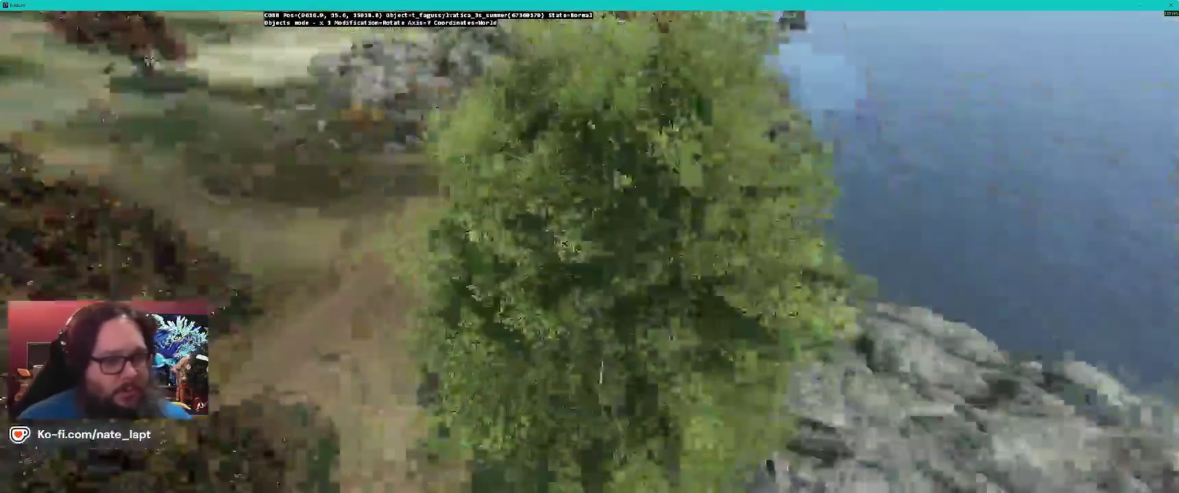
pyautogui.press('s')
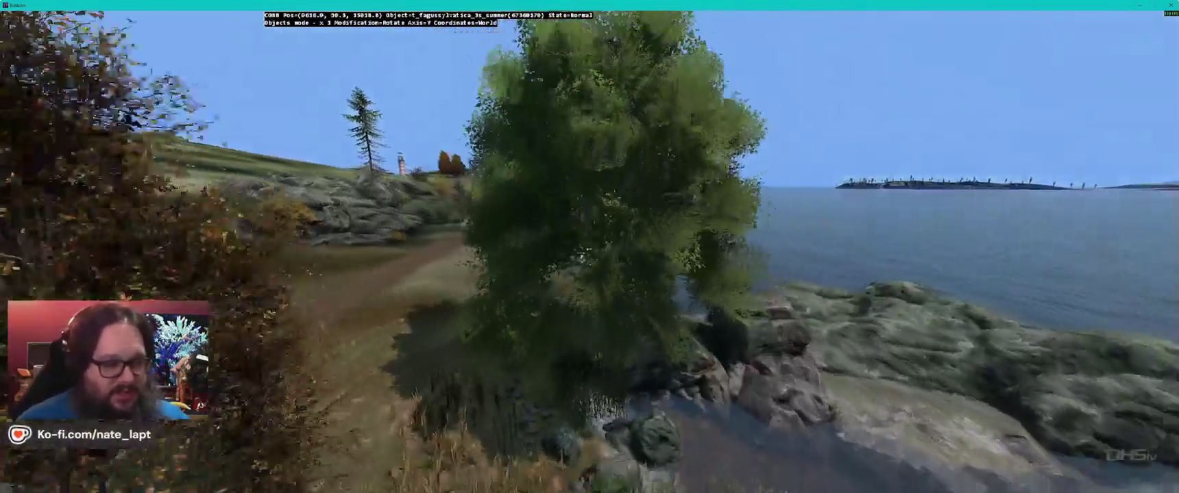
pyautogui.press('s')
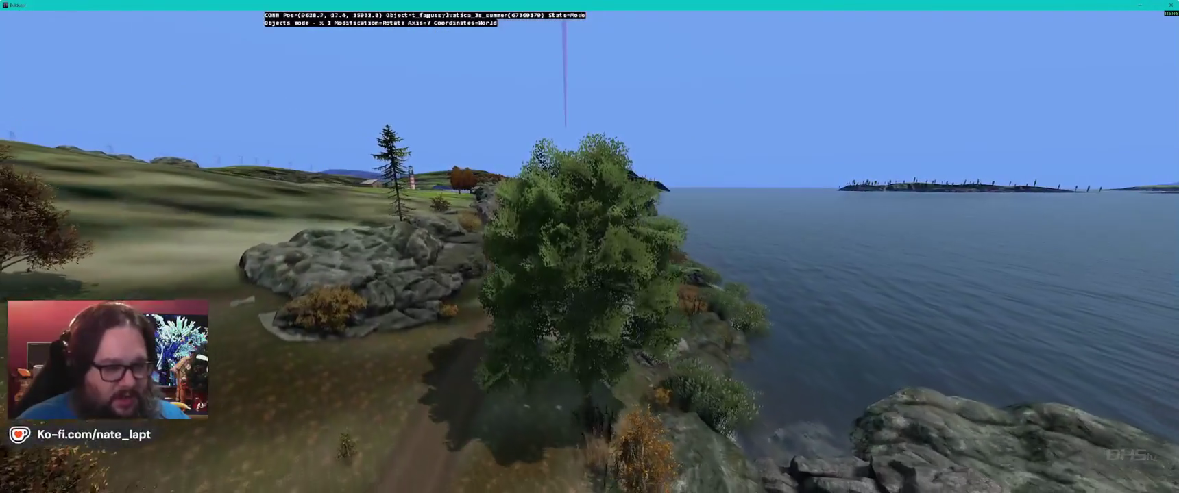
pyautogui.moveTo(589, 247)
pyautogui.mouseDown()
pyautogui.moveTo(884, 247)
pyautogui.moveTo(850, 274)
pyautogui.mouseUp()
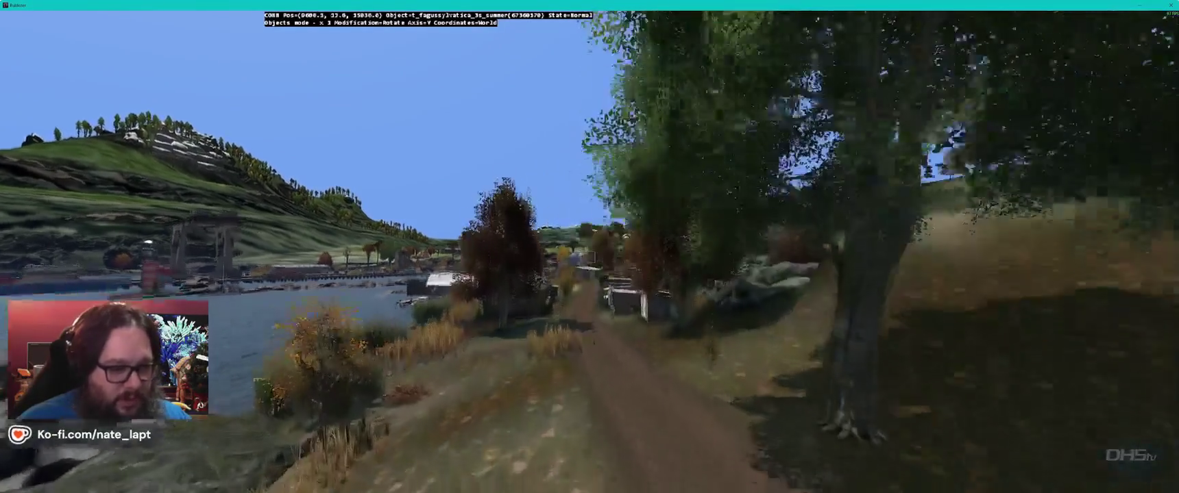
pyautogui.press('w')
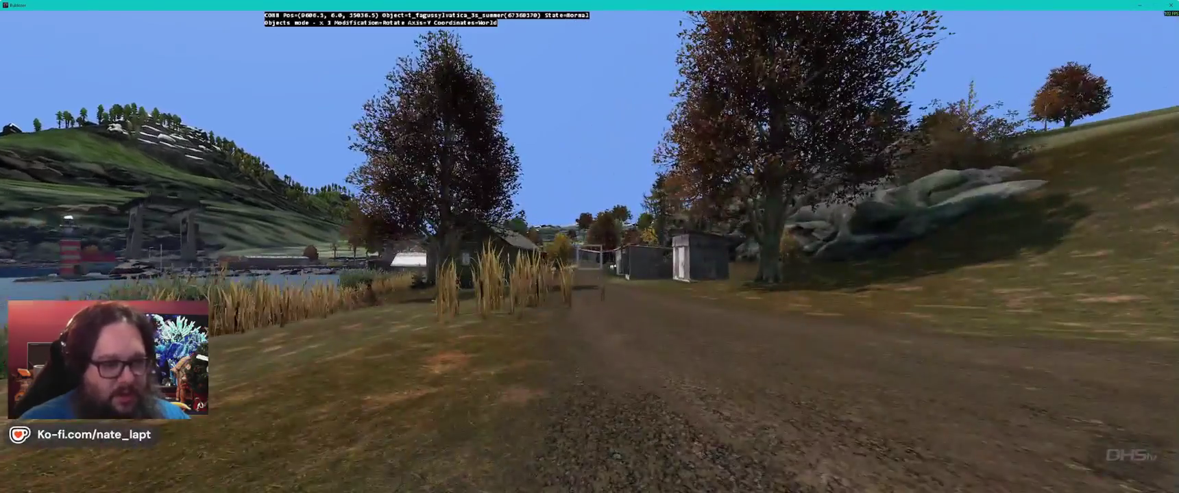
pyautogui.press('w')
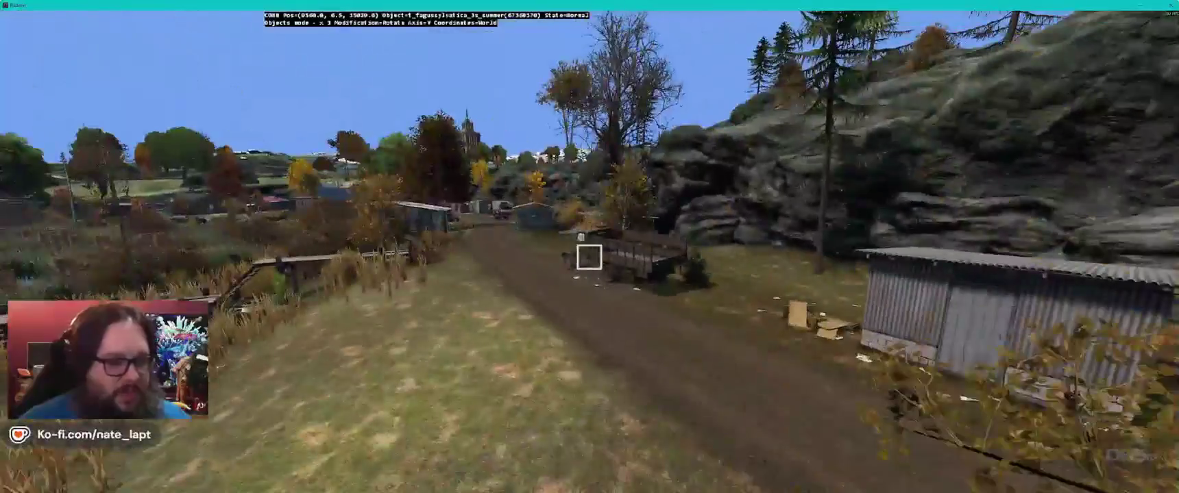
pyautogui.press('w')
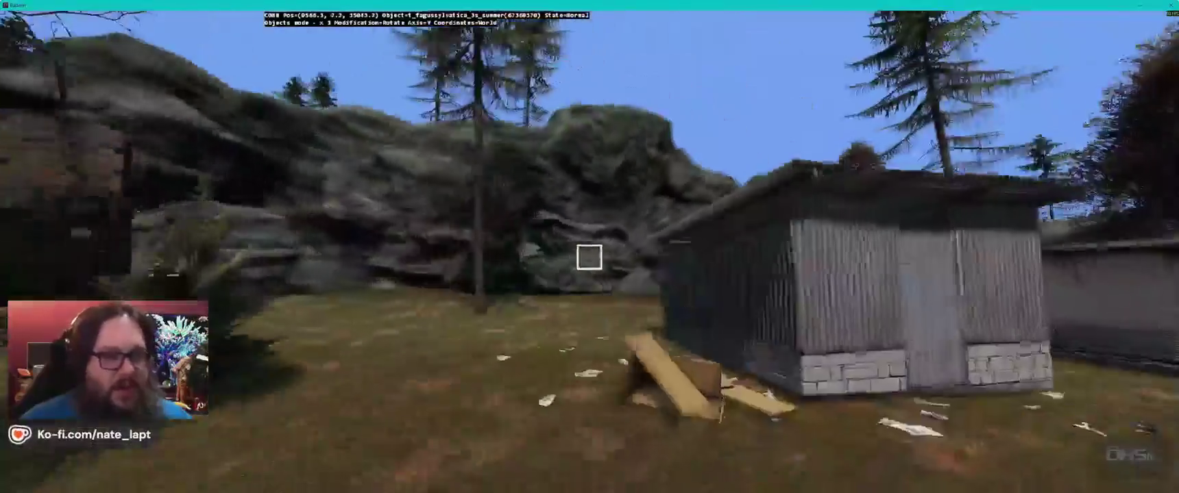
pyautogui.press('w')
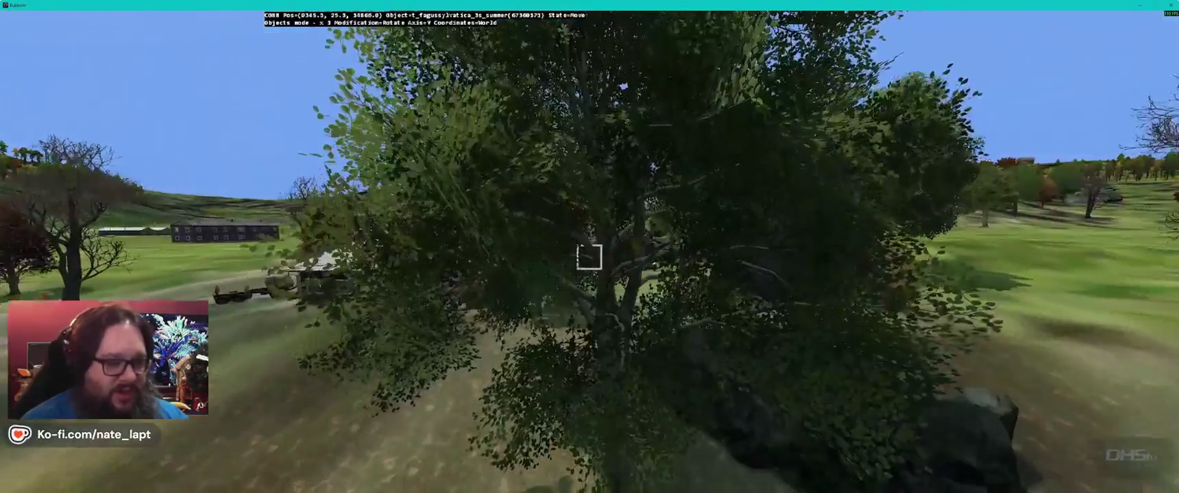
# Step: Fly down along the farm road and set the carried beech tree down
pyautogui.press('w')
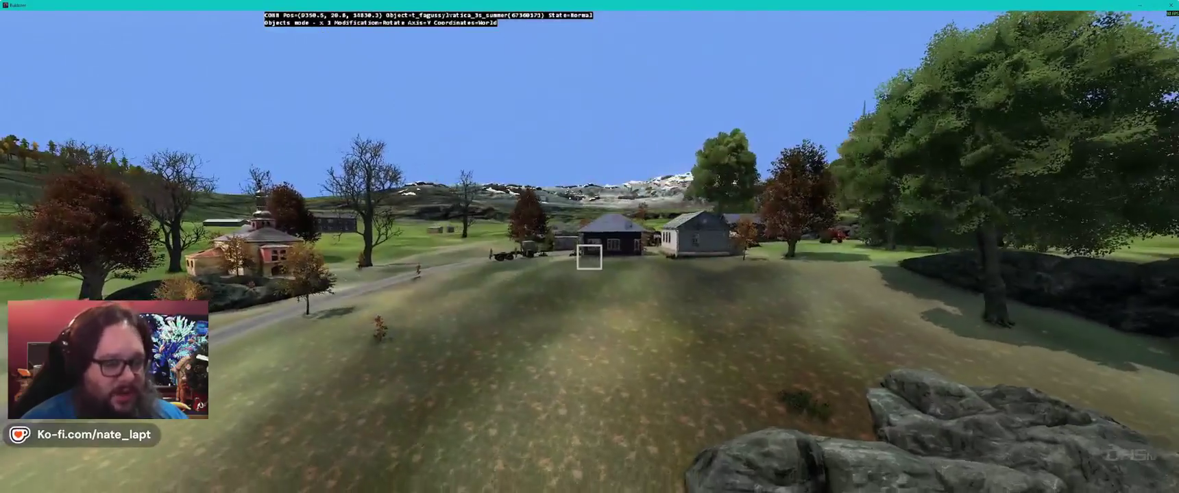
pyautogui.press('w')
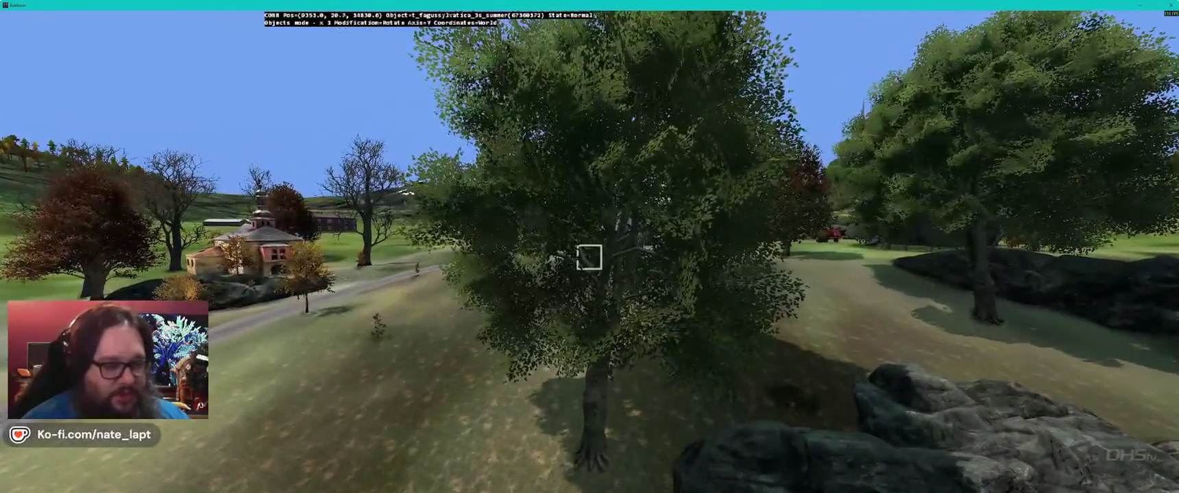
pyautogui.press('s')
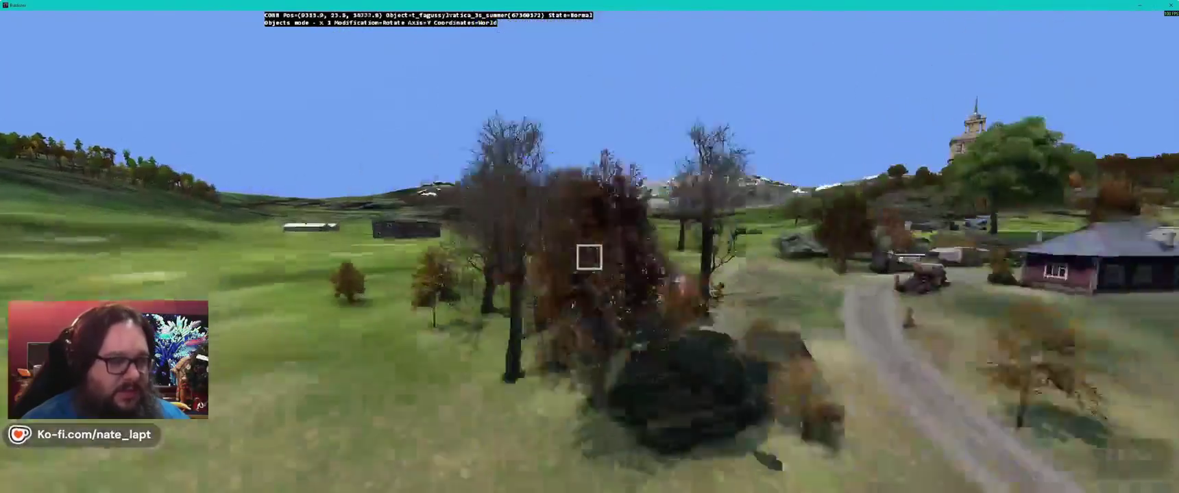
pyautogui.press('w')
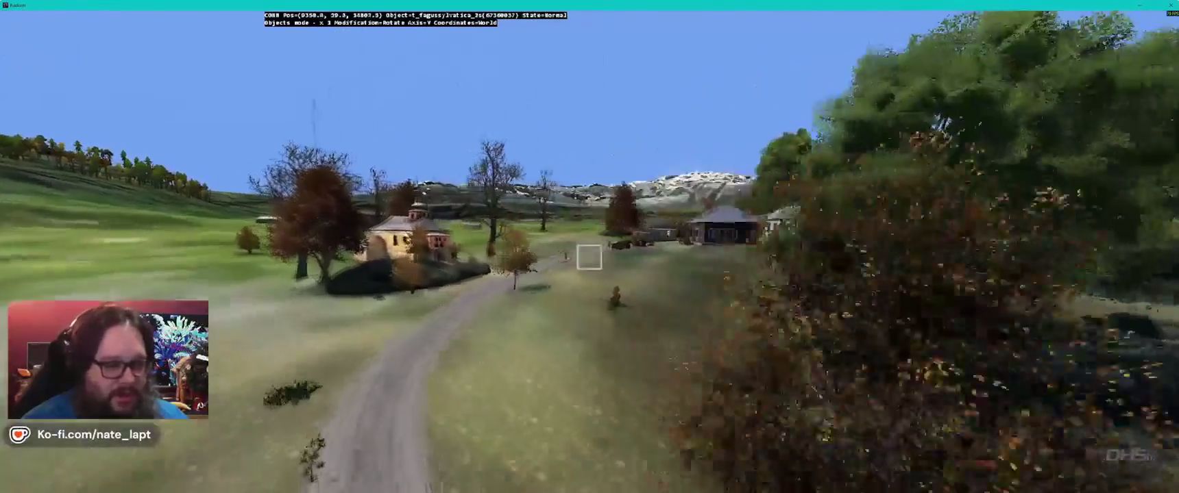
pyautogui.press('w')
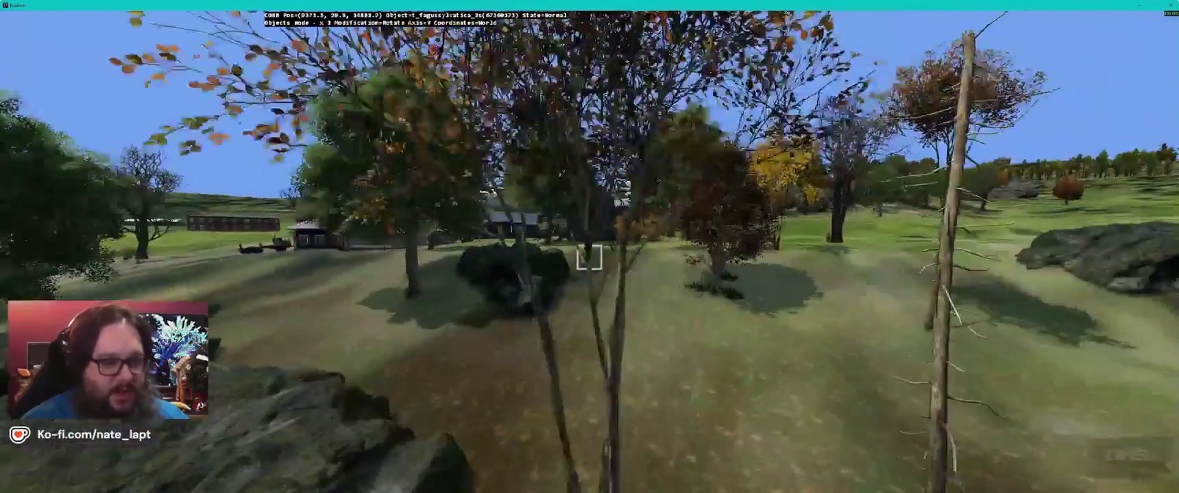
pyautogui.press('w')
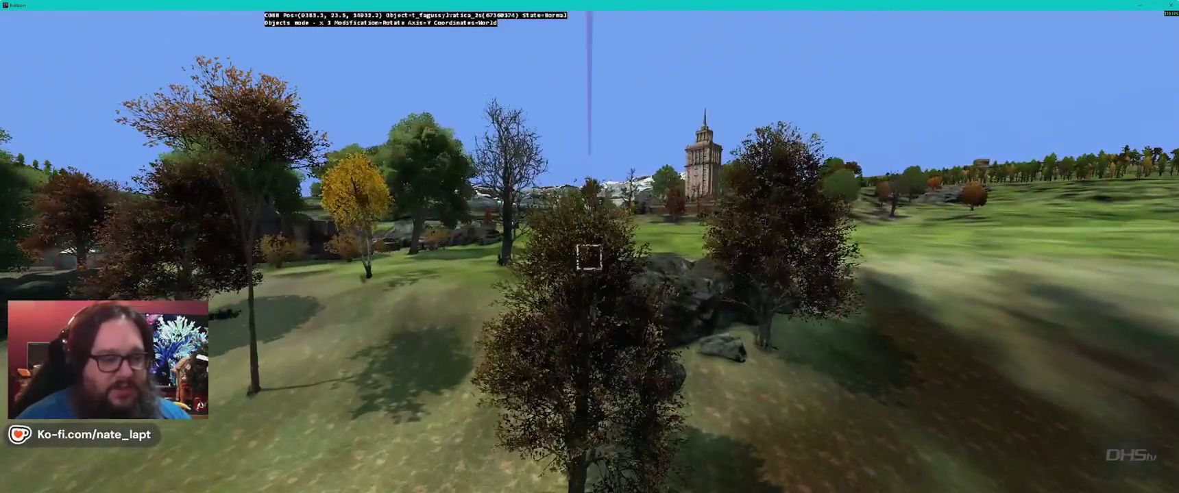
# Step: Fly through the trees up the ruined building to overlook the harbour town
pyautogui.press('w')
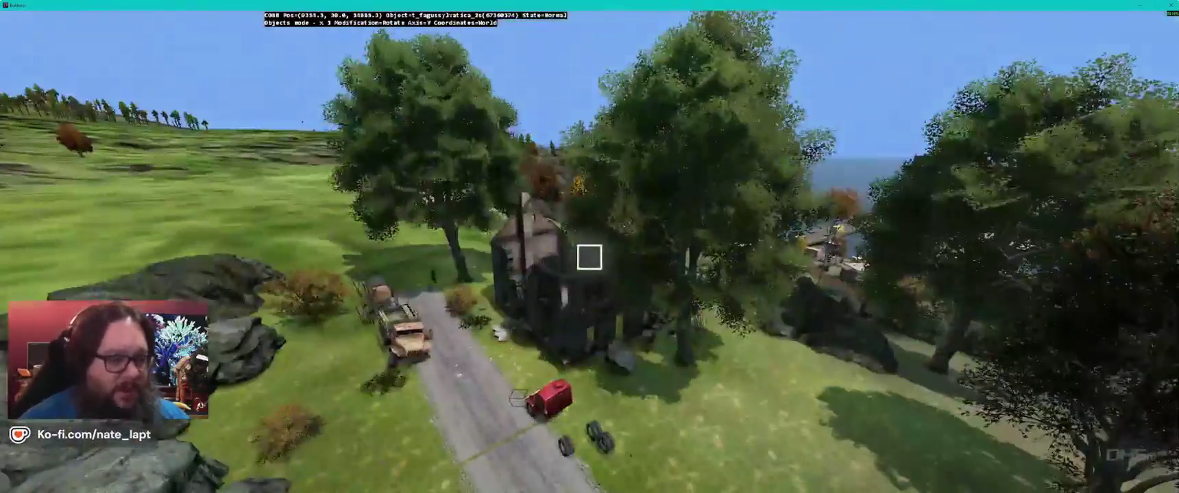
pyautogui.press('w')
pyautogui.press('q')
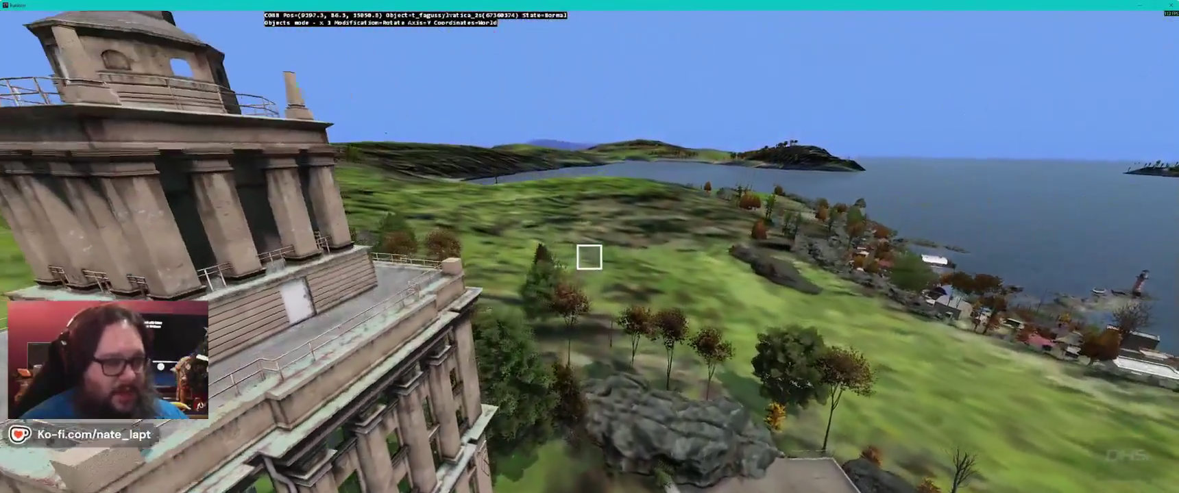
pyautogui.press('w')
pyautogui.press('q')
pyautogui.press('w')
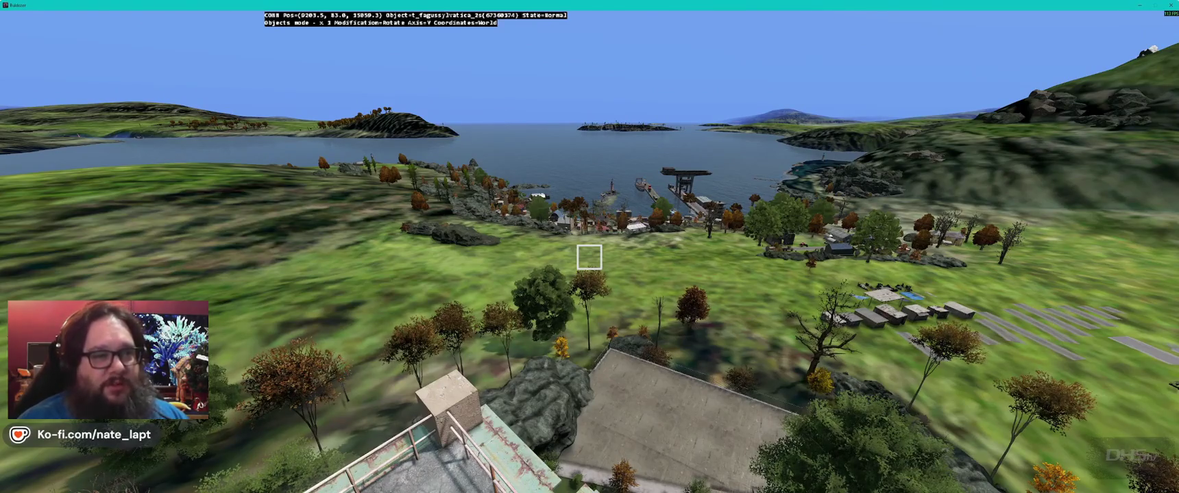
# Step: Fly the Buldozer camera past the tower, grassy field, village and harbour piers
pyautogui.press('w')
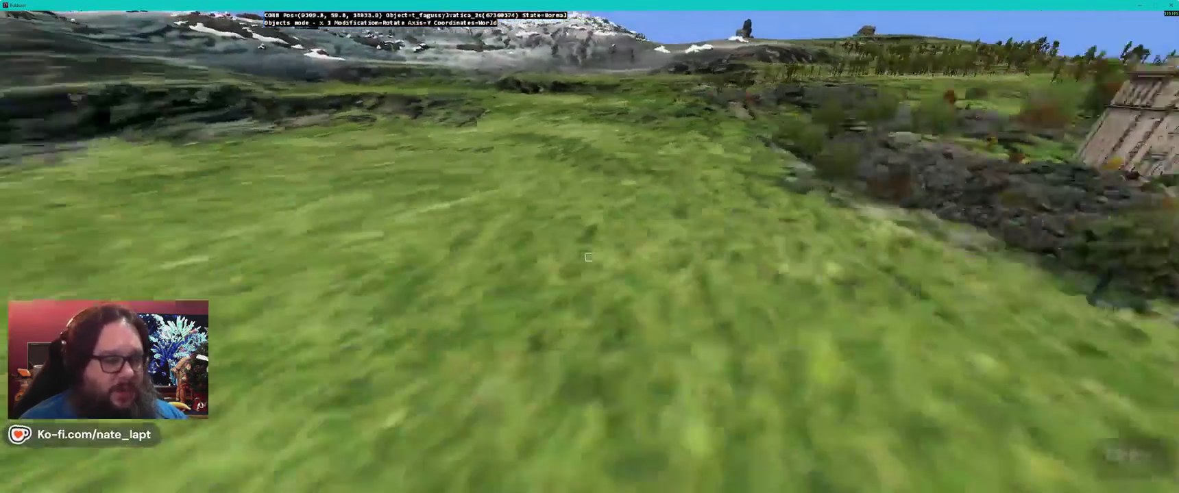
pyautogui.press('w')
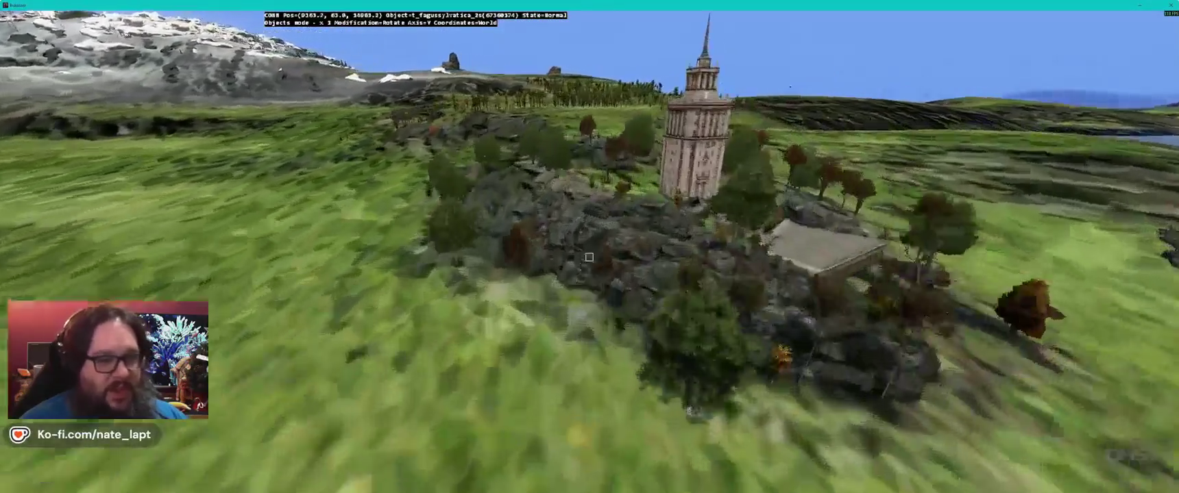
pyautogui.press('w')
pyautogui.press('w')
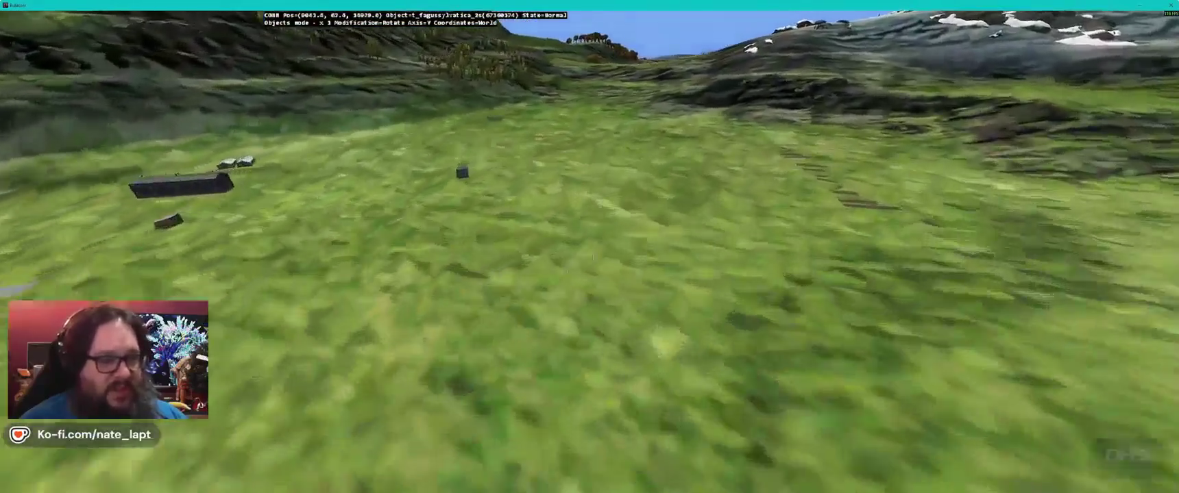
pyautogui.press('w')
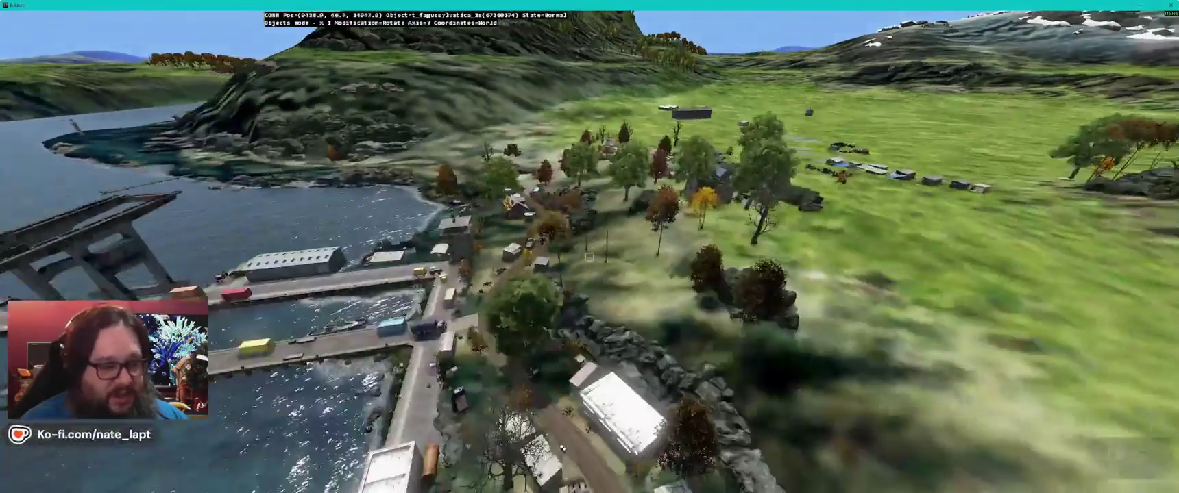
pyautogui.press('w')
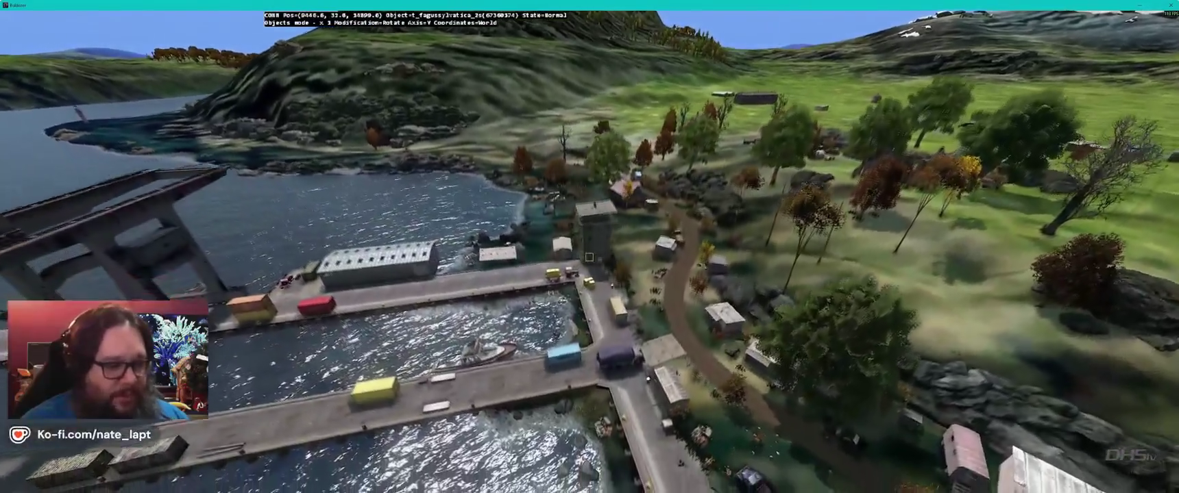
pyautogui.press('w')
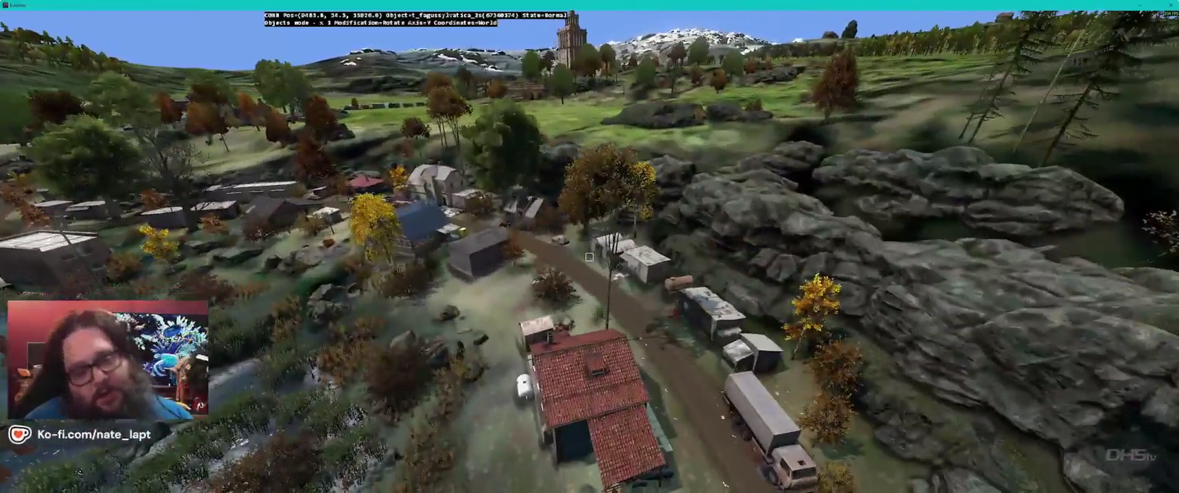
pyautogui.press('w')
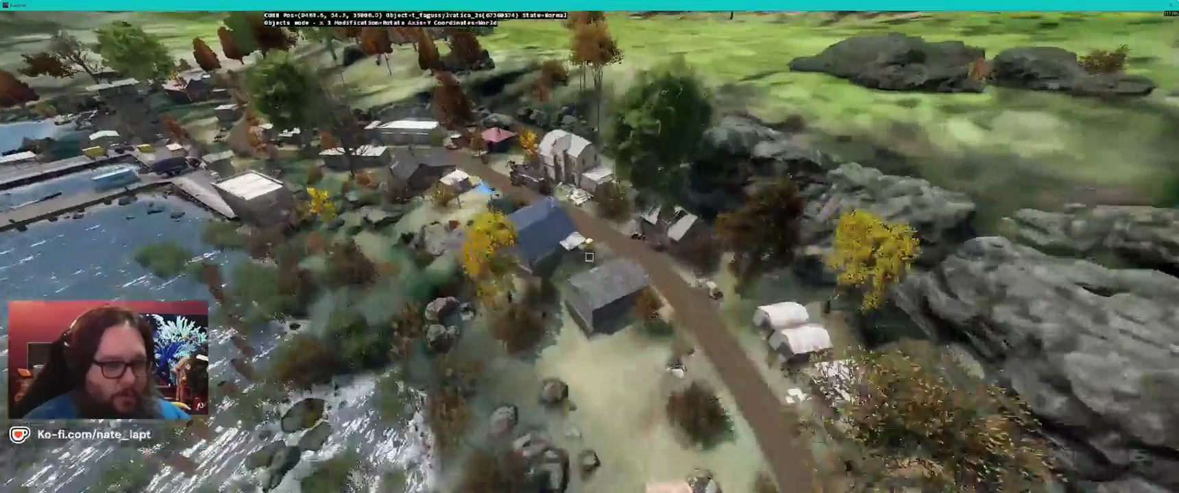
pyautogui.press('w')
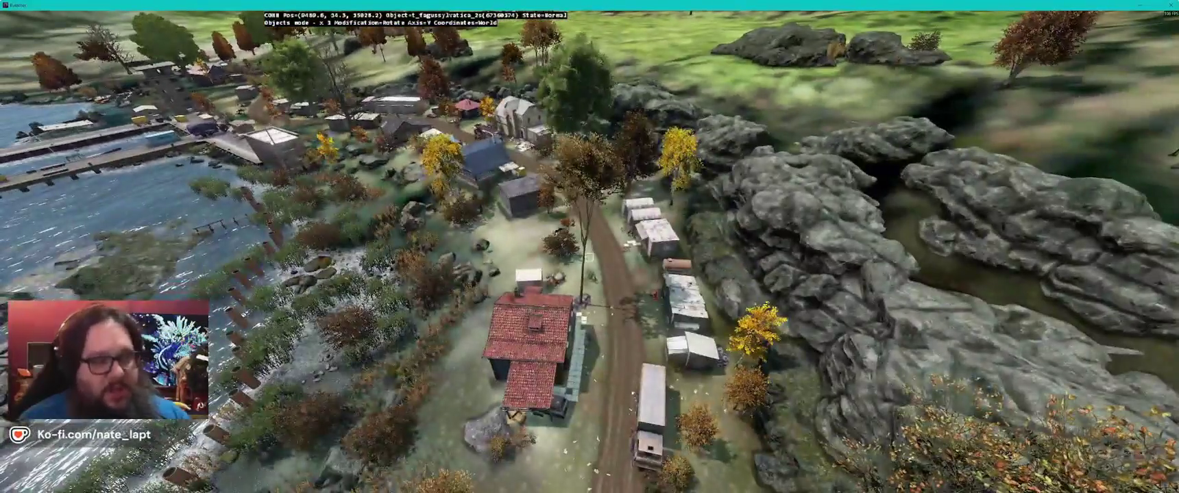
pyautogui.press('w')
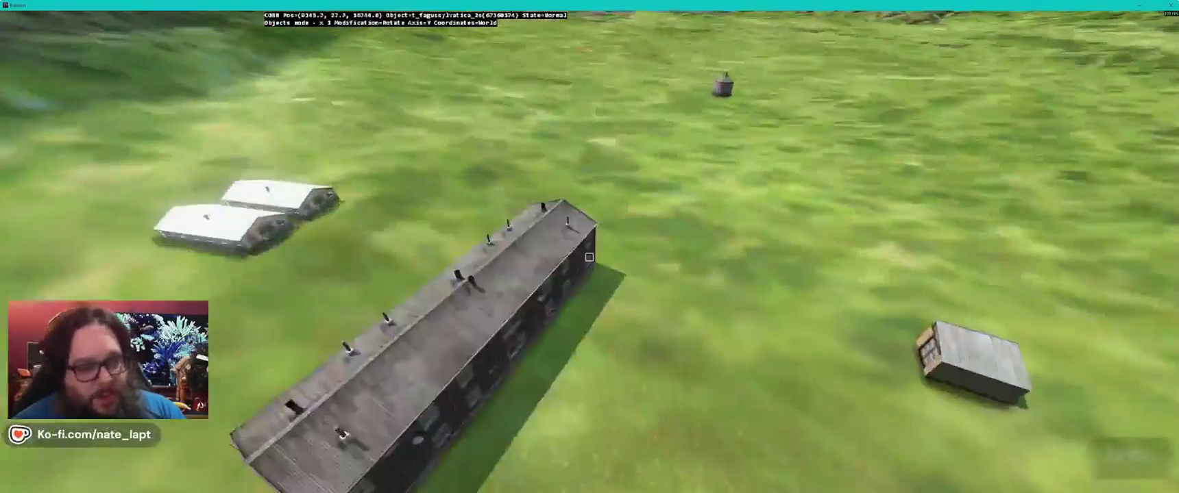
pyautogui.press('w')
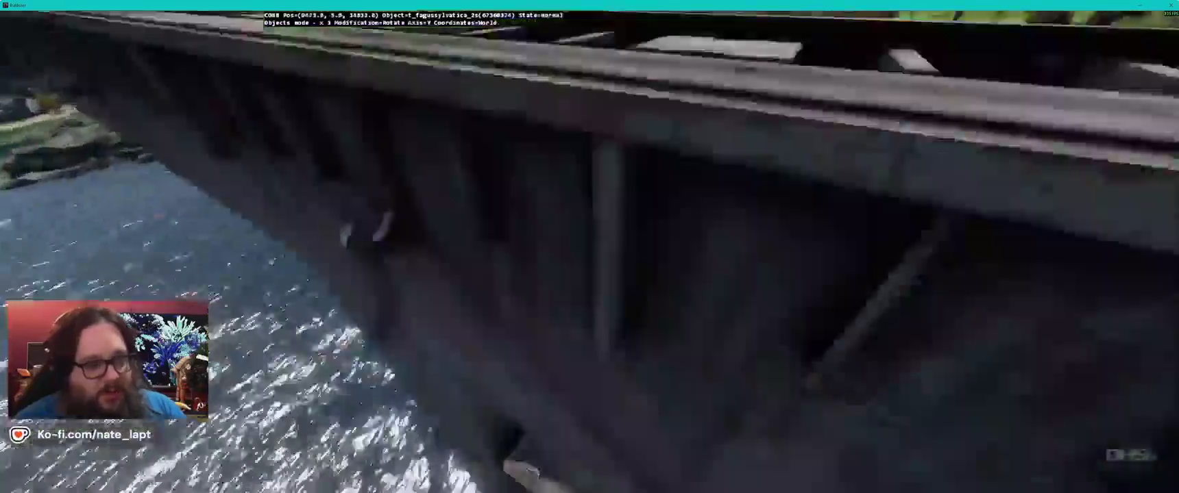
pyautogui.press('w')
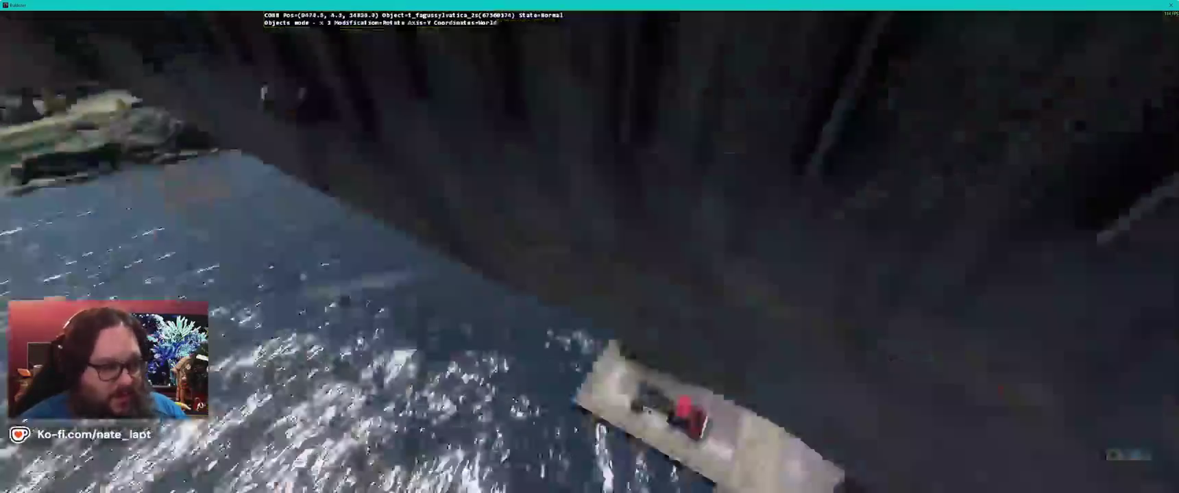
pyautogui.press('w')
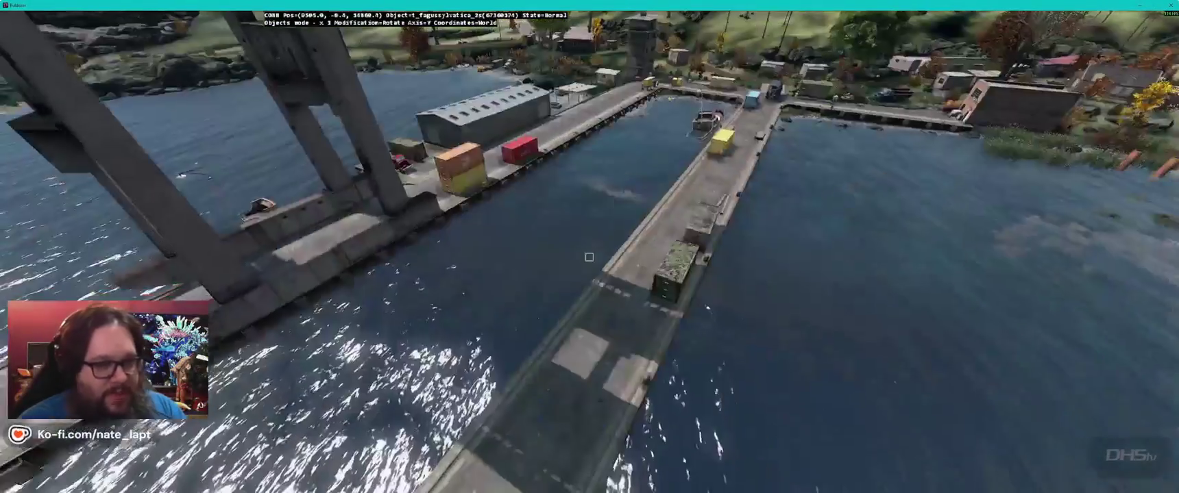
pyautogui.press('w')
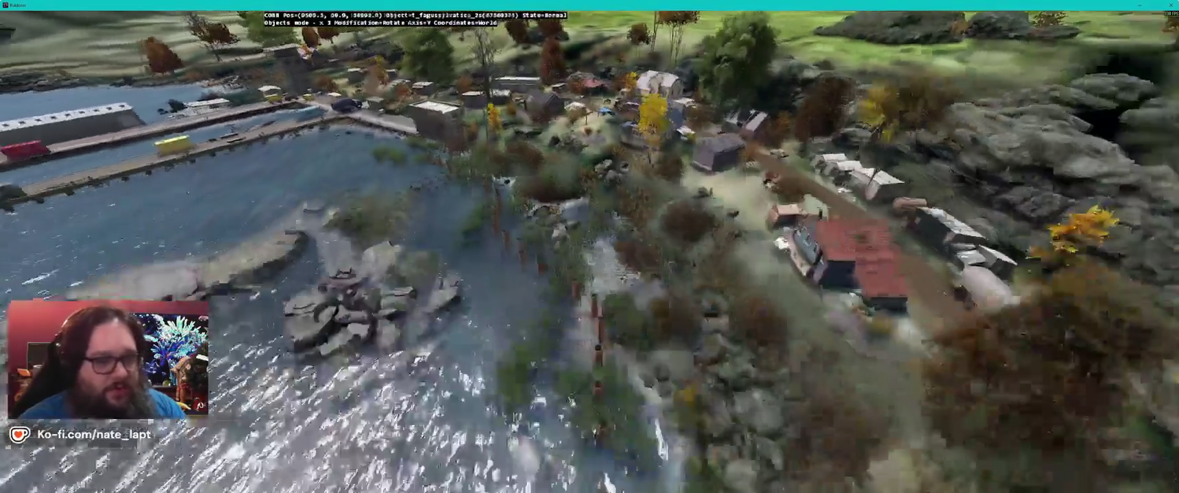
# Step: Inspect the trees around the village road, sheds and riverside from several angles
pyautogui.press('s')
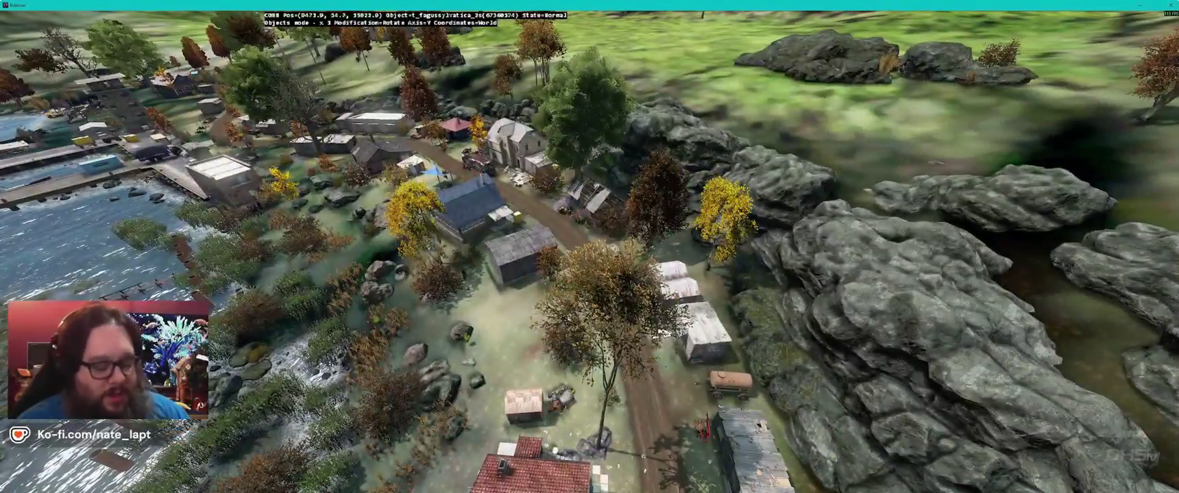
pyautogui.press('z')
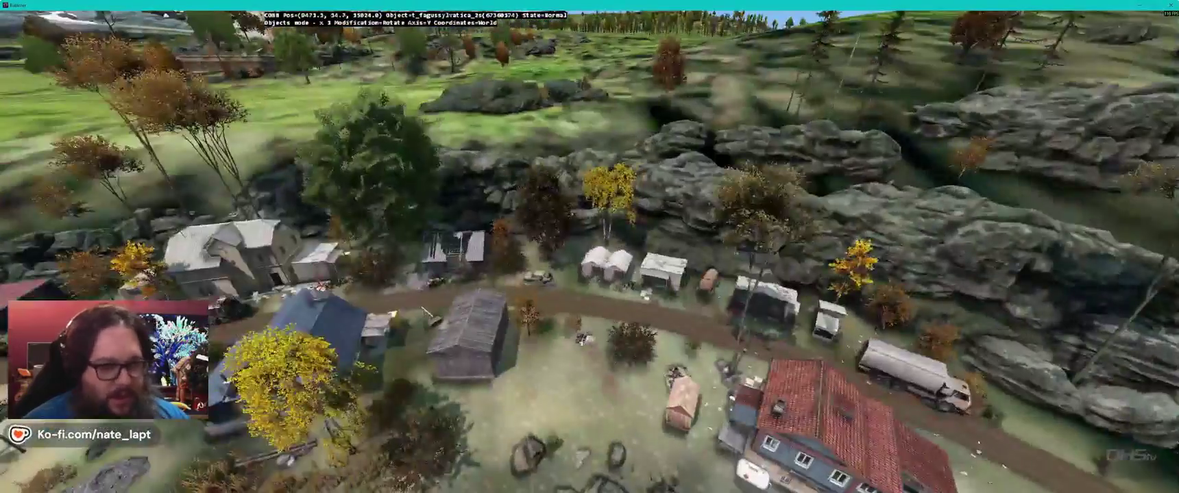
pyautogui.press('w')
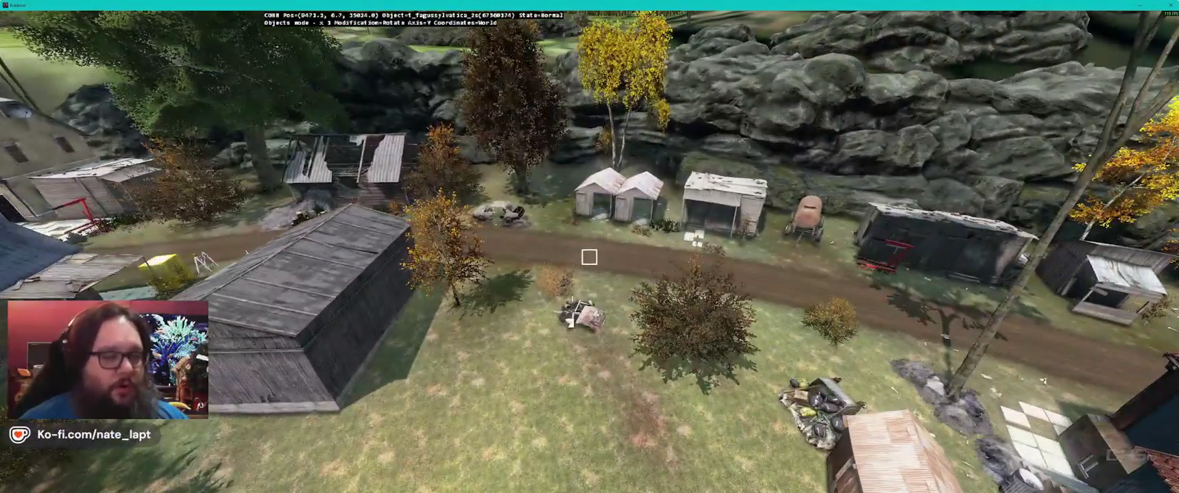
pyautogui.press('w')
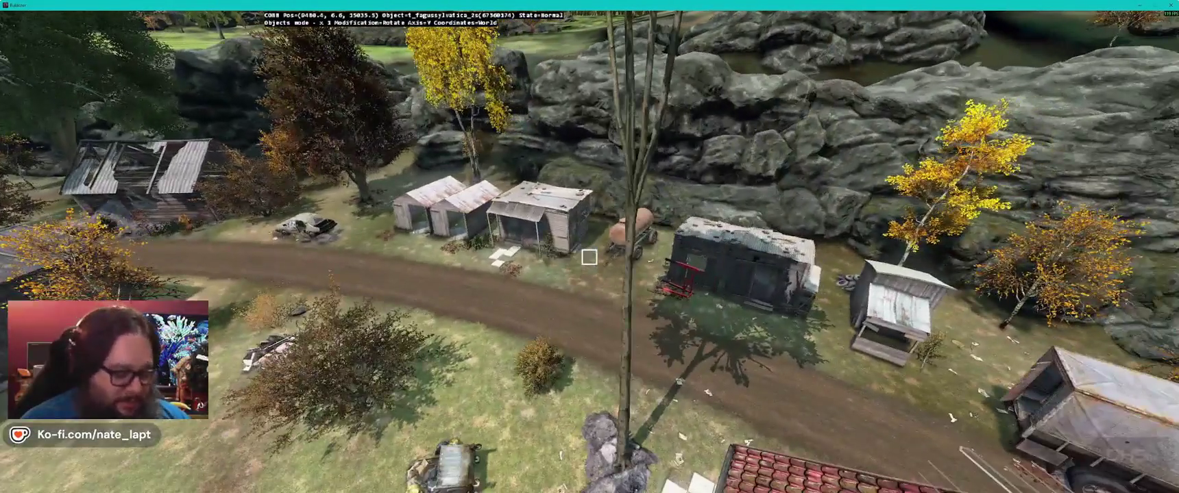
pyautogui.press('w')
pyautogui.press('w')
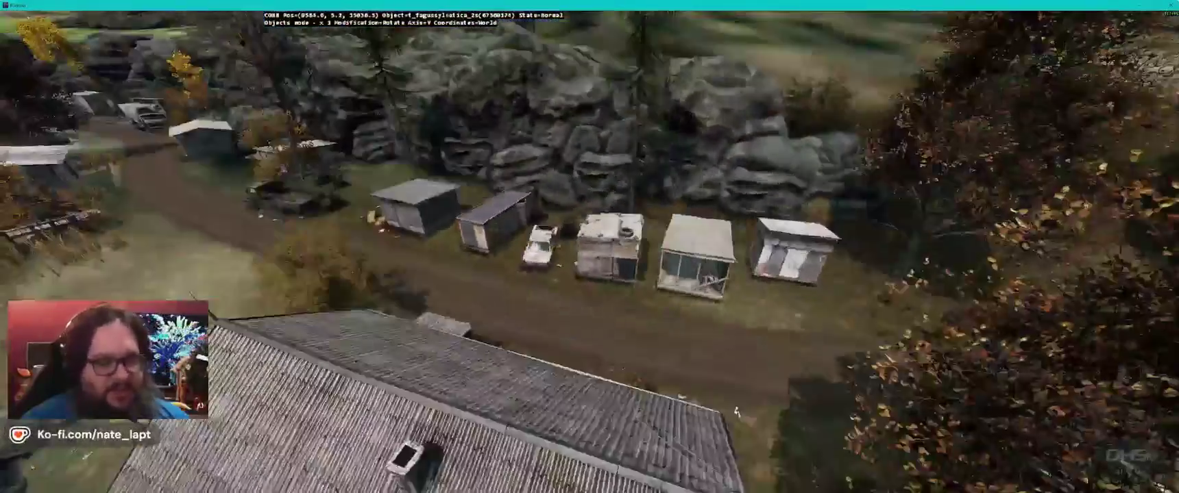
pyautogui.press('w')
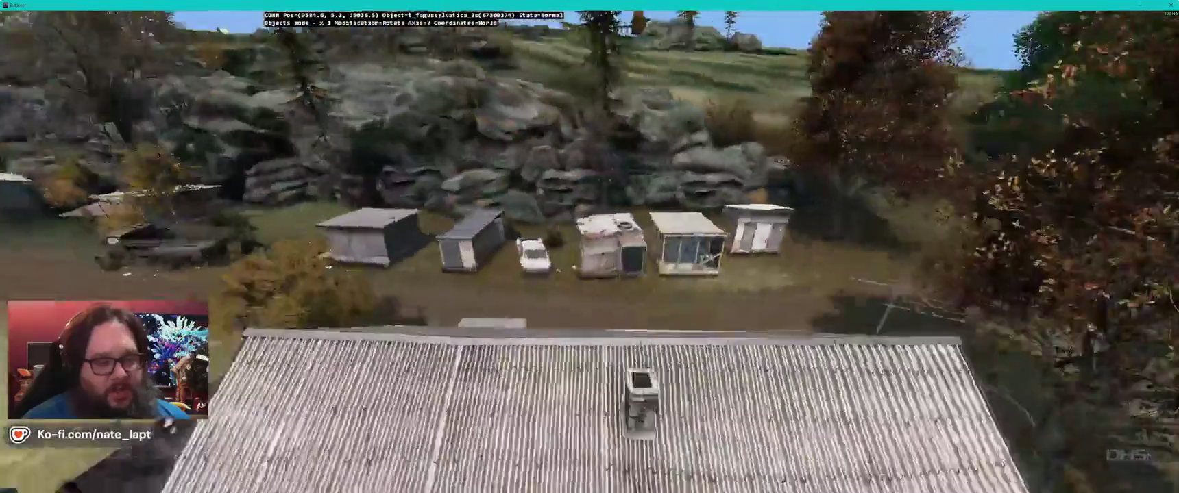
pyautogui.press('s')
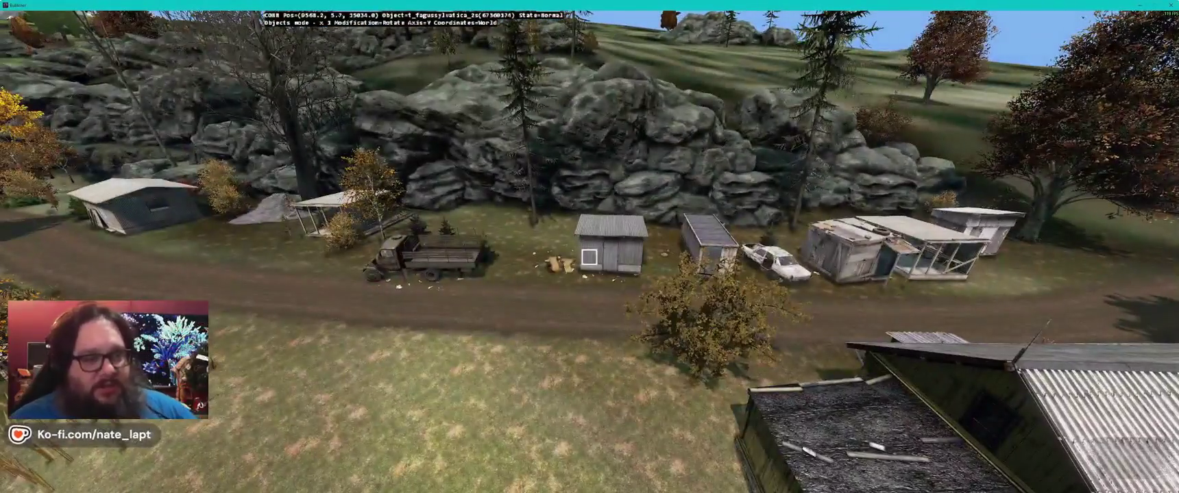
pyautogui.press('w')
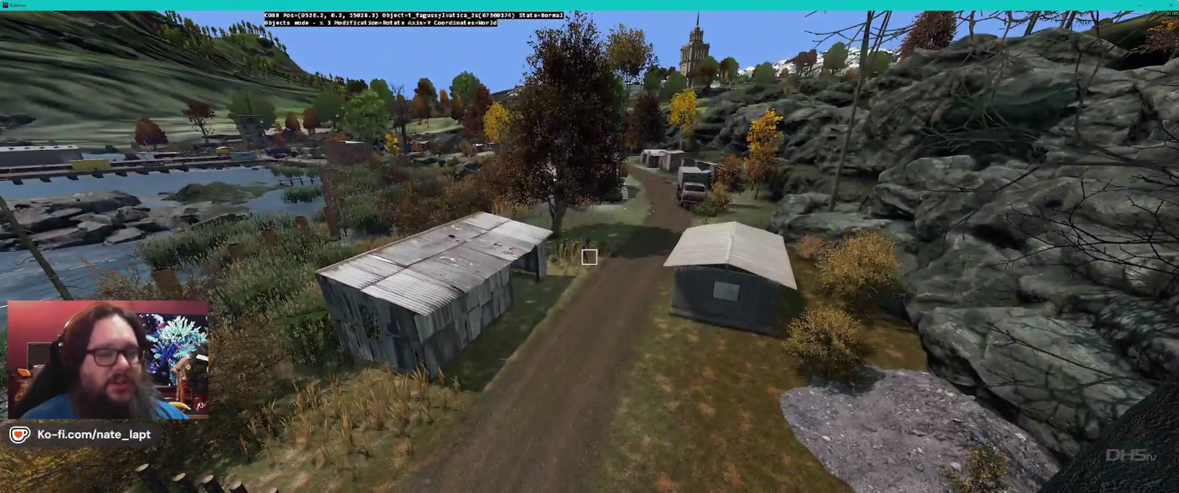
pyautogui.press('s')
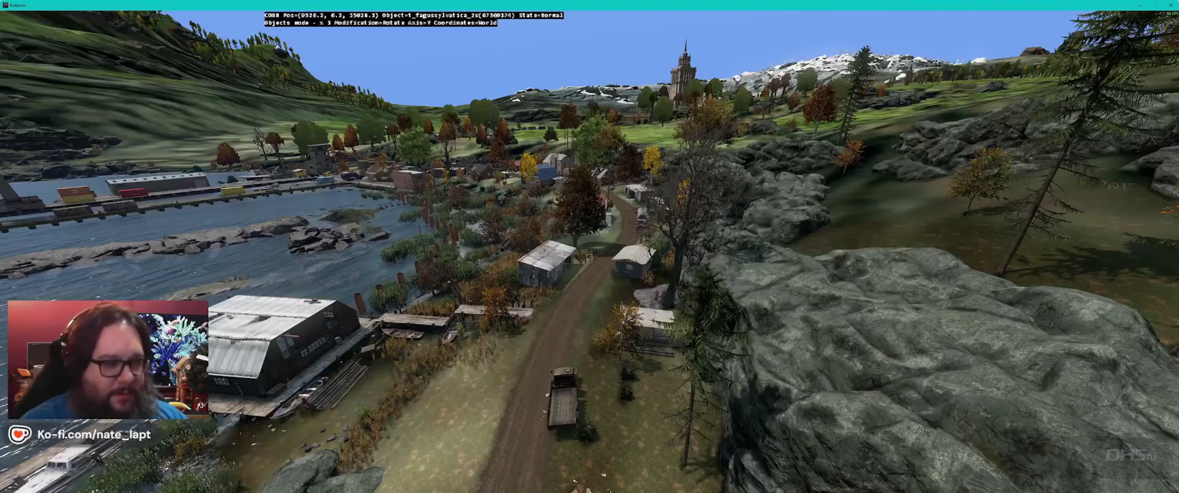
# Step: Sweep the view over the lakeshore, lighthouse and hillside, then return to Terrain Builder
pyautogui.press('Left')
pyautogui.press('w')
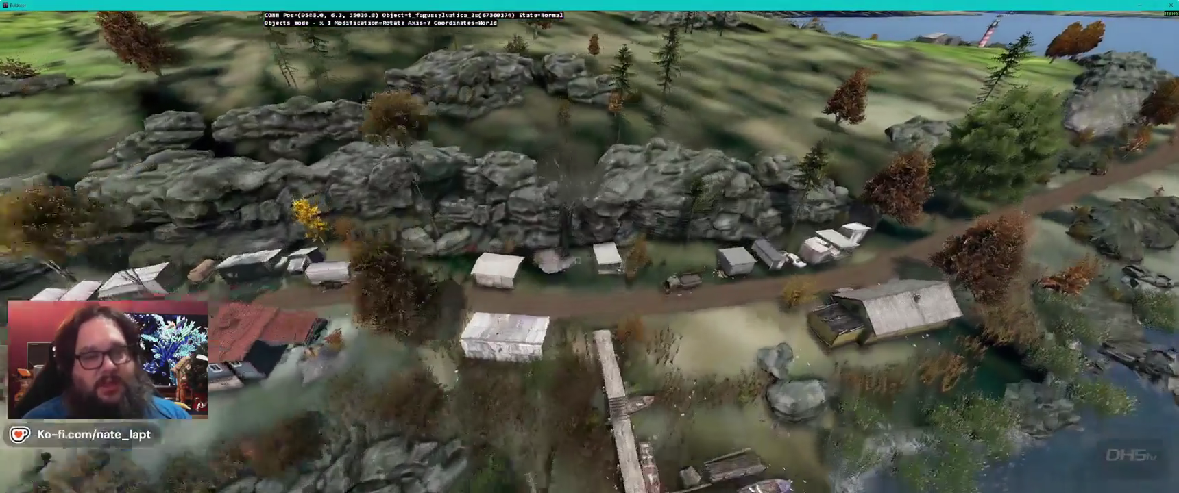
pyautogui.press('Right')
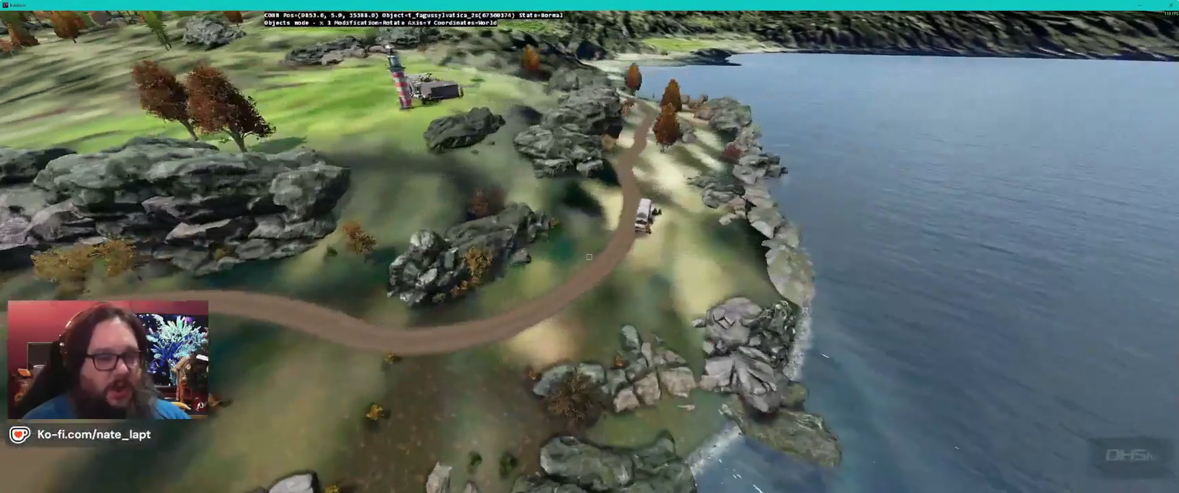
pyautogui.press('Left')
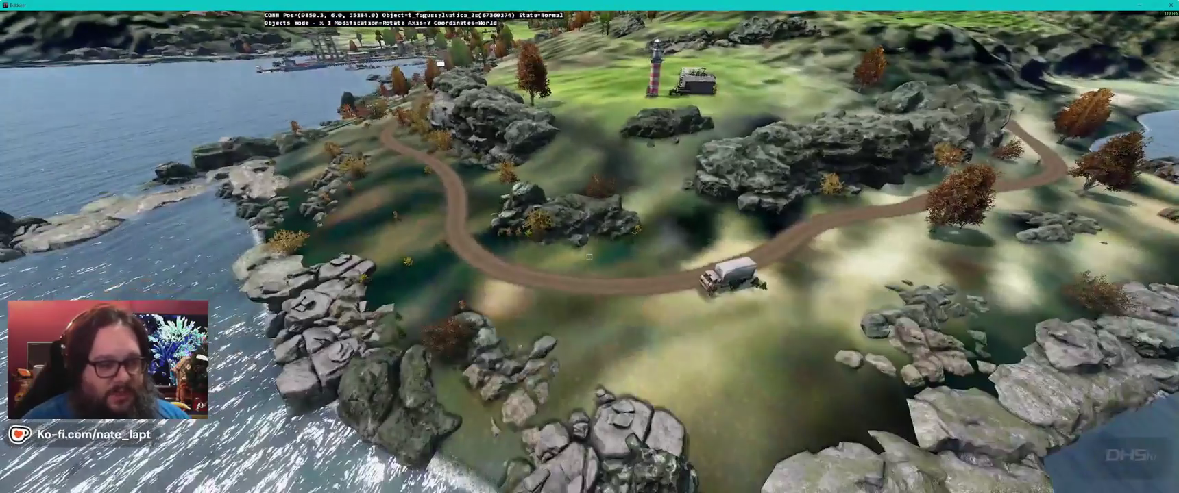
pyautogui.press('Right')
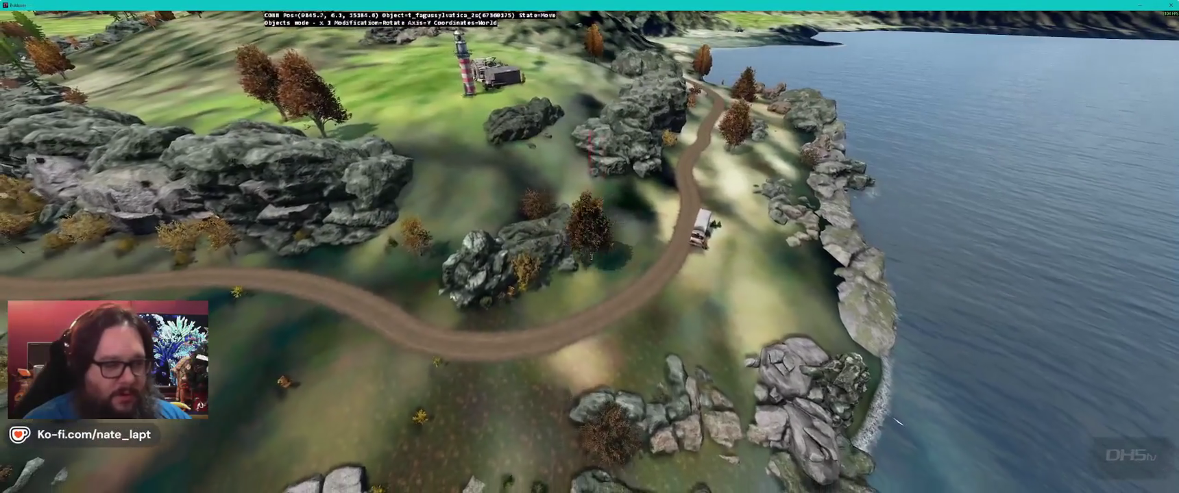
pyautogui.press('Left')
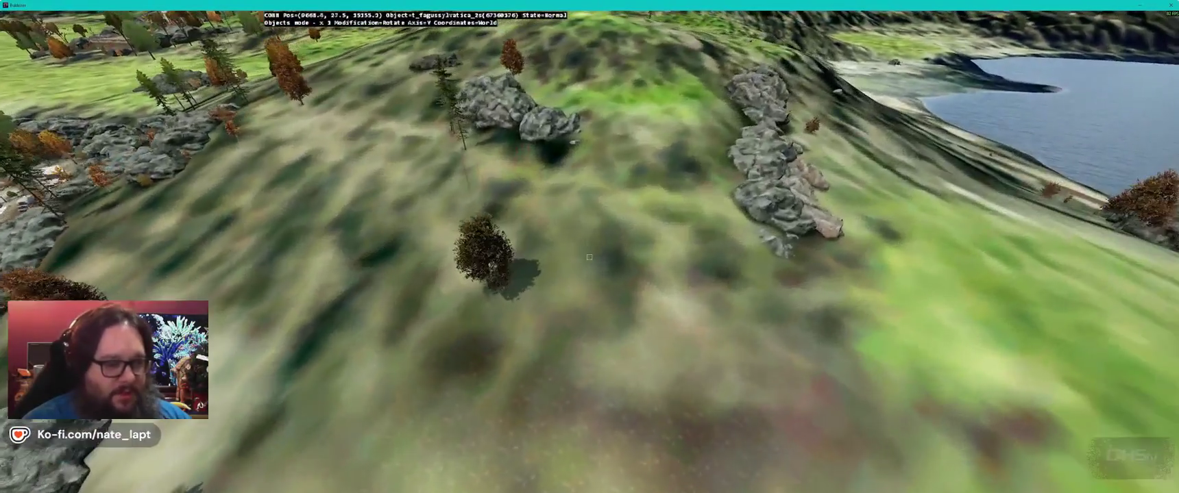
pyautogui.press('Left')
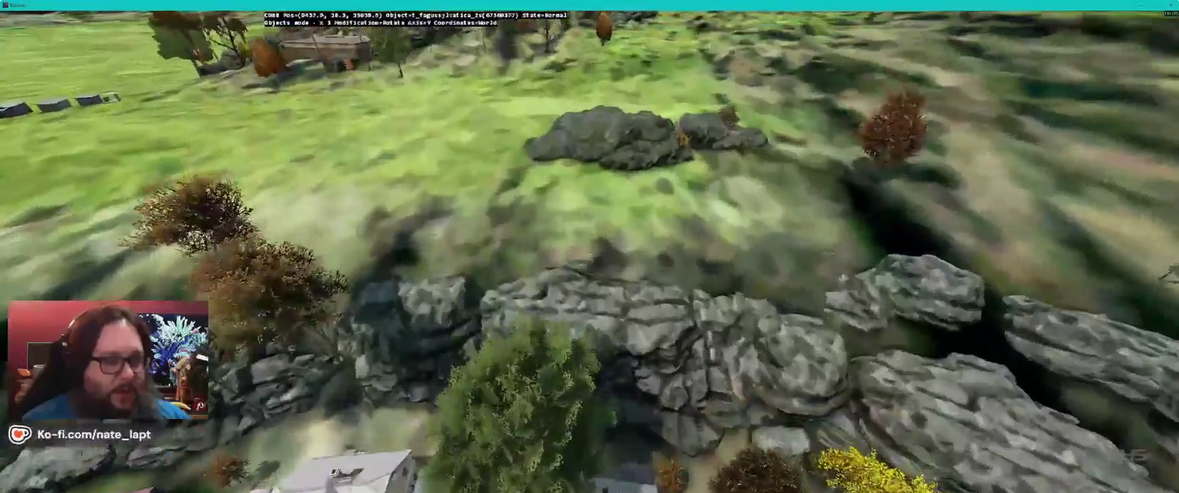
pyautogui.press('Left')
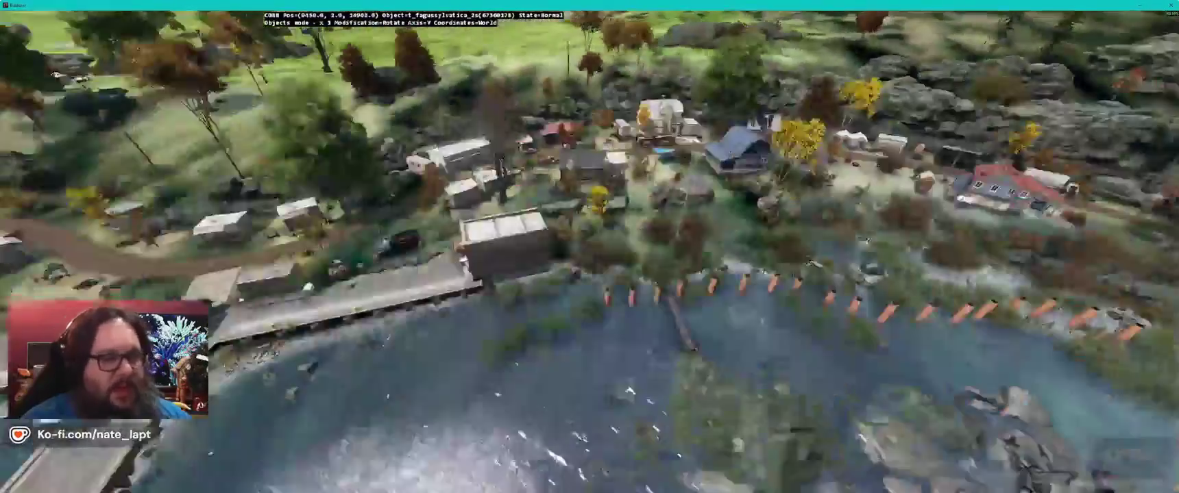
pyautogui.hotkey('alt', 'Tab')
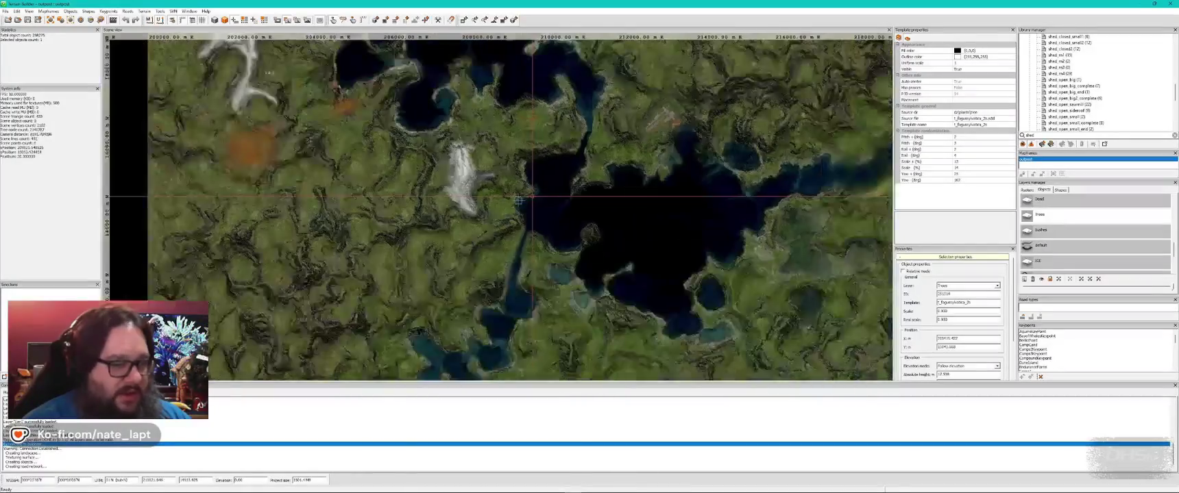
pyautogui.scroll(3, 525, 199)
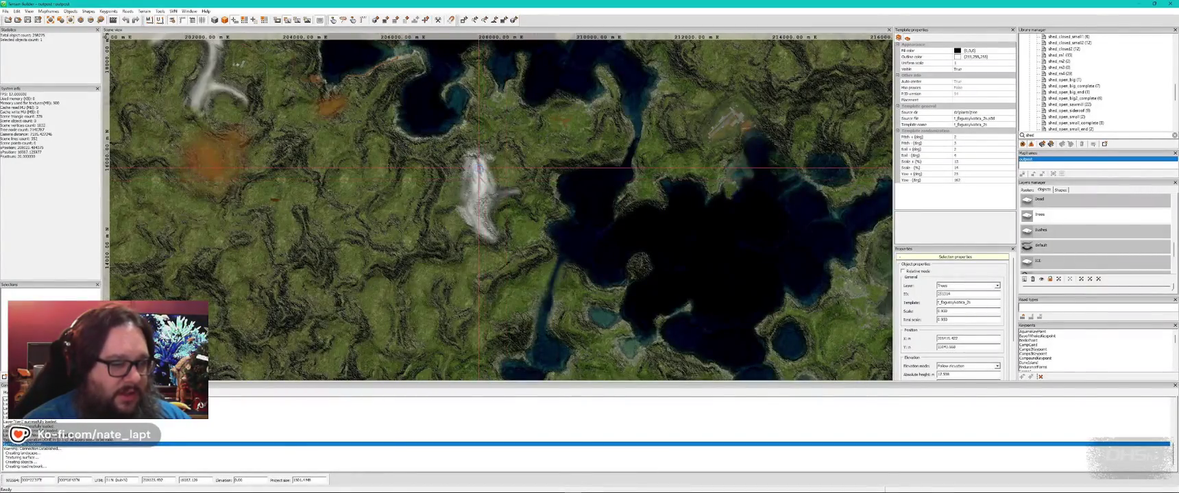
pyautogui.hotkey('alt', 'Tab')
pyautogui.press('w')
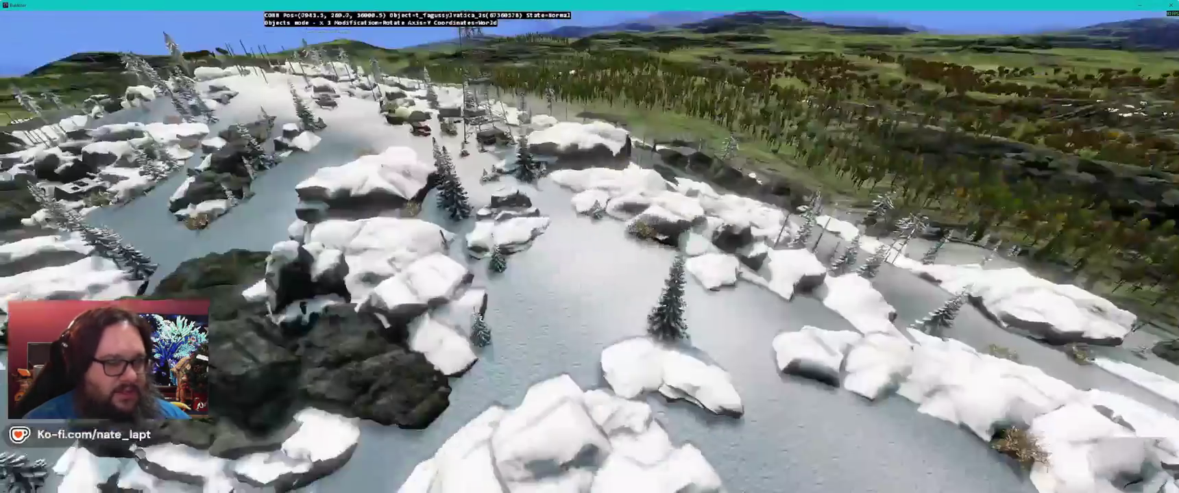
pyautogui.press('w')
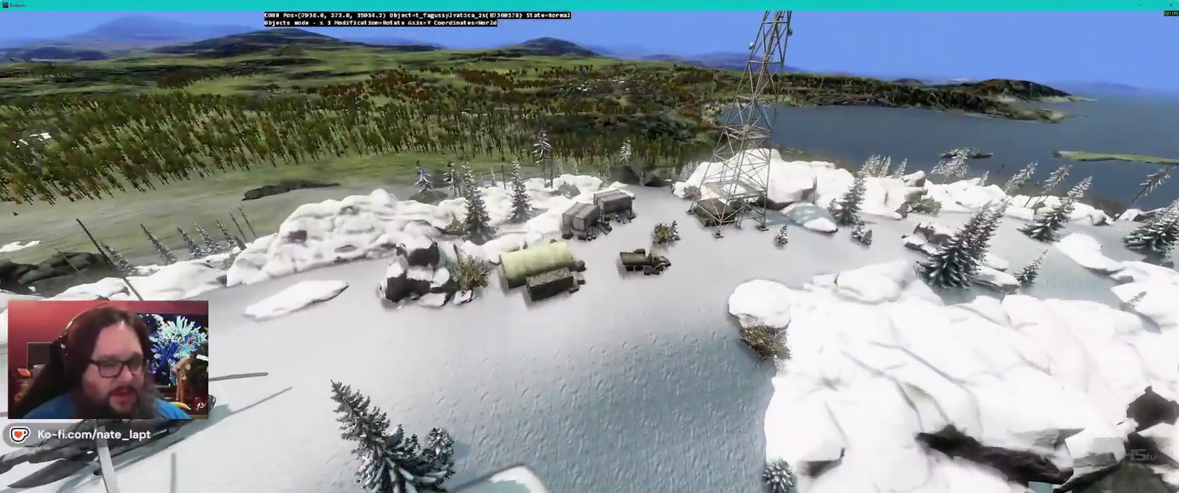
pyautogui.press('w')
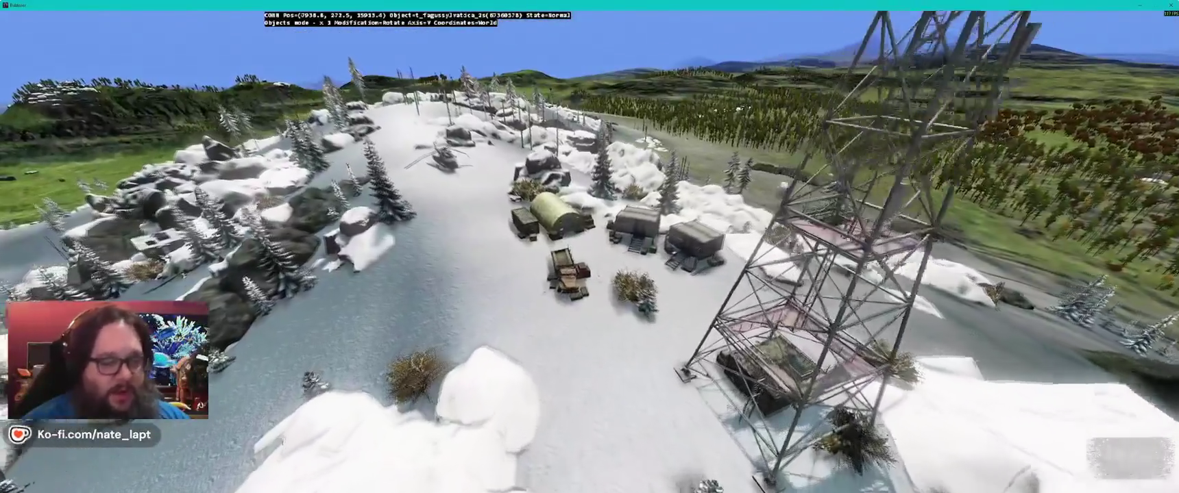
pyautogui.press('w')
pyautogui.press('w')
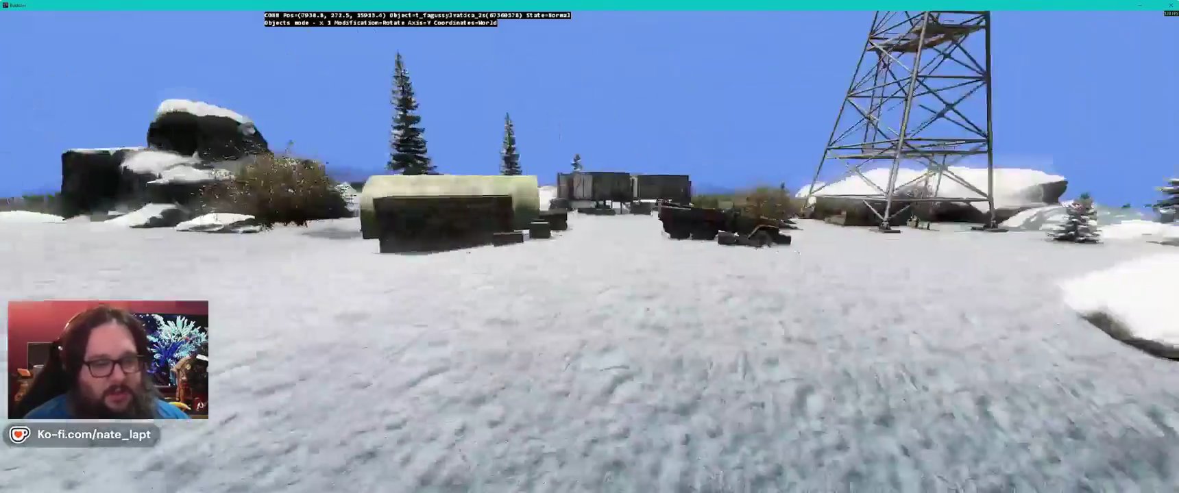
pyautogui.press('w')
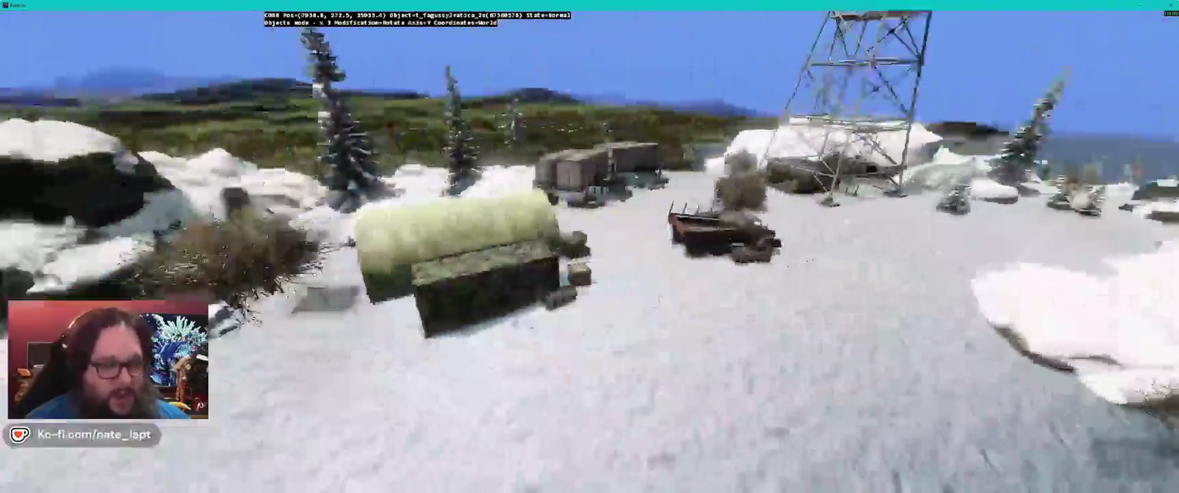
pyautogui.press('w')
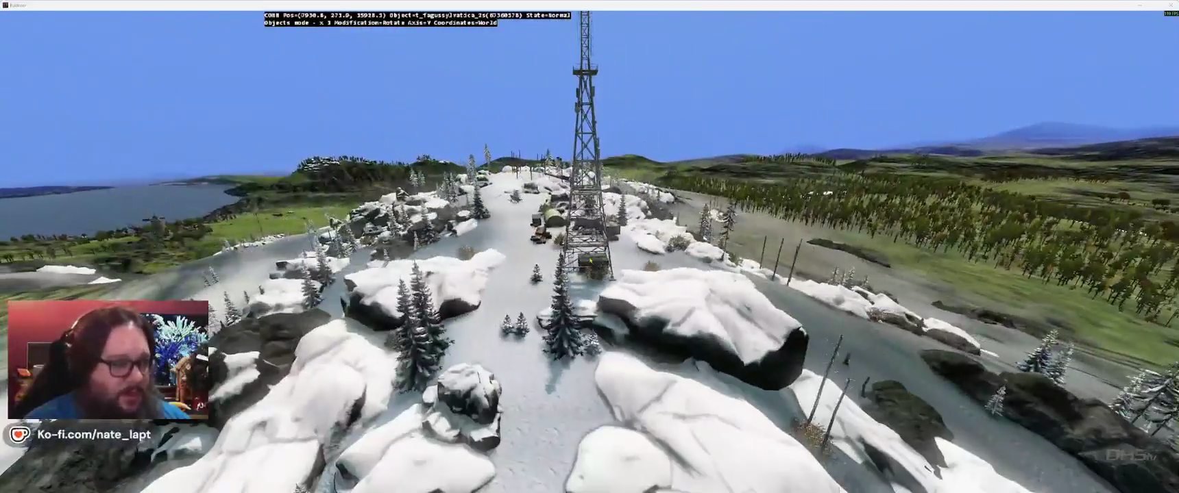
pyautogui.hotkey('alt', 'Tab')
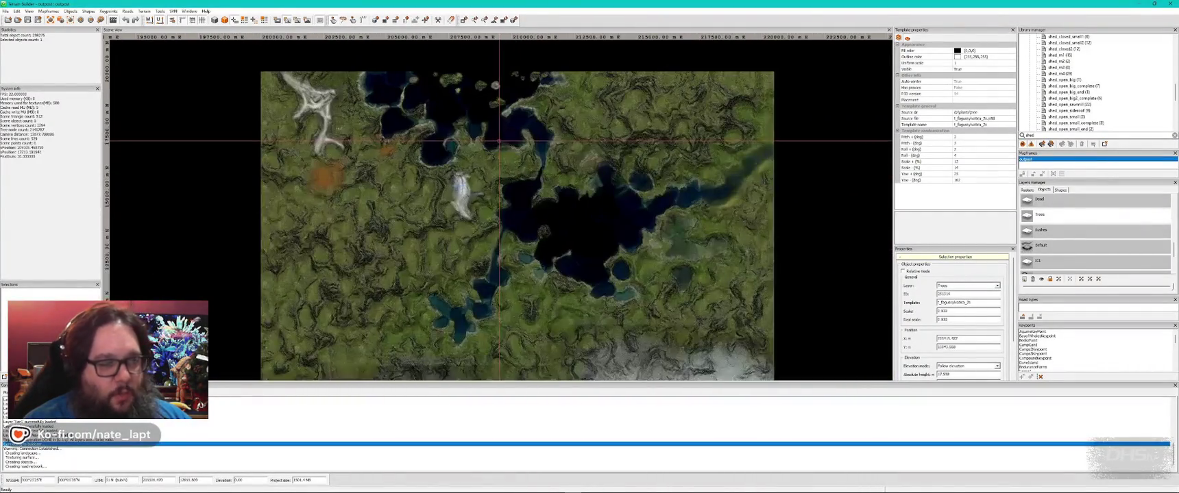
# Step: Glance at the snowy plain in Buldozer, then pan the 2D map north to the forest and lakes
pyautogui.scroll(-2, 548, 145)
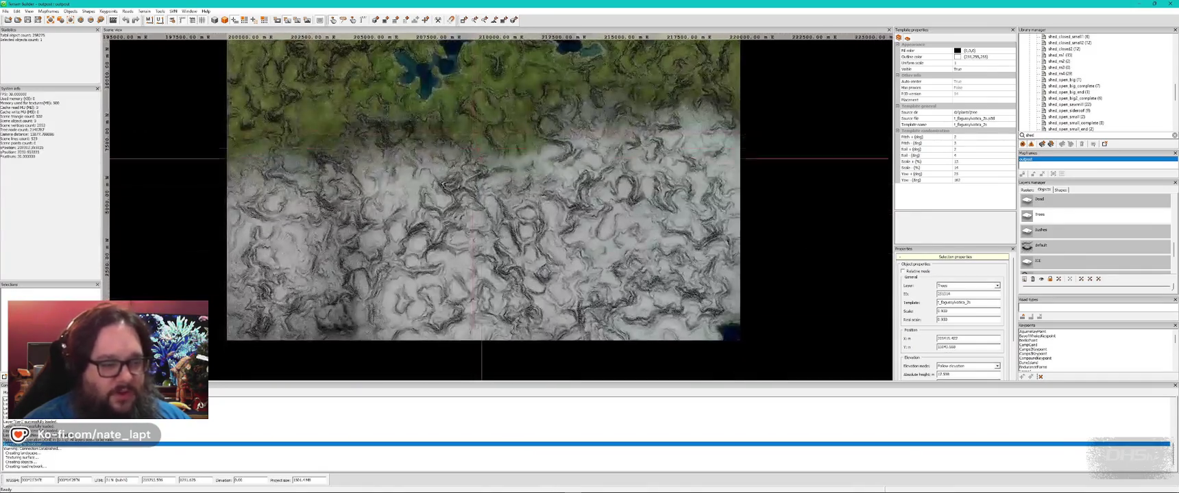
pyautogui.hotkey('alt', 'Tab')
pyautogui.press('w')
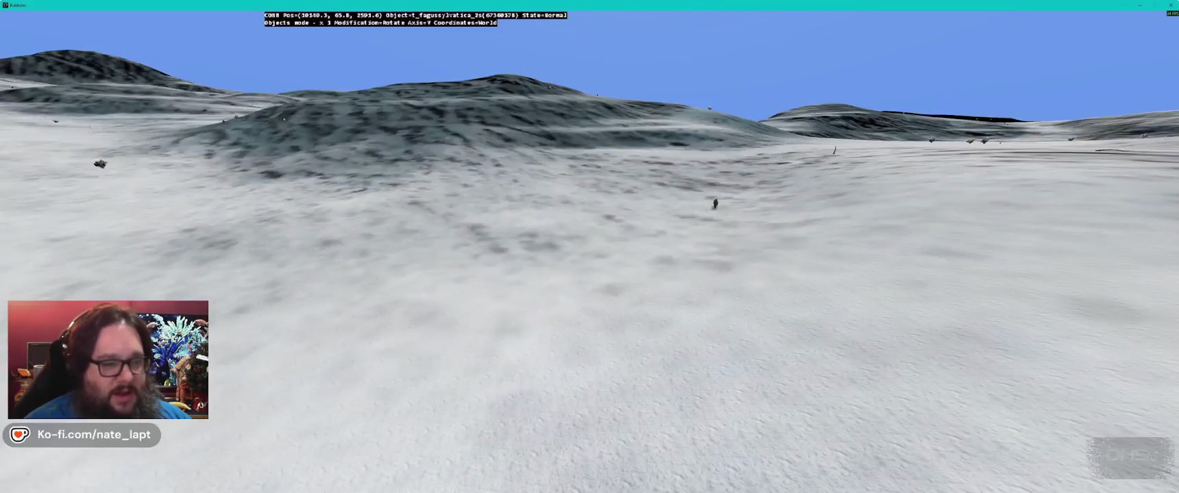
pyautogui.hotkey('alt', 'Tab')
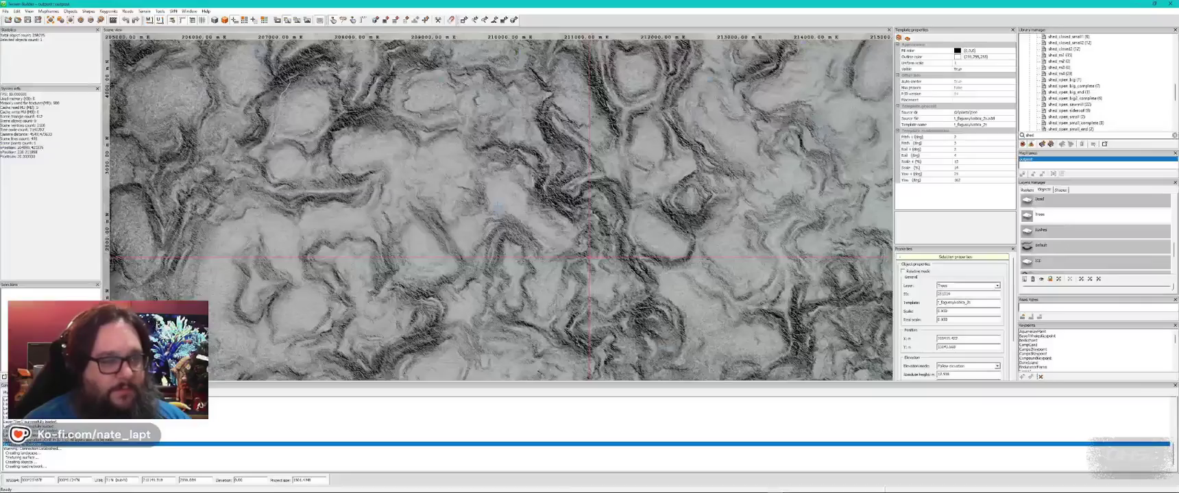
pyautogui.scroll(3, 512, 253)
pyautogui.press('Up')
pyautogui.press('Up')
pyautogui.press('Up')
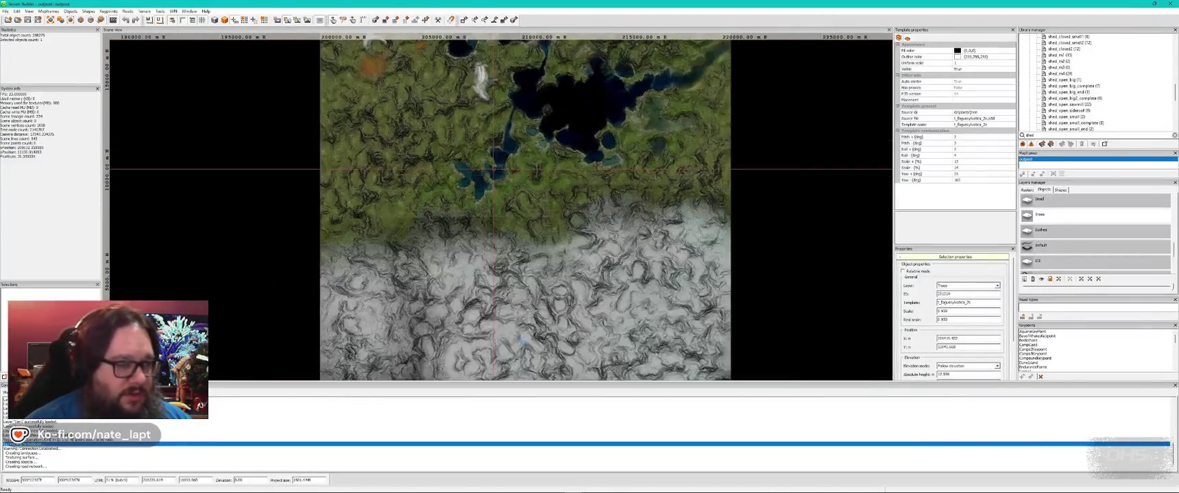
pyautogui.scroll(-2, 512, 253)
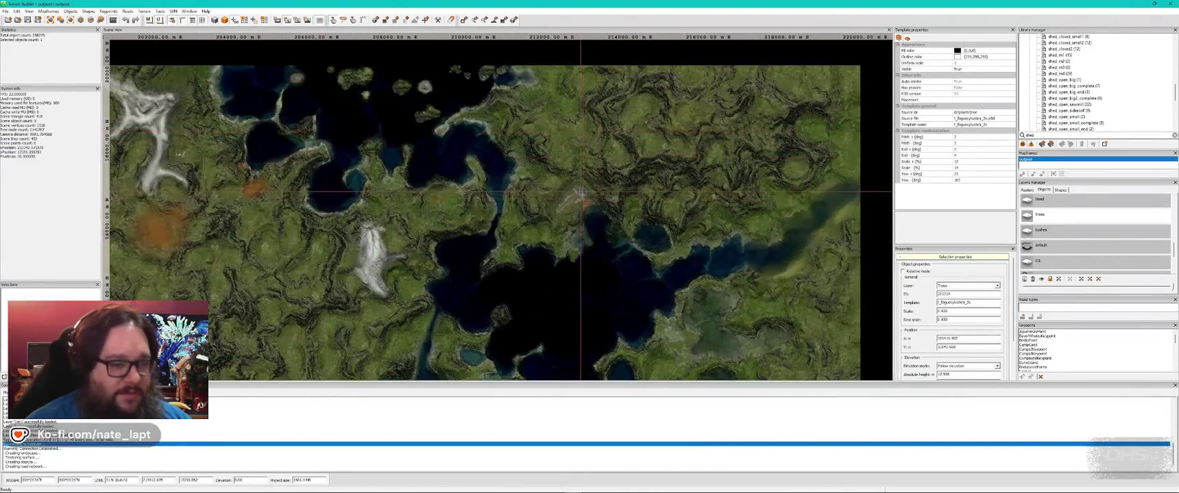
# Step: In Buldozer, fly over the airfield and runway toward the wooded hillside
pyautogui.hotkey('alt', 'Tab')
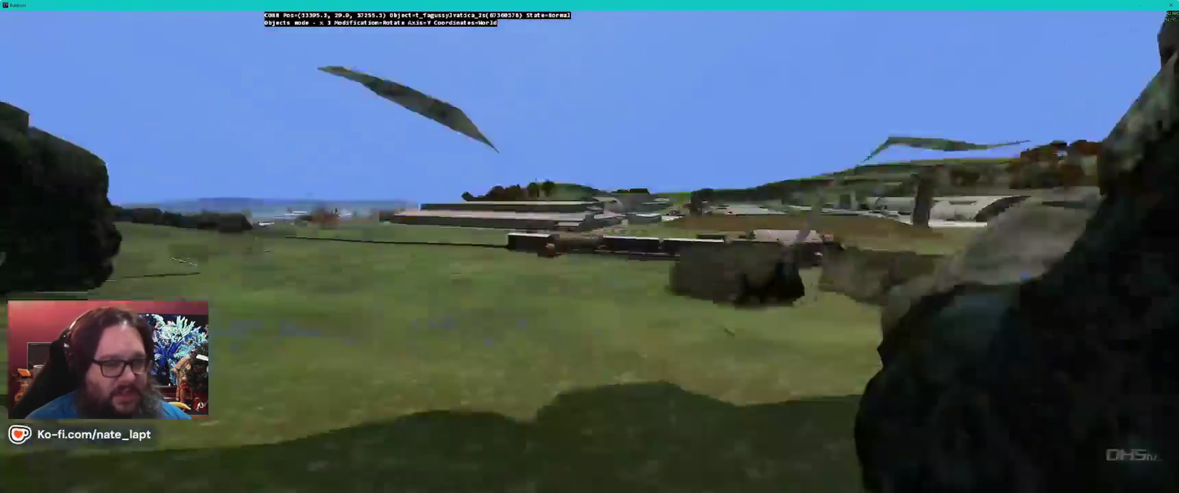
pyautogui.press('w')
pyautogui.press('w')
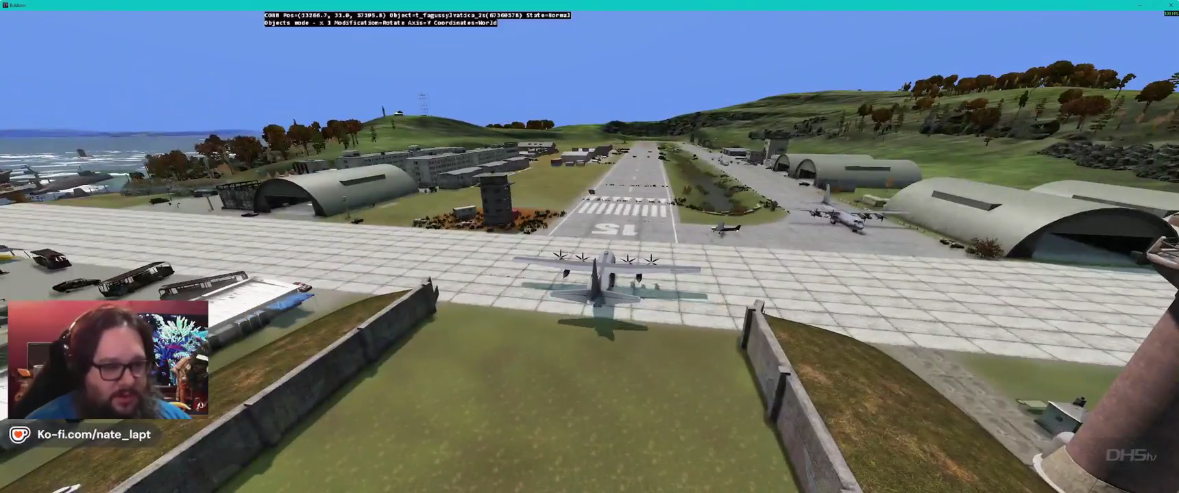
pyautogui.press('w')
pyautogui.press('w')
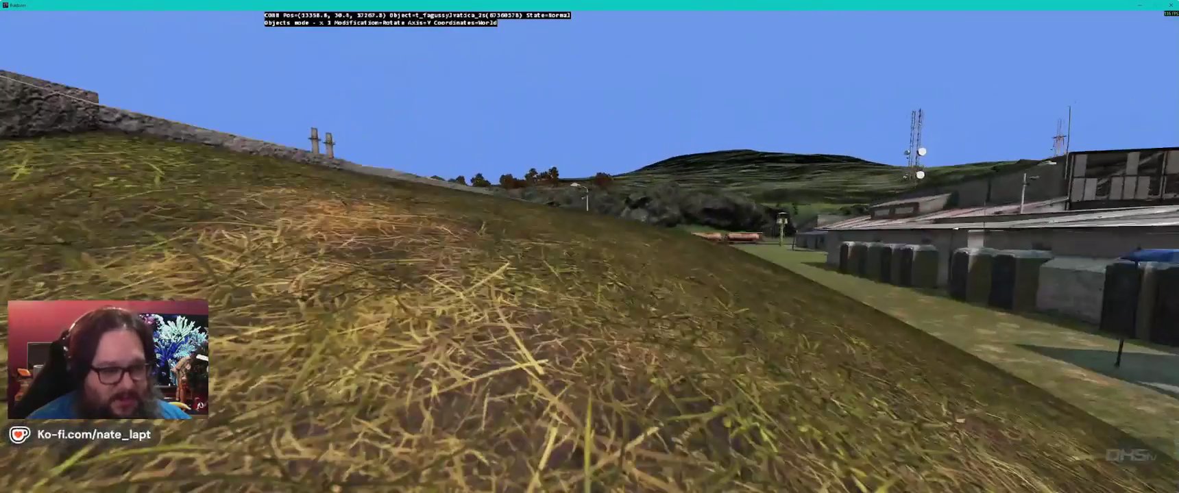
pyautogui.press('w')
pyautogui.press('q')
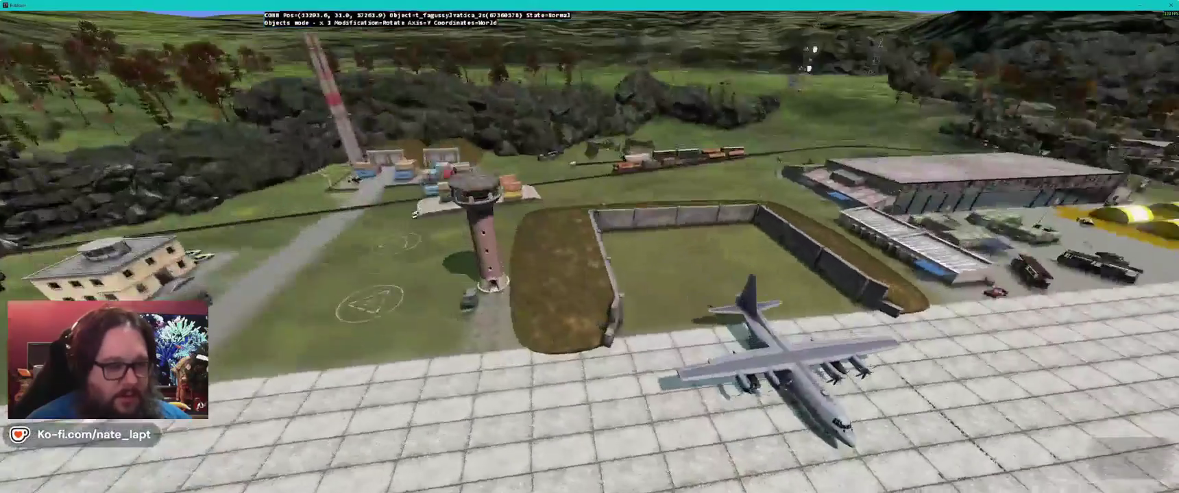
pyautogui.press('a')
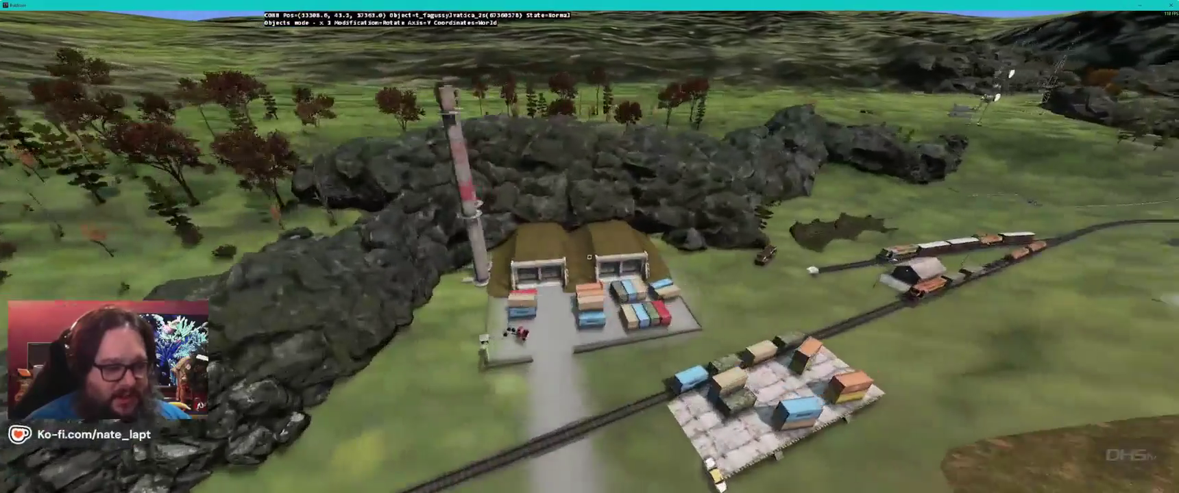
pyautogui.press('w')
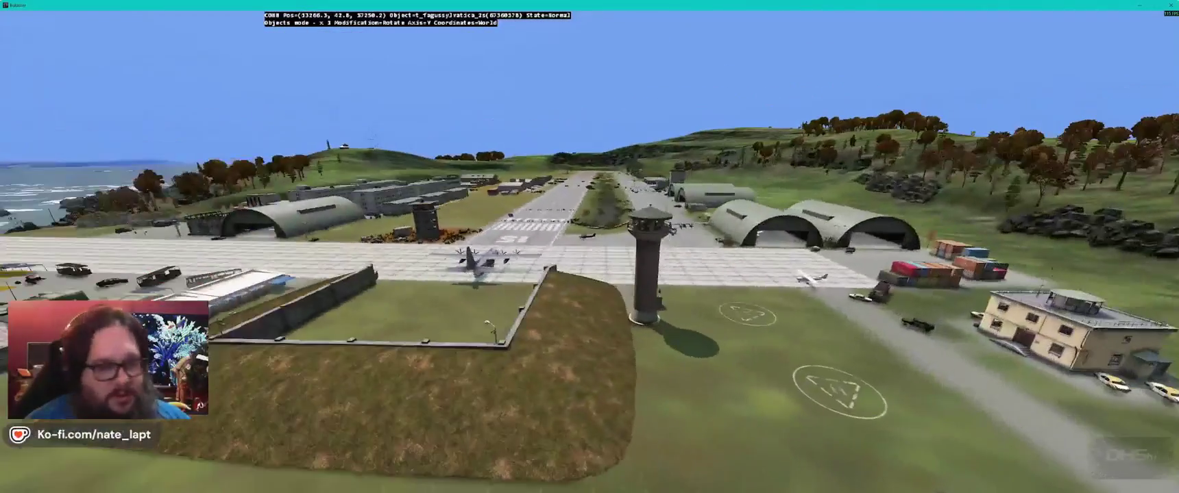
pyautogui.press('Right')
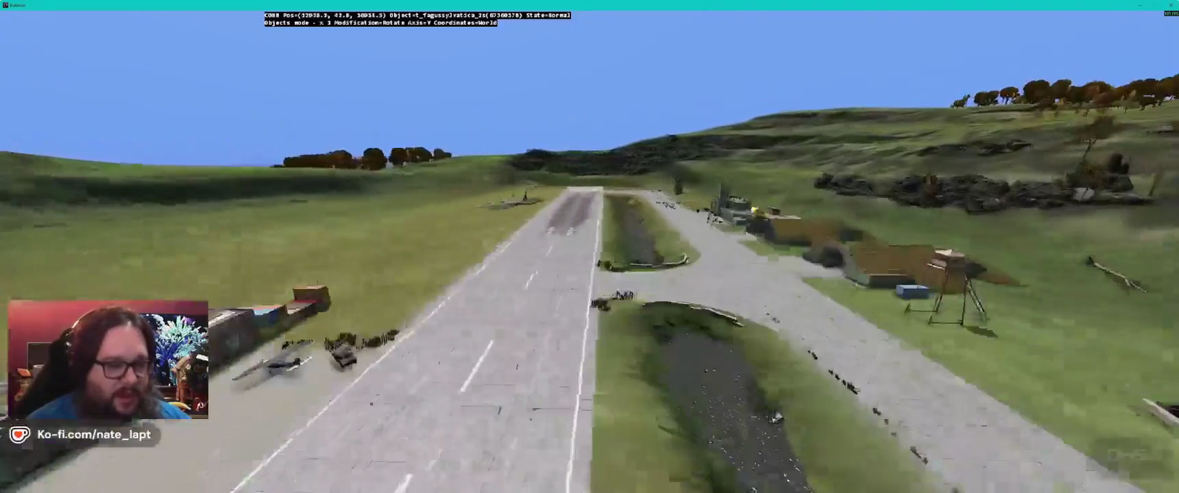
pyautogui.press('w')
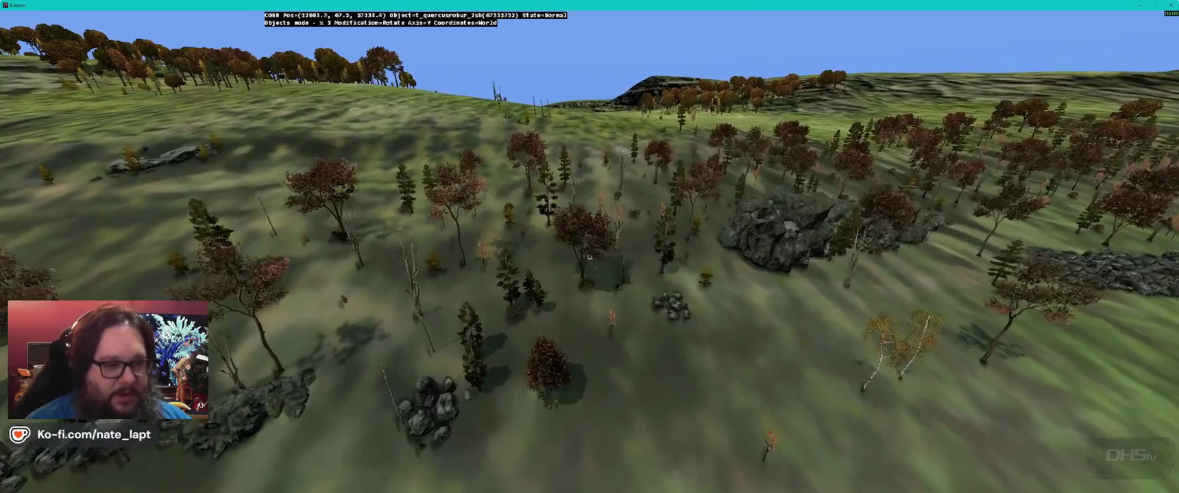
# Step: Fly across the hillside of placed trees, then return to the Terrain Builder map
pyautogui.press('w')
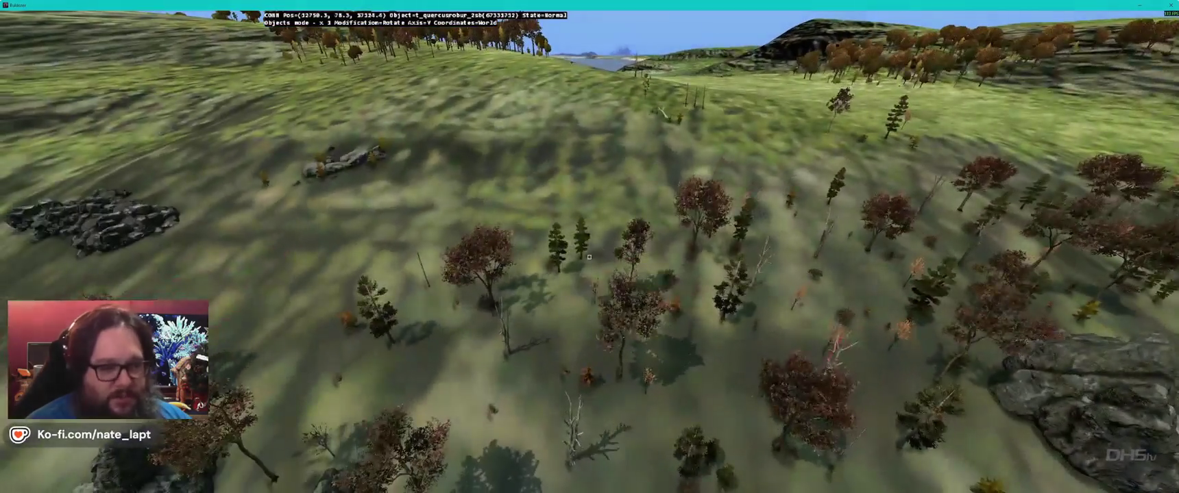
pyautogui.press('w')
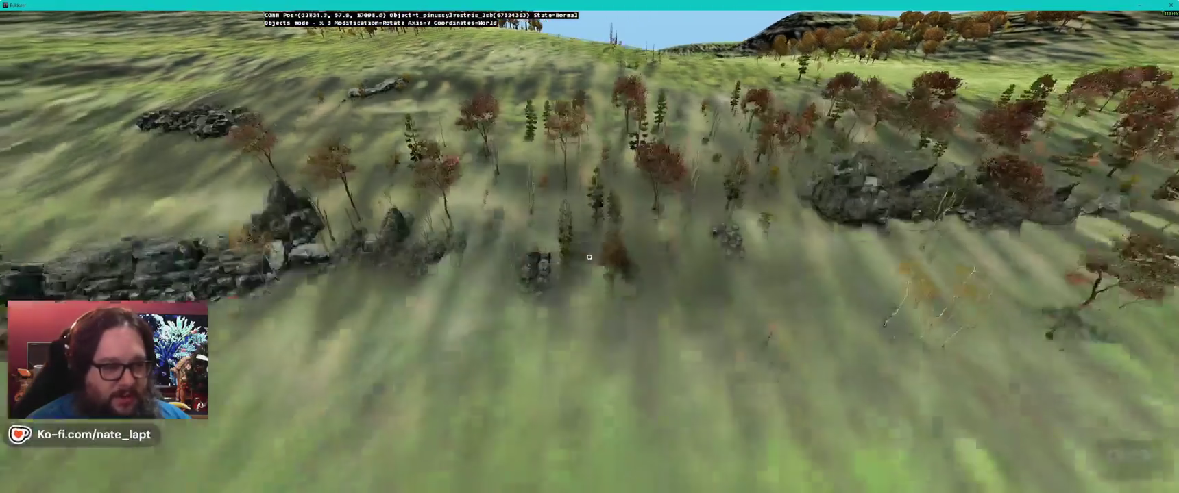
pyautogui.press('w')
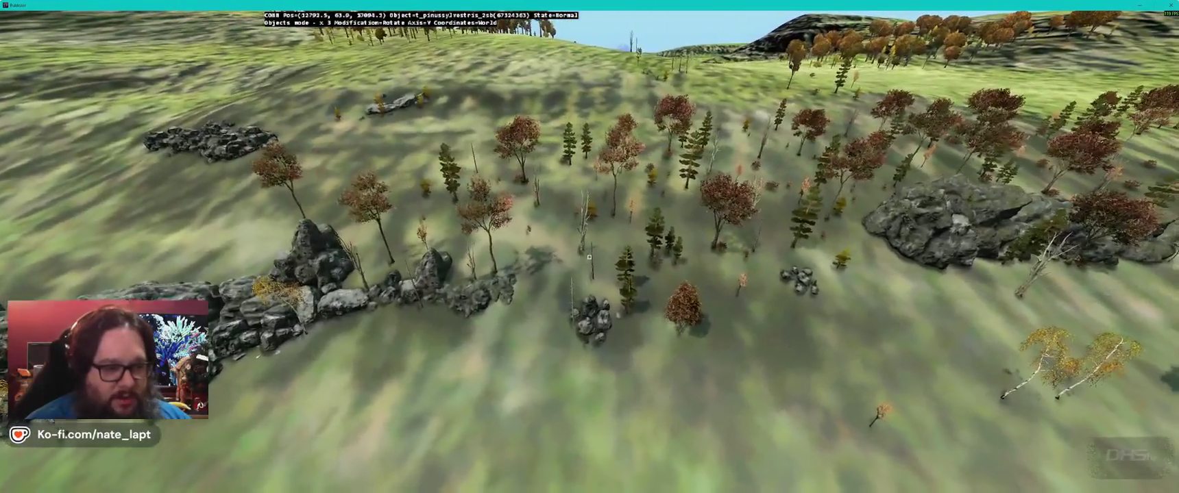
pyautogui.press('w')
pyautogui.hotkey('alt', 'Tab')
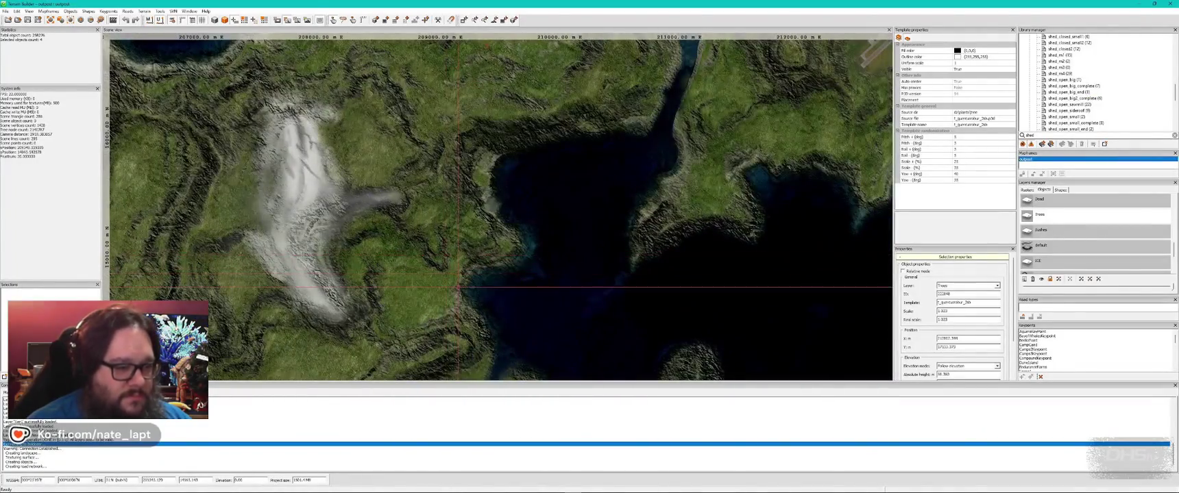
pyautogui.hotkey('alt', 'Tab')
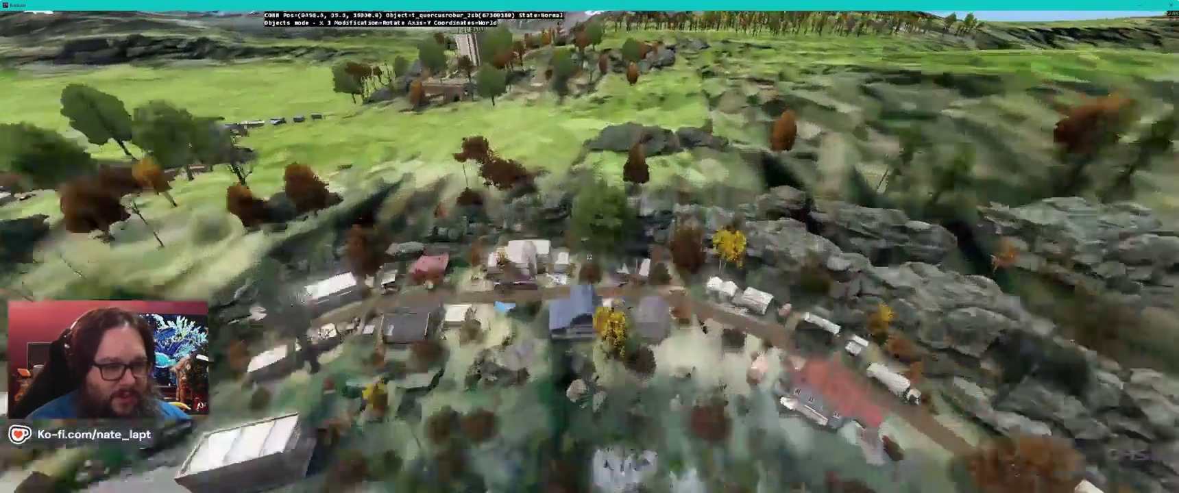
pyautogui.hotkey('alt', 'Tab')
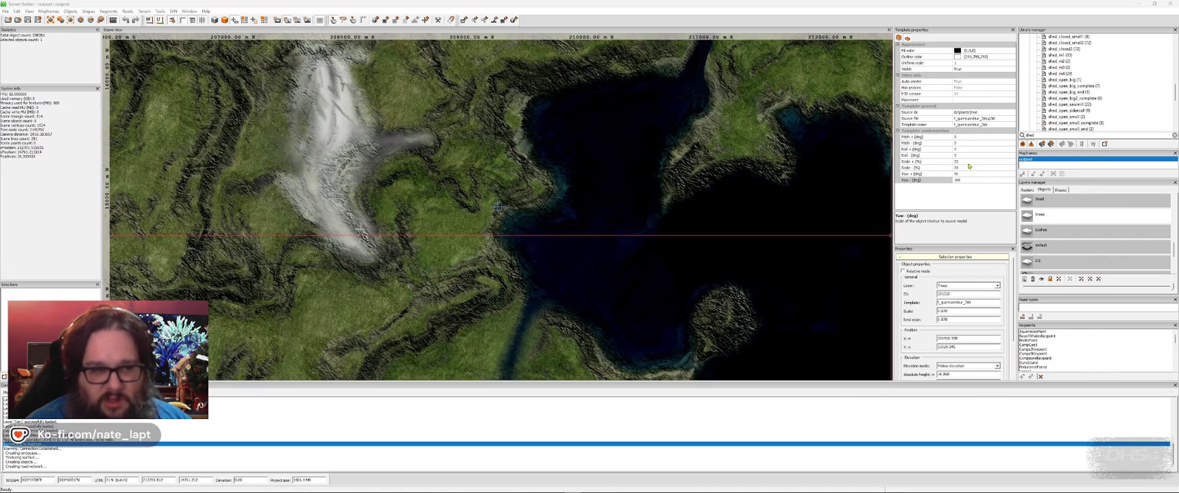
# Step: Return to Buldozer and bring the camera down onto the village road between the houses
pyautogui.hotkey('alt', 'Tab')
pyautogui.press('w')
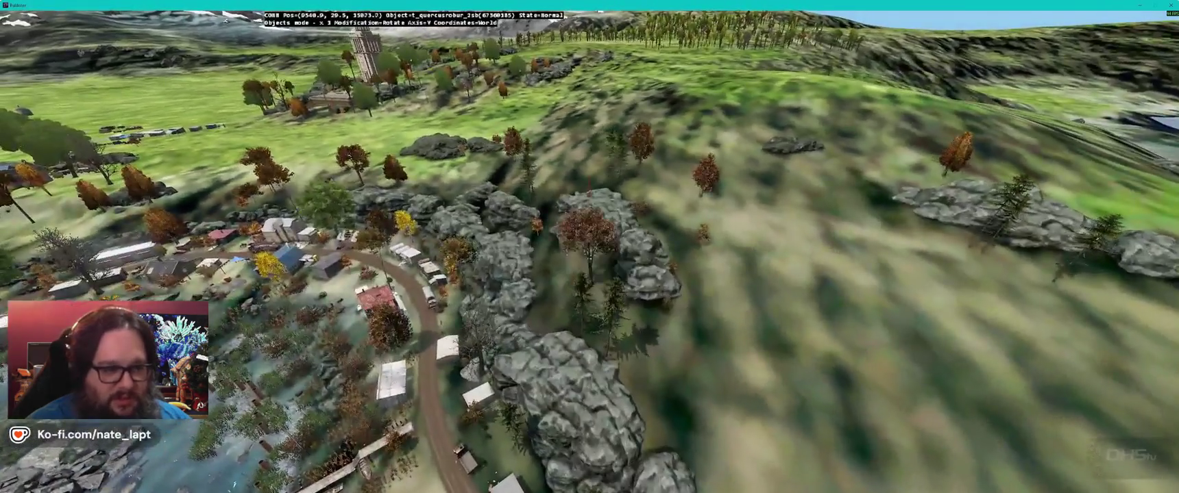
pyautogui.press('s')
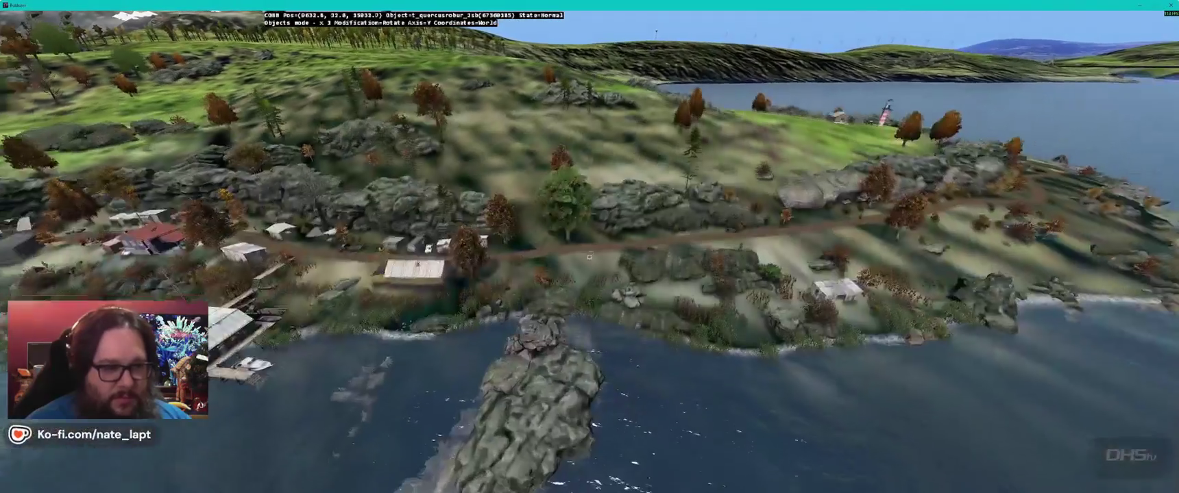
pyautogui.press('w')
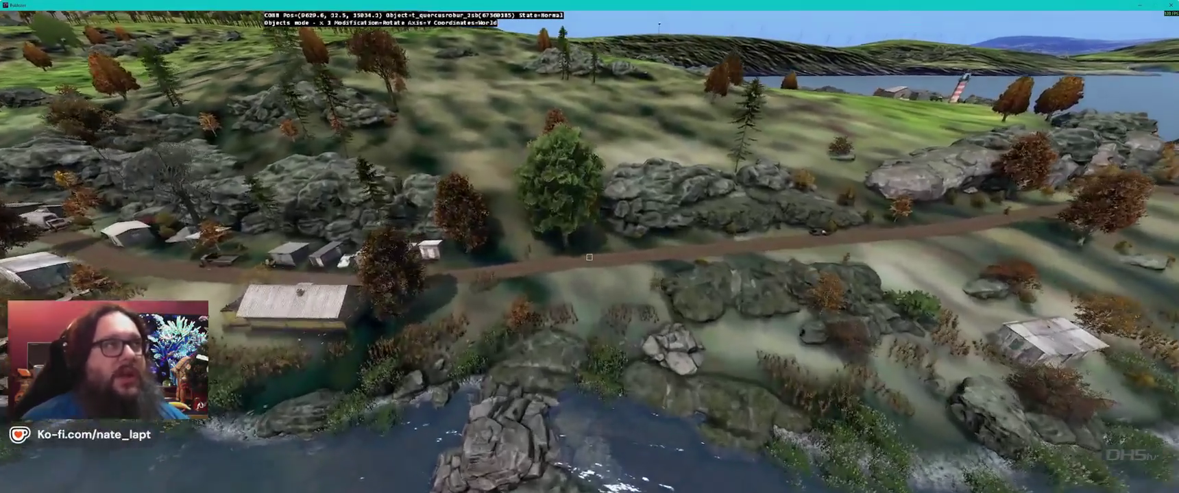
pyautogui.press('w')
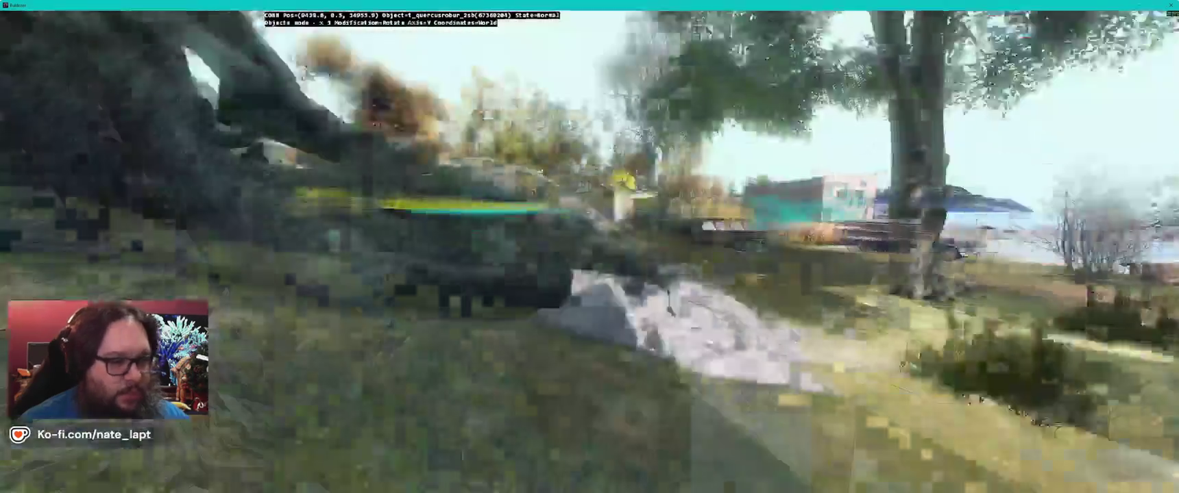
pyautogui.press('s')
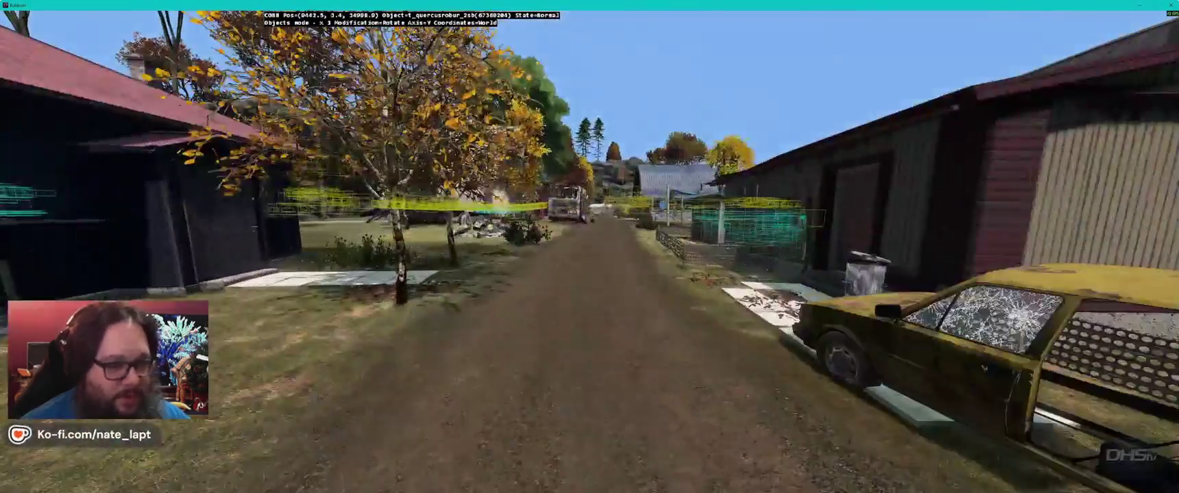
pyautogui.press('w')
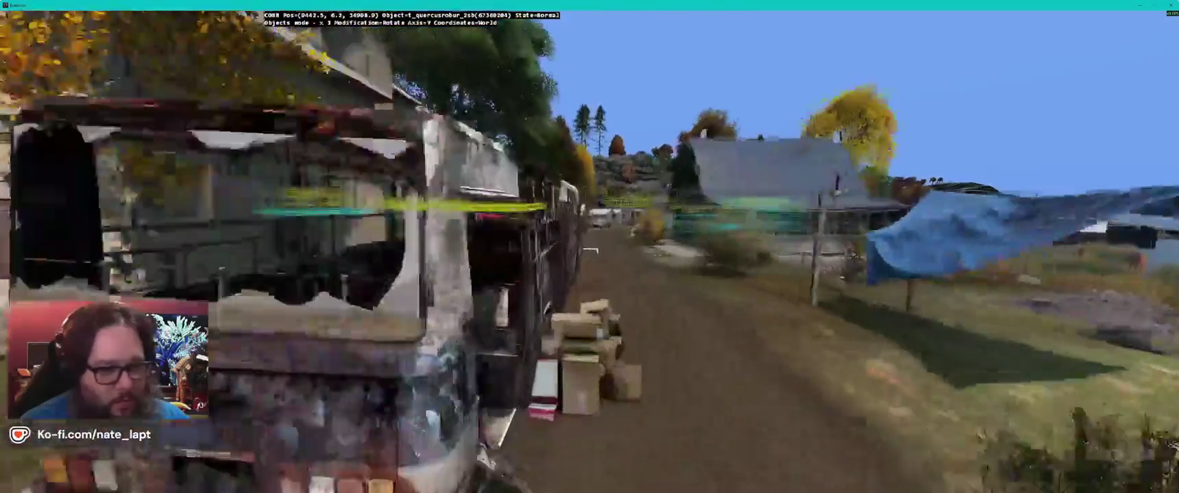
# Step: Move around the house and barn along the dirt road to inspect the oaks
pyautogui.press('w')
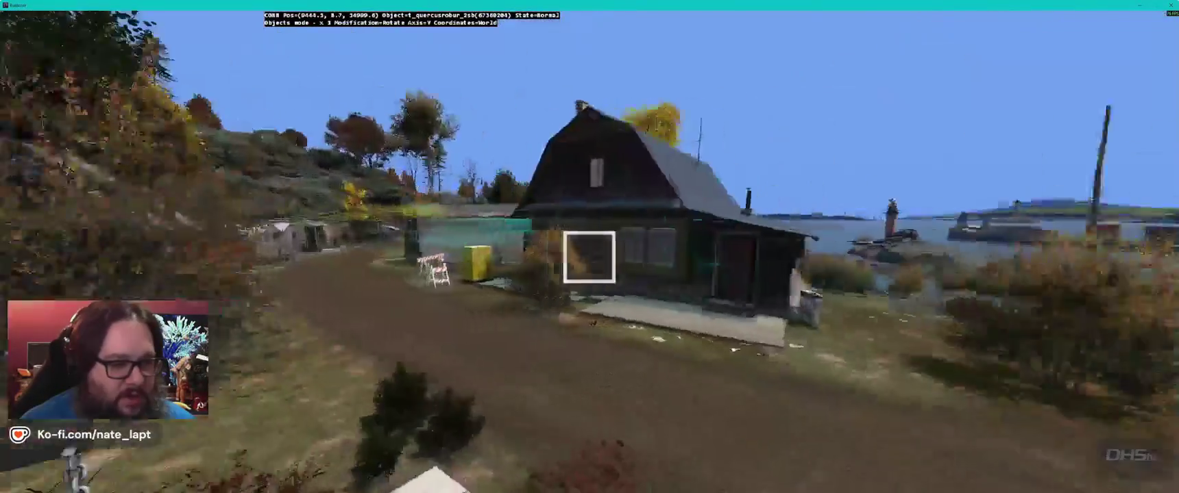
pyautogui.press('w')
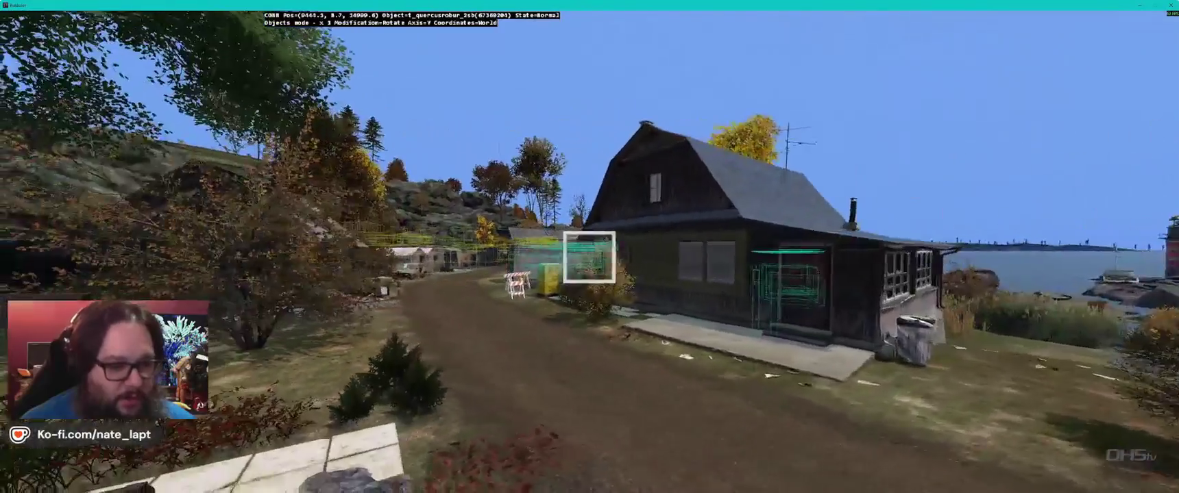
pyautogui.press('w')
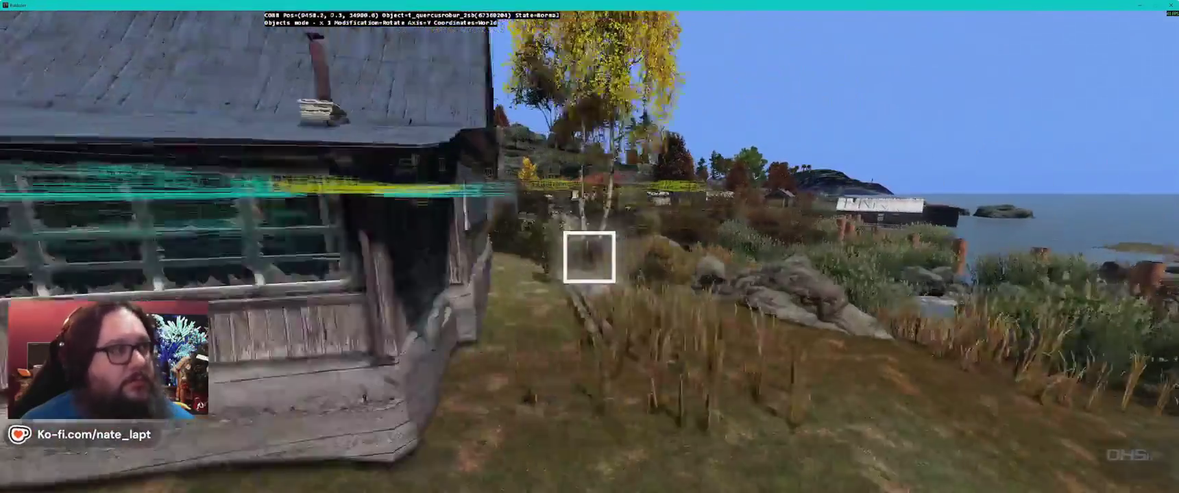
pyautogui.press('w')
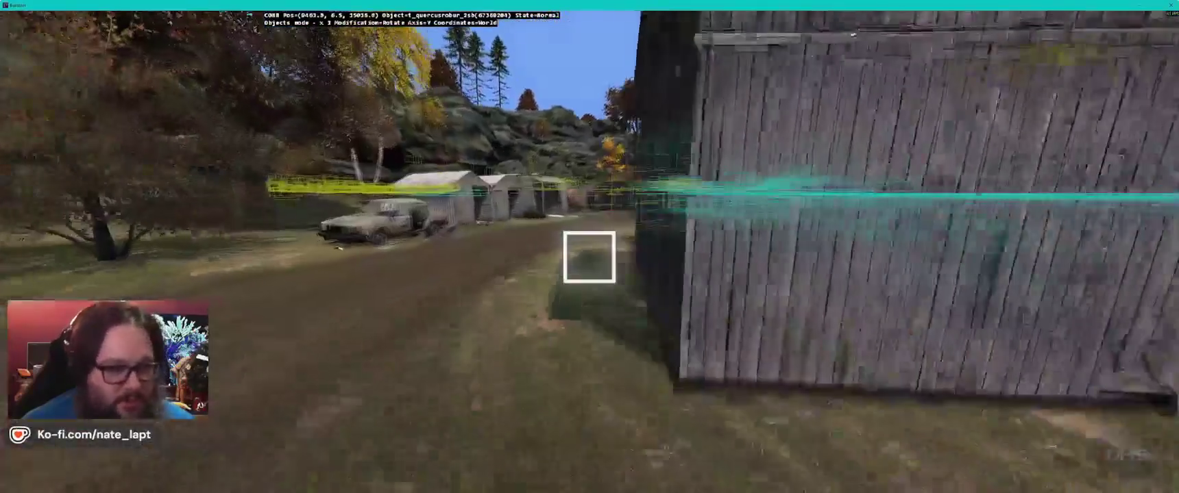
pyautogui.press('s')
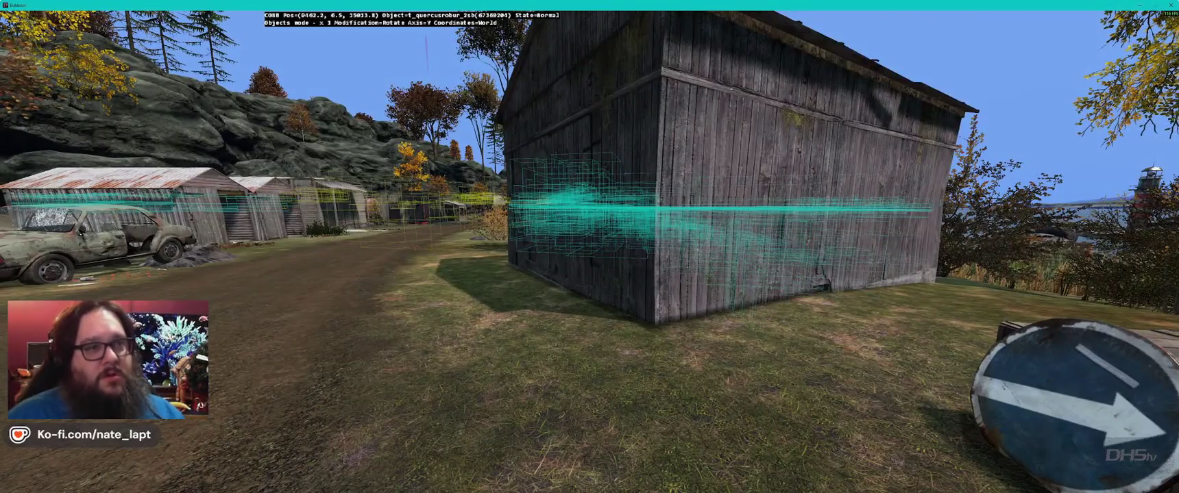
pyautogui.press('w')
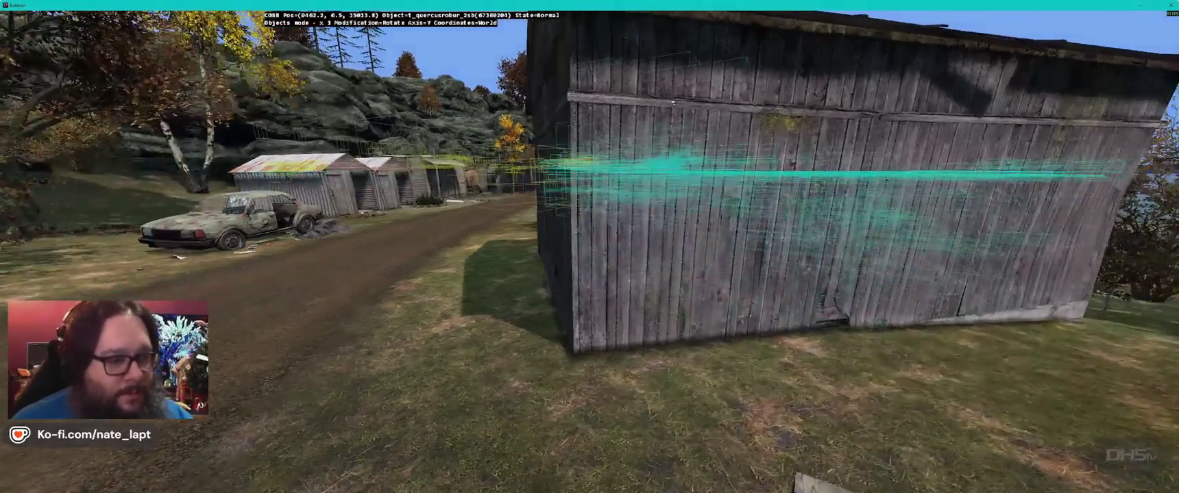
pyautogui.press('w')
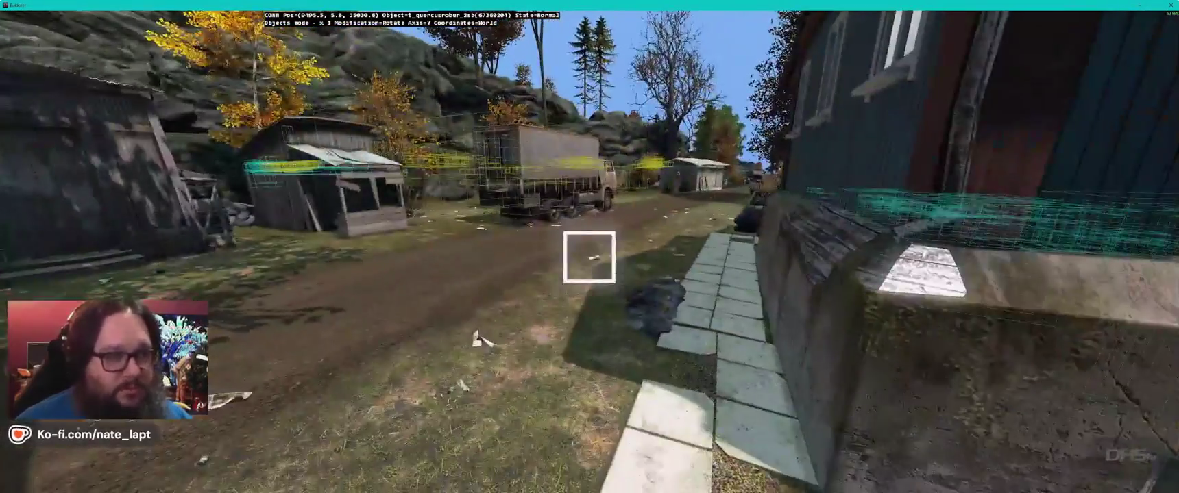
# Step: Toggle the render diagnostics menu to hide the occluder wireframes
pyautogui.press('w')
pyautogui.hotkey('ctrl', 'alt', 'd')
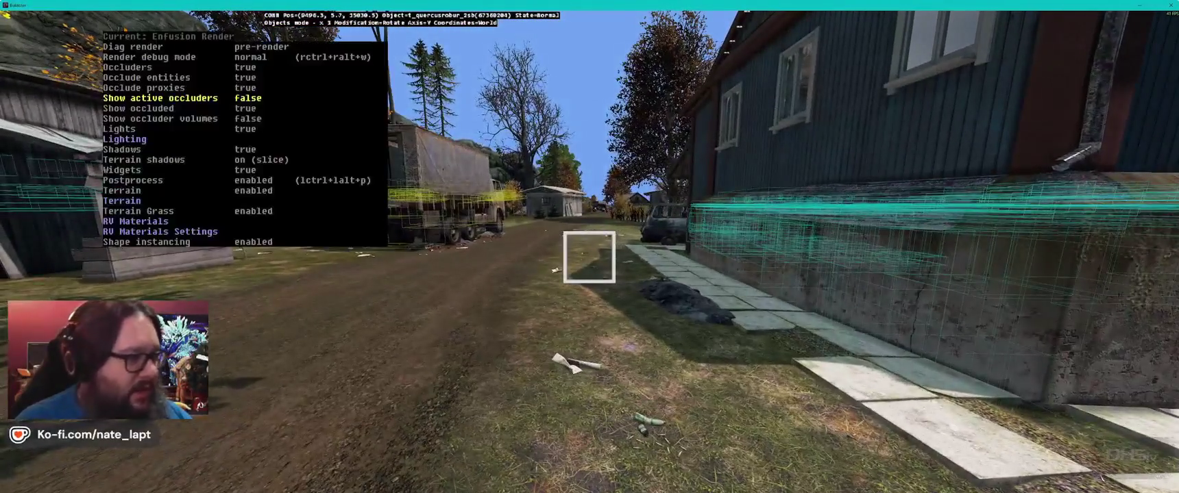
pyautogui.hotkey('ctrl', 'alt', 'd')
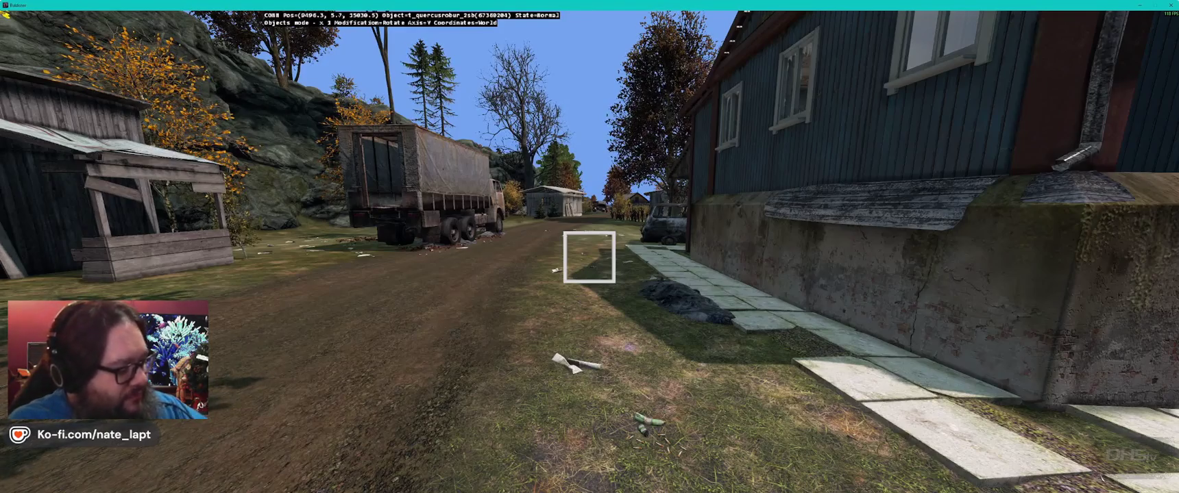
# Step: Move a tree in the village to a new spot
pyautogui.press('s')
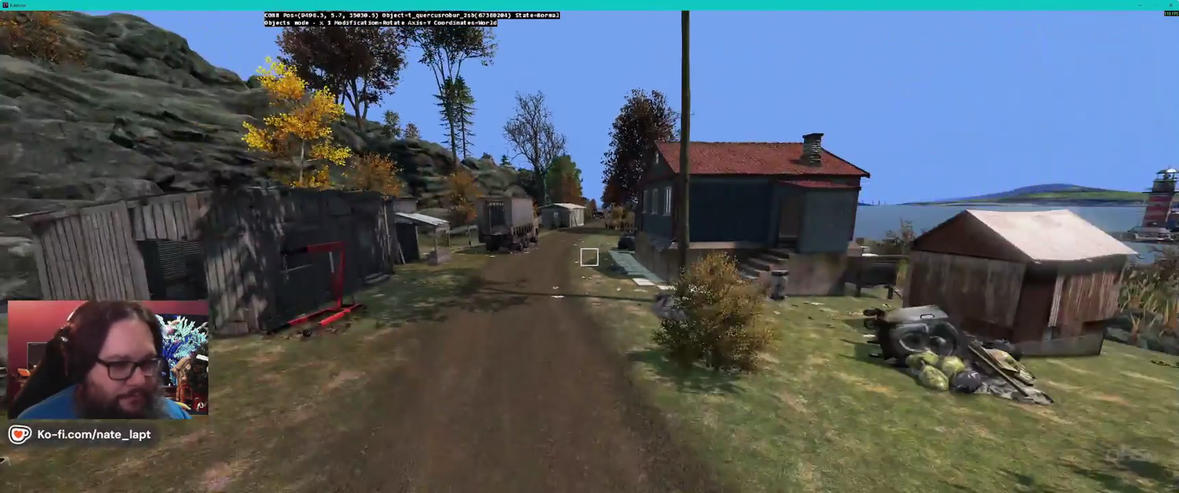
pyautogui.press('w')
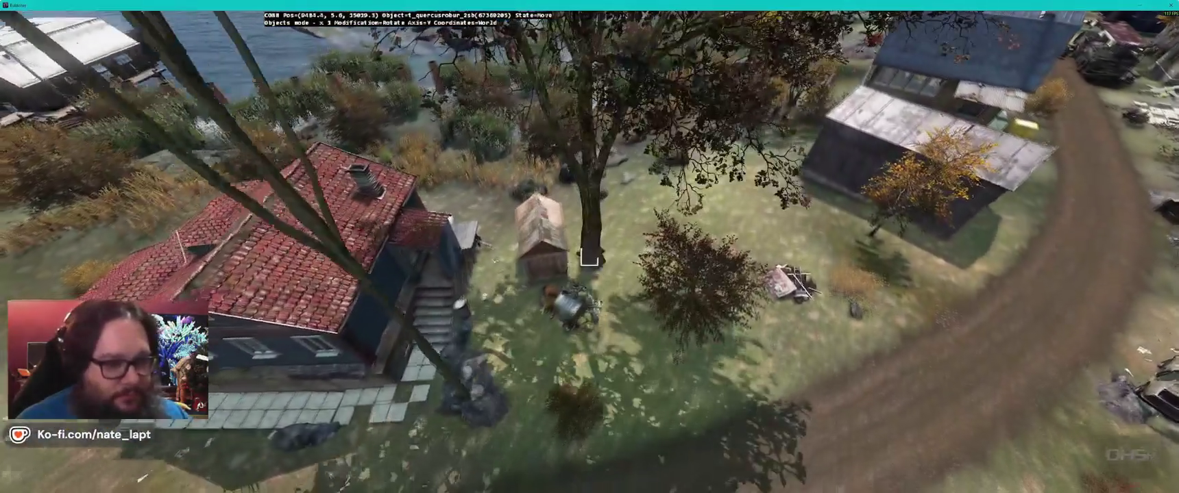
pyautogui.moveTo(588, 258); pyautogui.dragTo(584, 226)
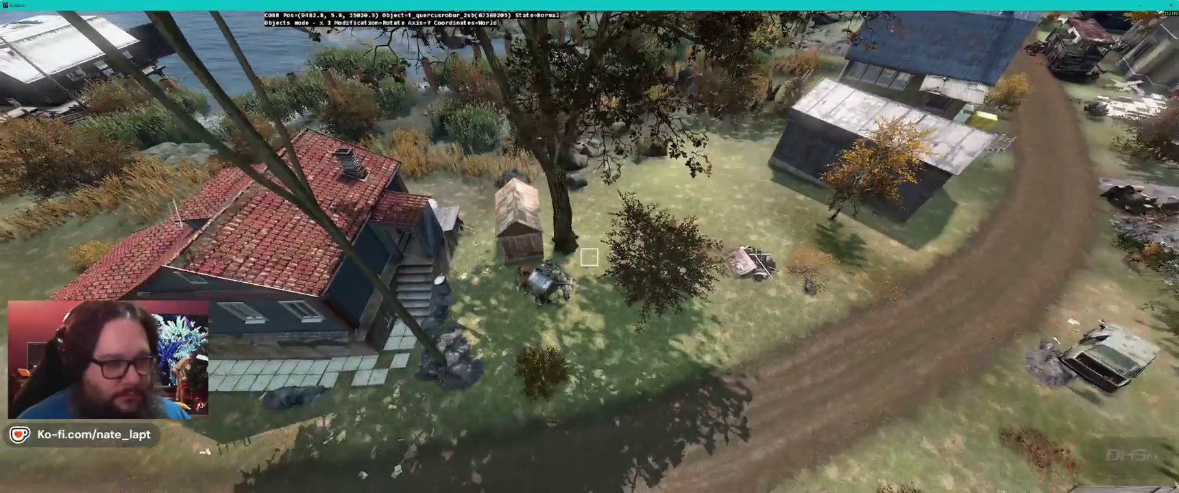
pyautogui.press('s')
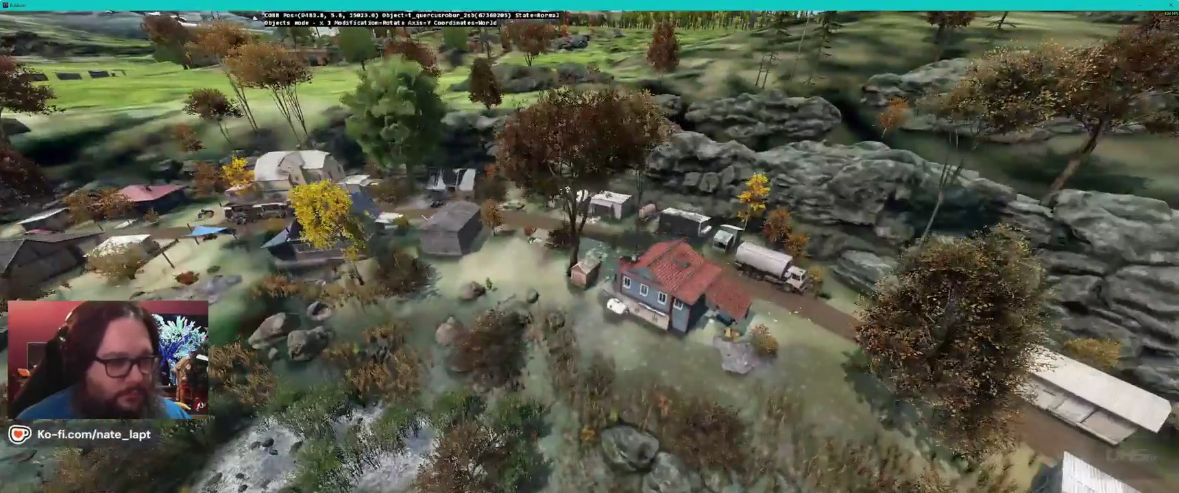
# Step: Fly over the field and lake to the larch by the trailer and car, and scale it
pyautogui.press('w')
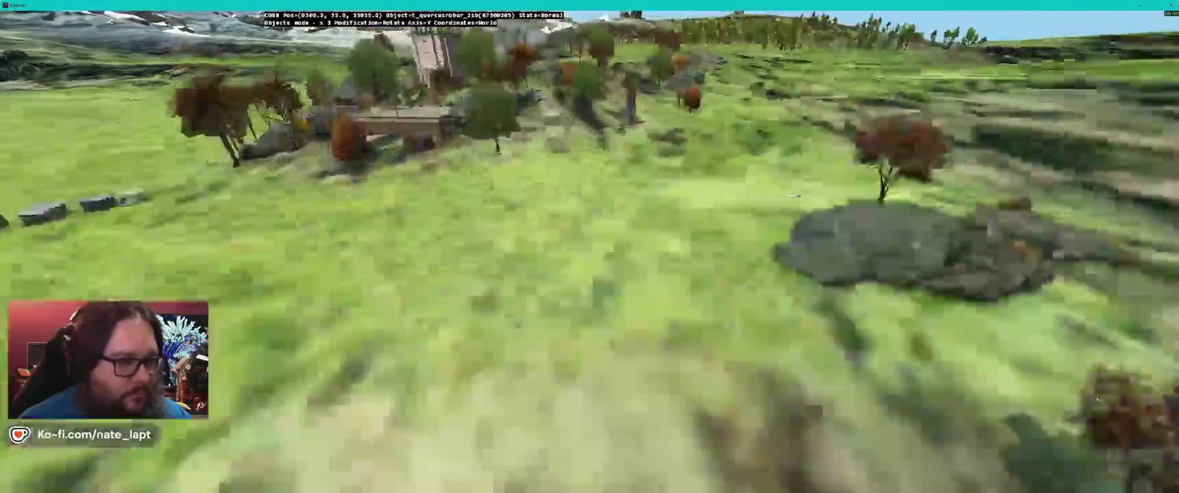
pyautogui.press('w')
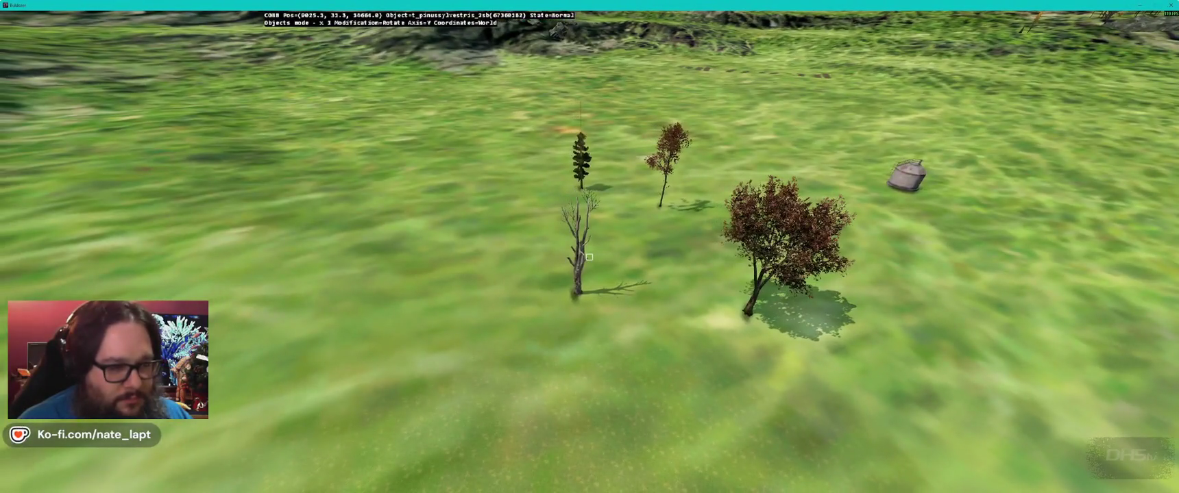
pyautogui.press('w')
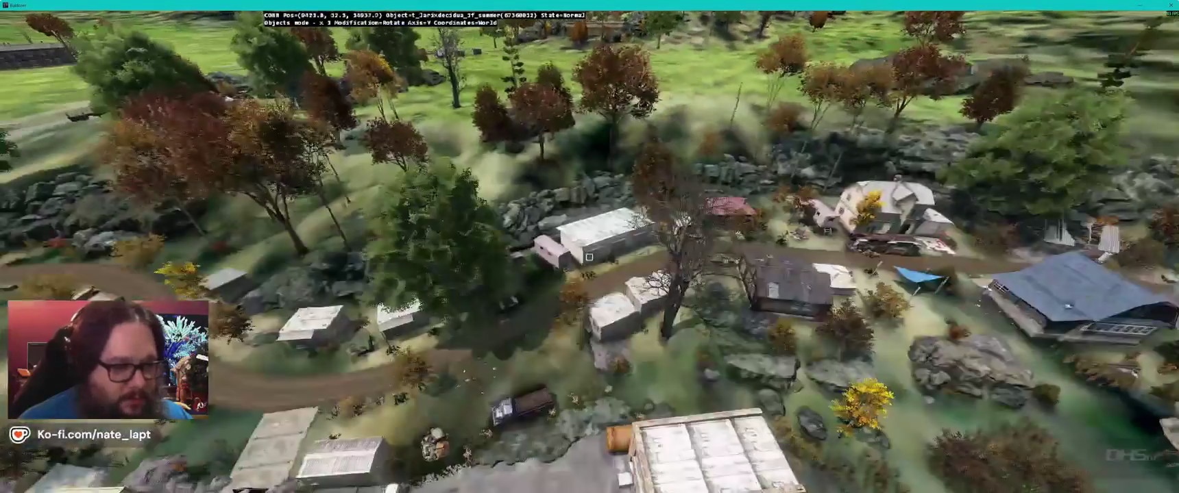
pyautogui.press('w')
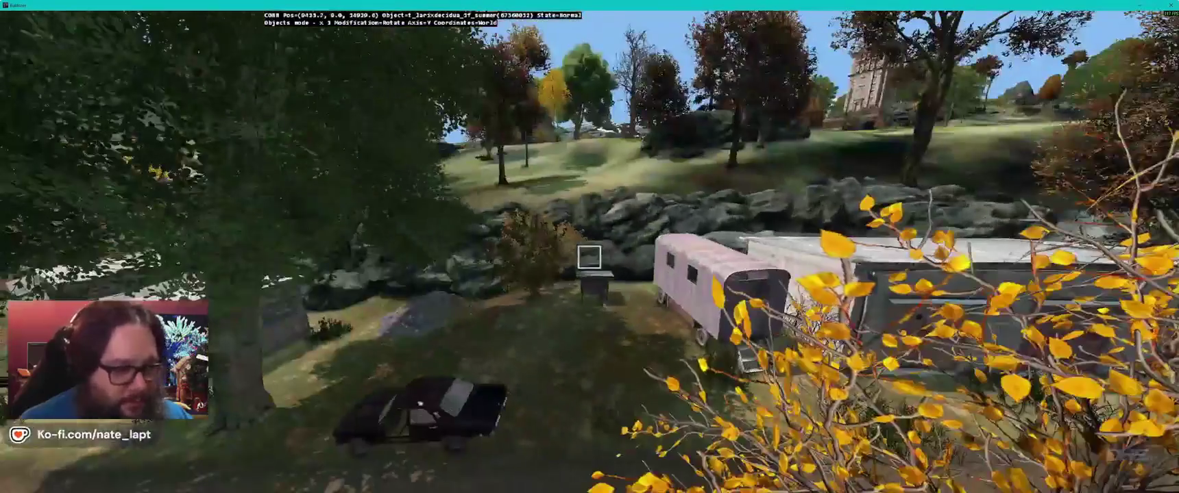
pyautogui.press('s')
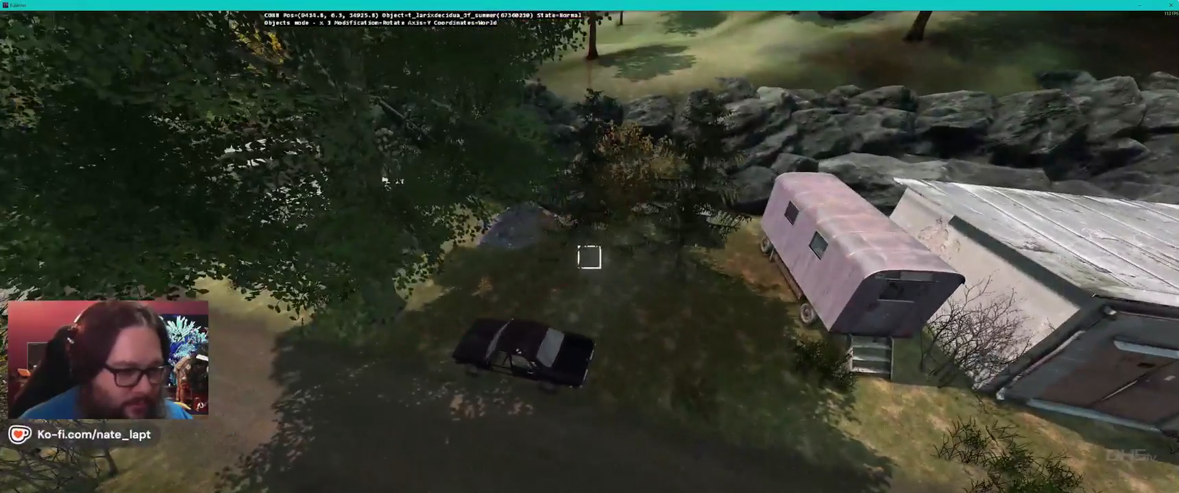
pyautogui.press('s')
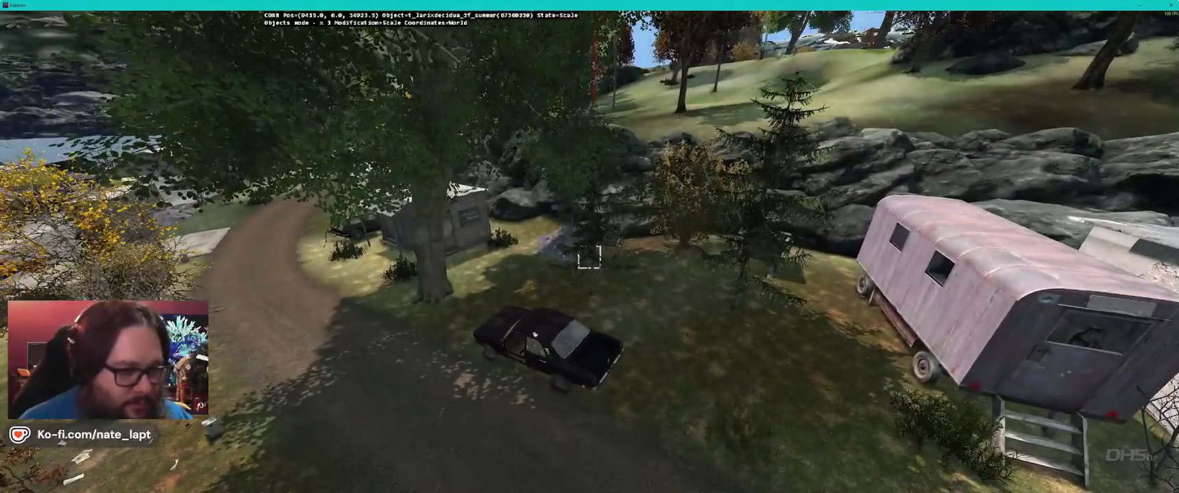
pyautogui.press('w')
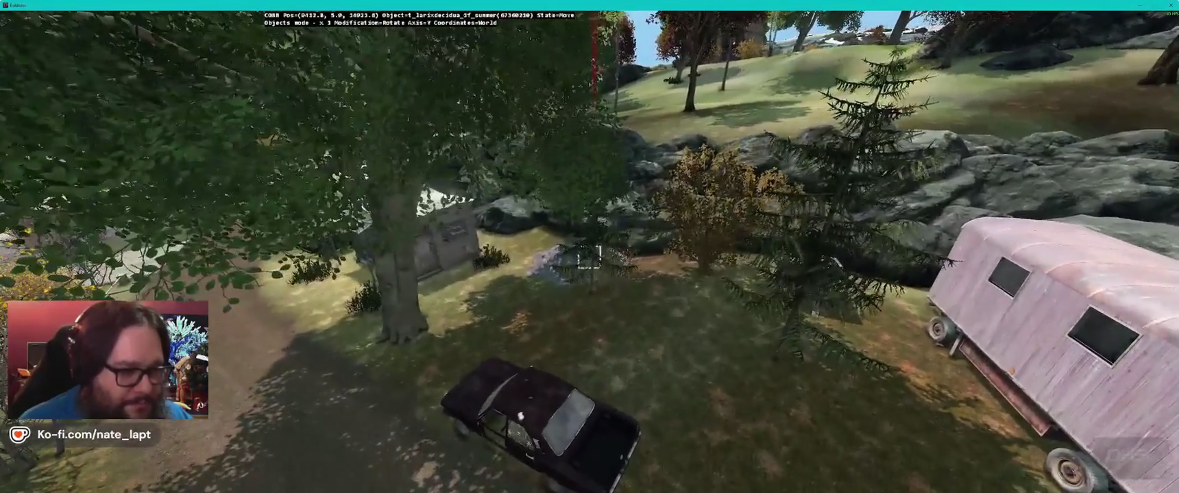
# Step: Pick a tree near the grey sheds, look around them, then return to Terrain Builder
pyautogui.press('w')
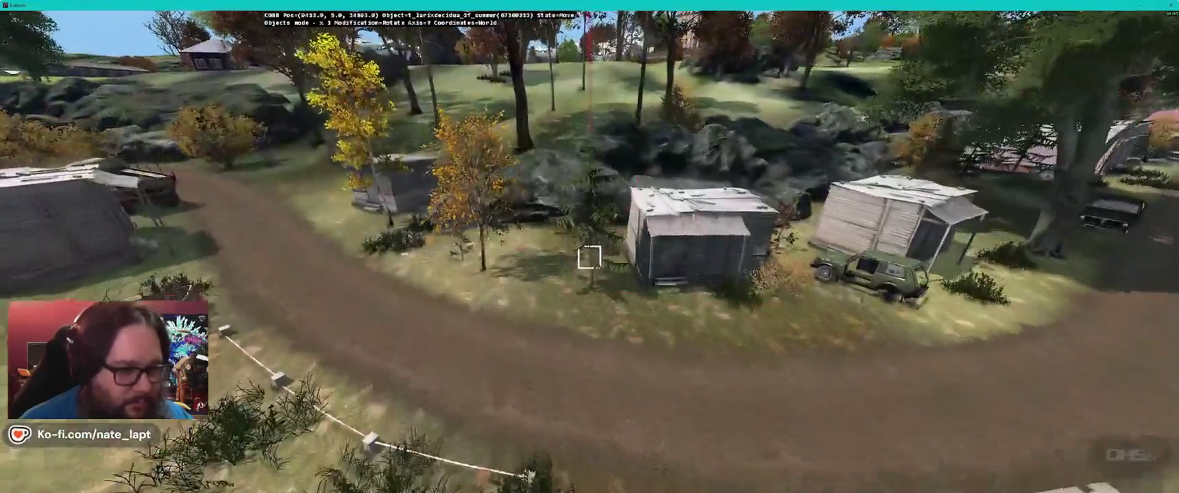
pyautogui.press('w')
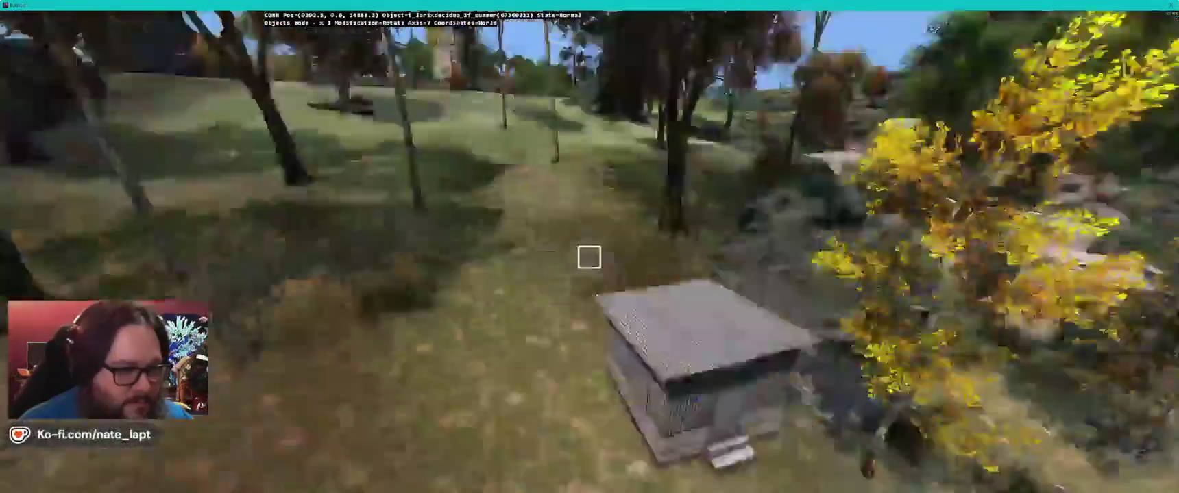
pyautogui.press('w')
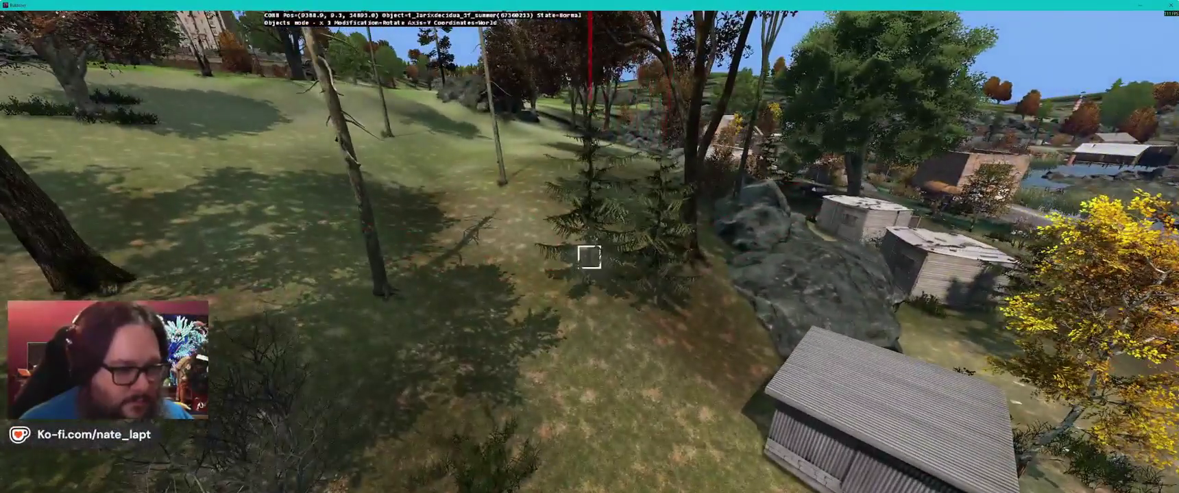
pyautogui.hotkey('alt', 'Tab')
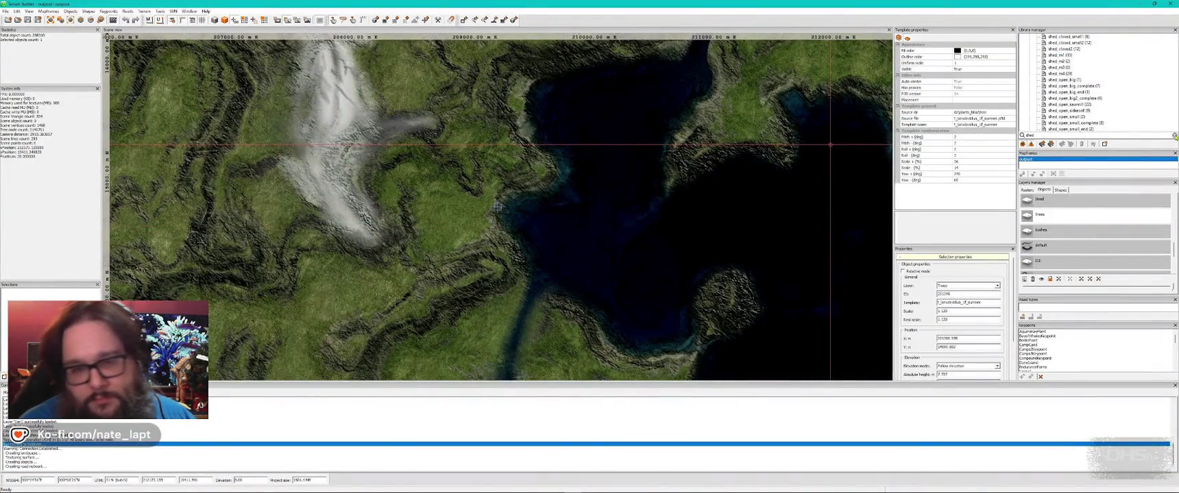
# Step: Back in Buldozer, approach the shed and yellow tree and pick up the sapling
pyautogui.hotkey('alt', 'Tab')
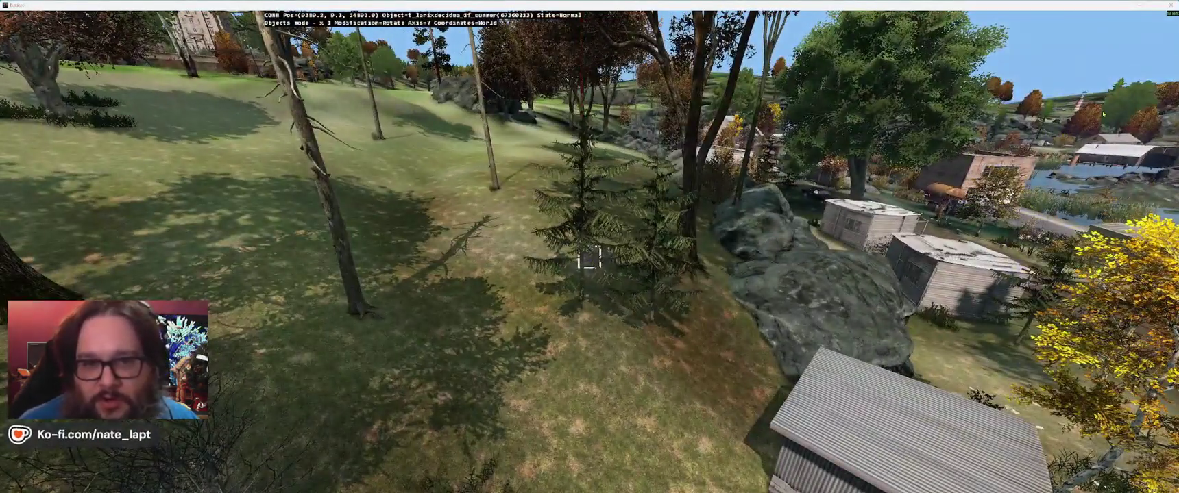
pyautogui.hotkey('alt', 'Tab')
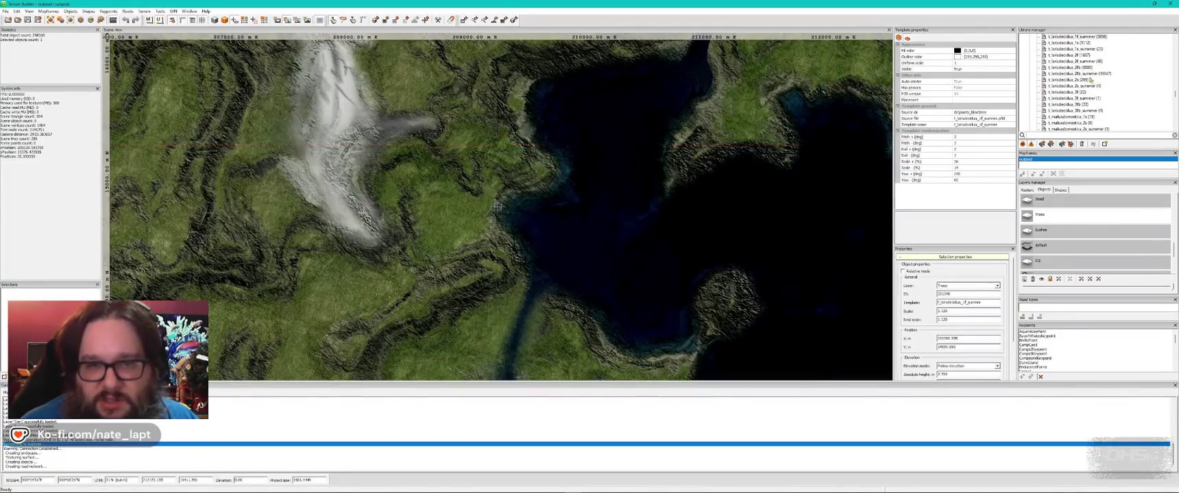
pyautogui.hotkey('alt', 'Tab')
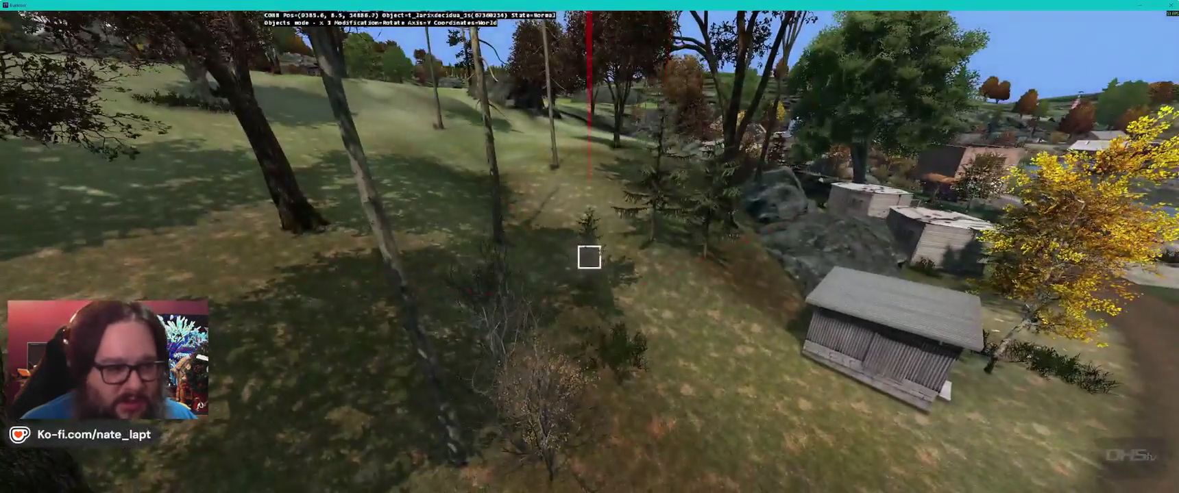
pyautogui.press('d')
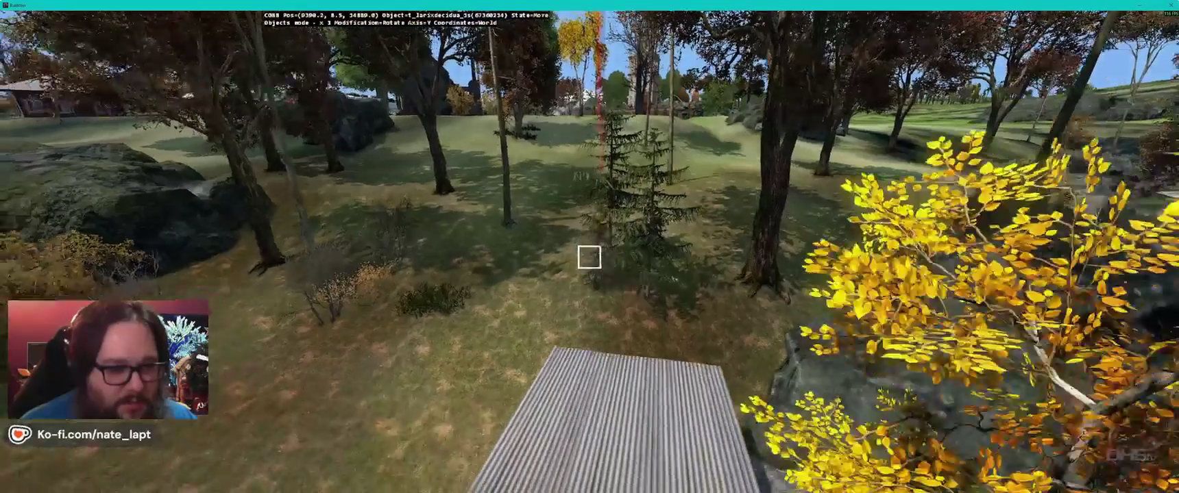
pyautogui.moveTo(589, 257); pyautogui.dragTo(589, 257)
# Step: Insert a new larch by the row of sheds and carry it toward the village
pyautogui.press('d')
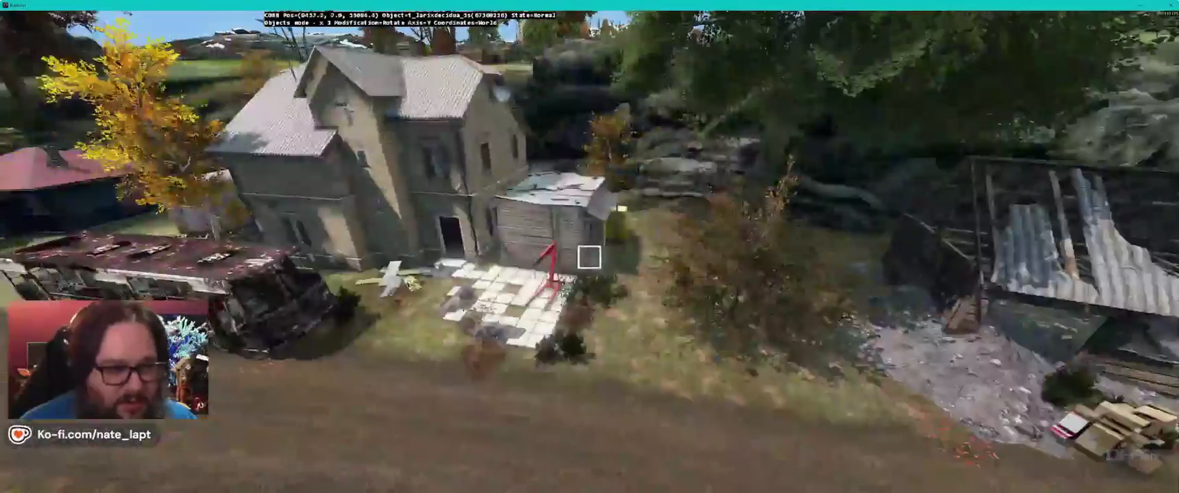
pyautogui.press('w')
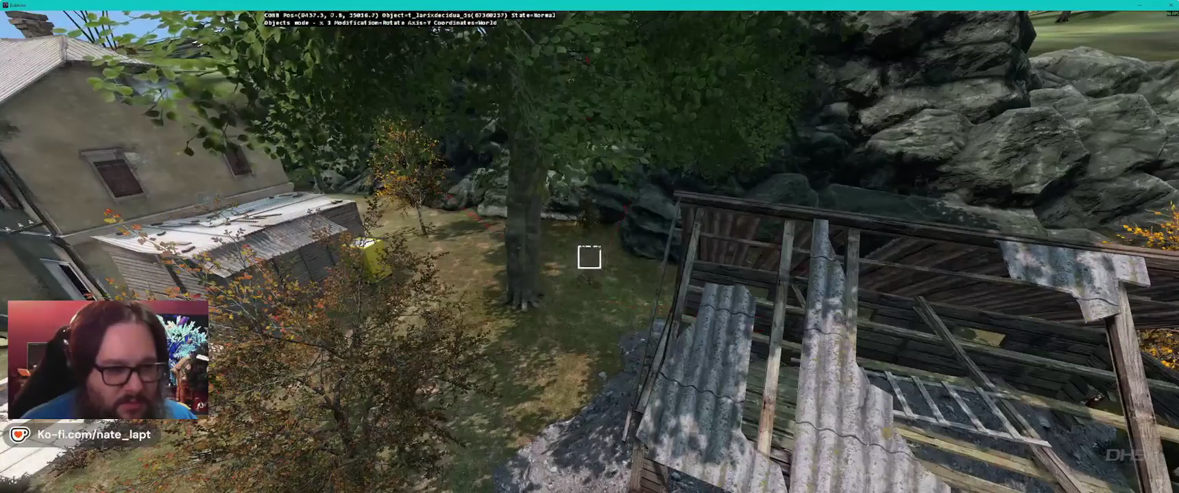
pyautogui.press('a')
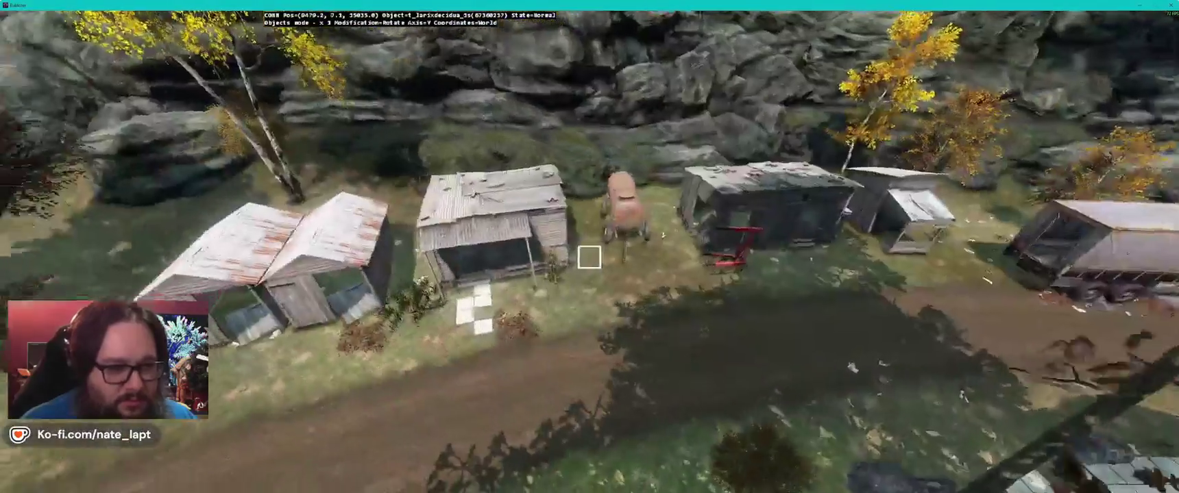
pyautogui.press('Insert')
pyautogui.press('d')
pyautogui.press('w')
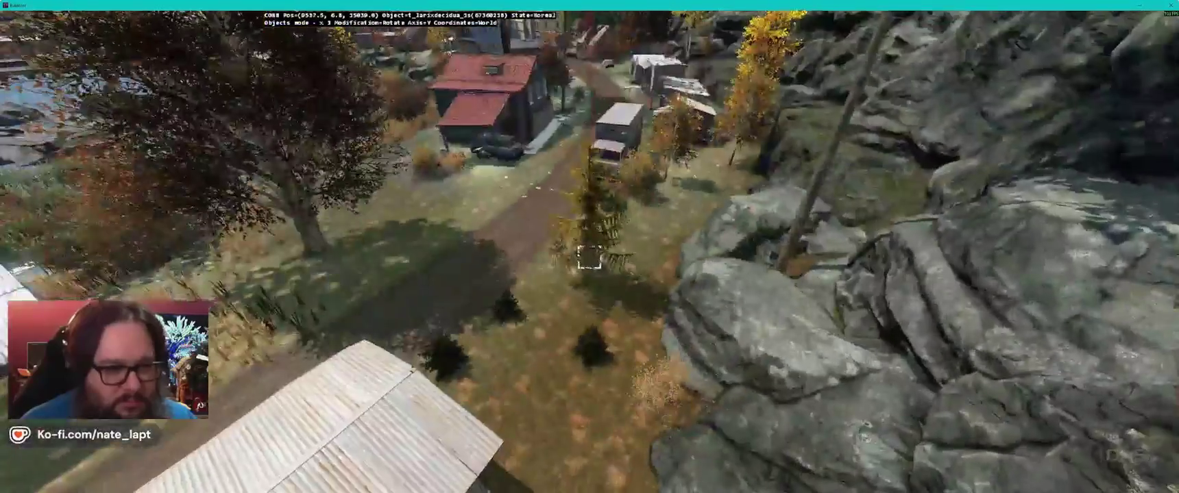
pyautogui.press('s')
pyautogui.hotkey('alt', 'Tab')
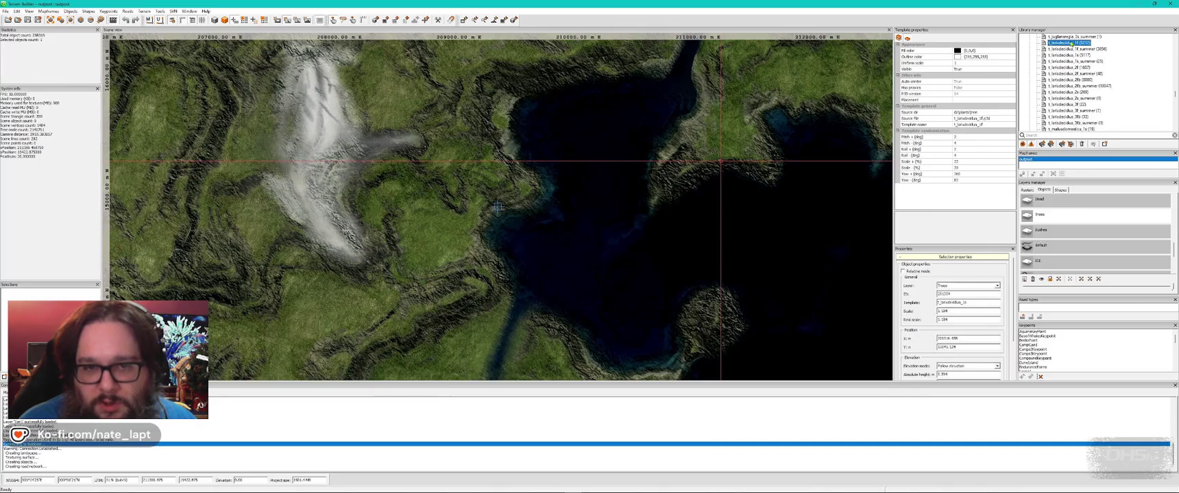
# Step: Carry the held larch over the hangar, scale it, and bring it to the house
pyautogui.hotkey('alt', 'Tab')
pyautogui.press('w')
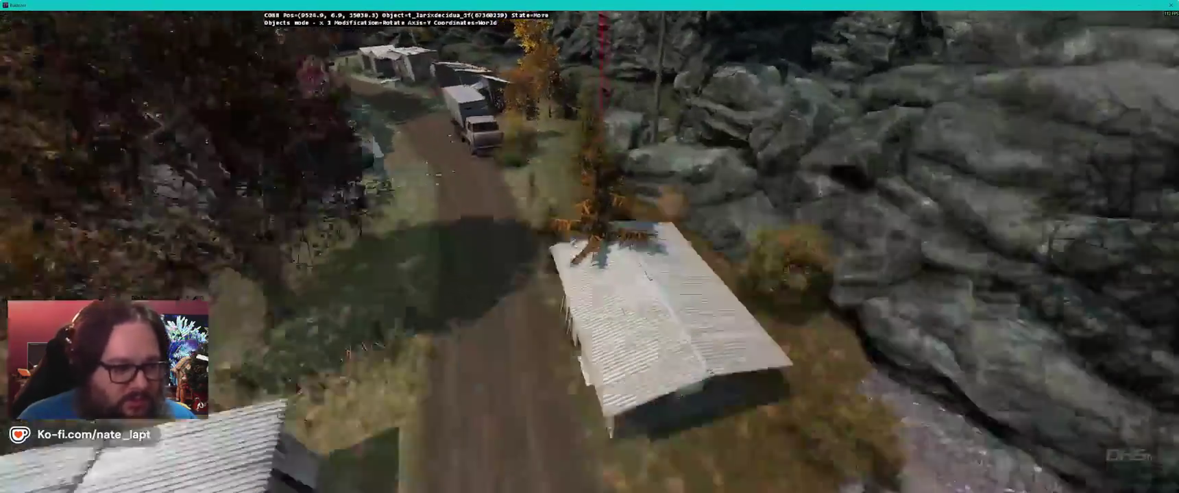
pyautogui.press('s')
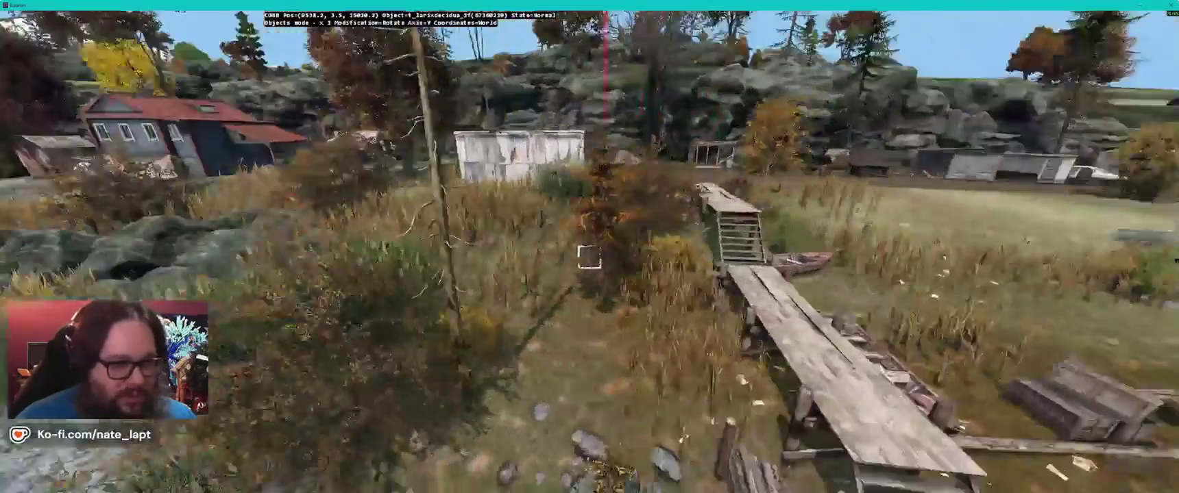
pyautogui.press('alt')
pyautogui.press('w')
pyautogui.press('w')
pyautogui.moveTo(589, 259); pyautogui.dragTo(589, 259)
pyautogui.press('w')
# Step: Place two more larches in the field, orbit to inspect them, and return to the map
pyautogui.press('Insert')
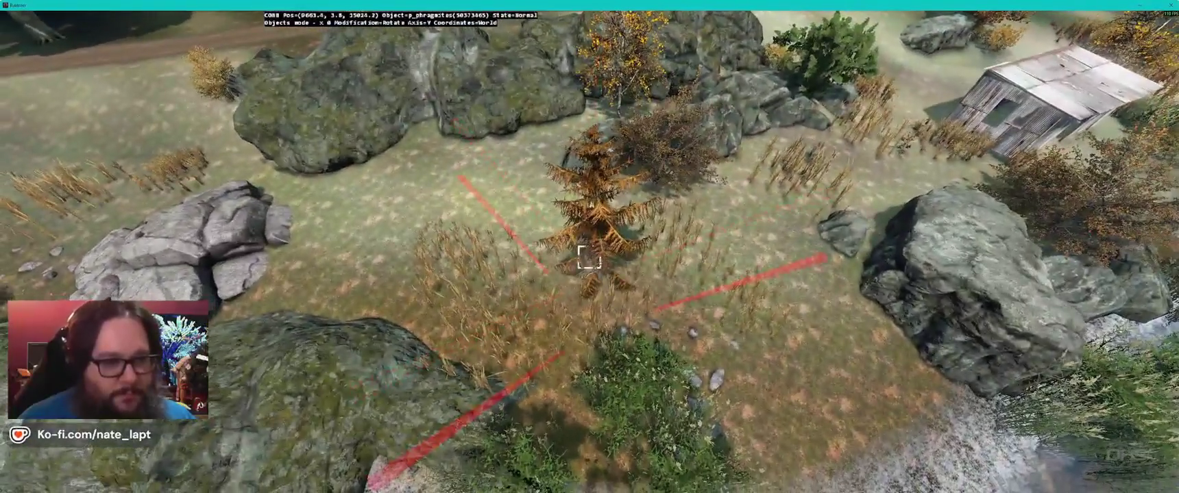
pyautogui.press('w')
pyautogui.press('w')
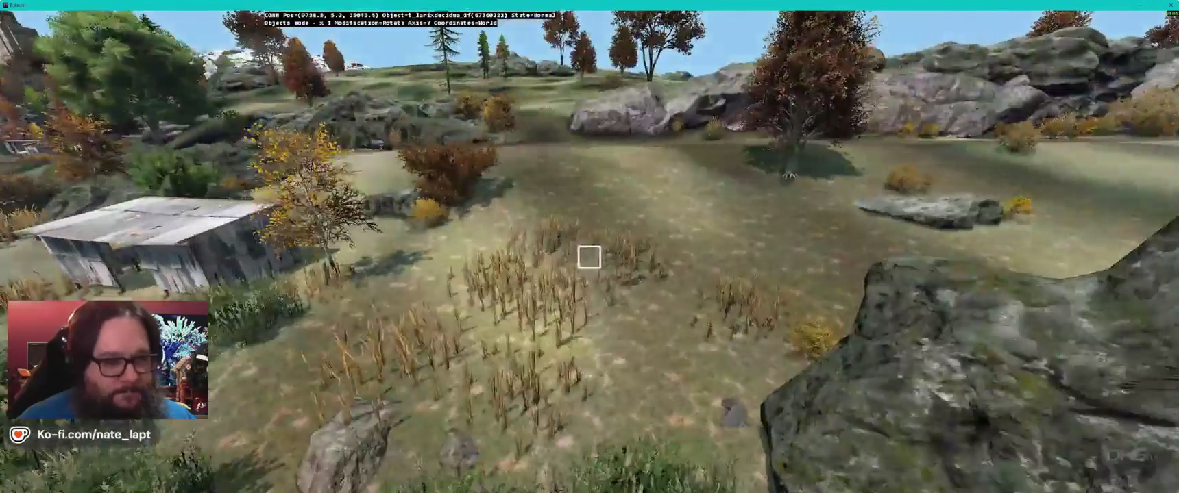
pyautogui.press('w')
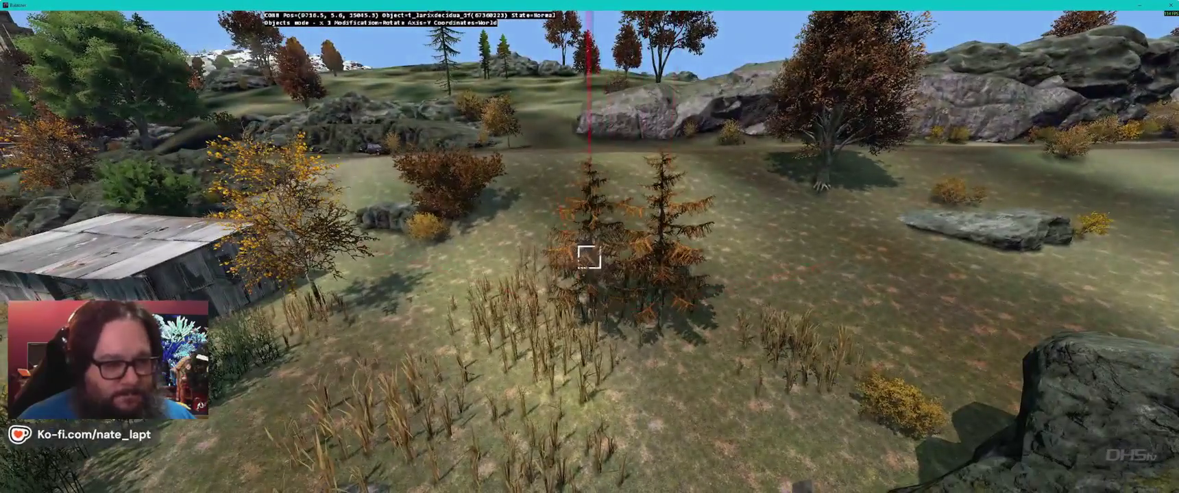
pyautogui.press('a')
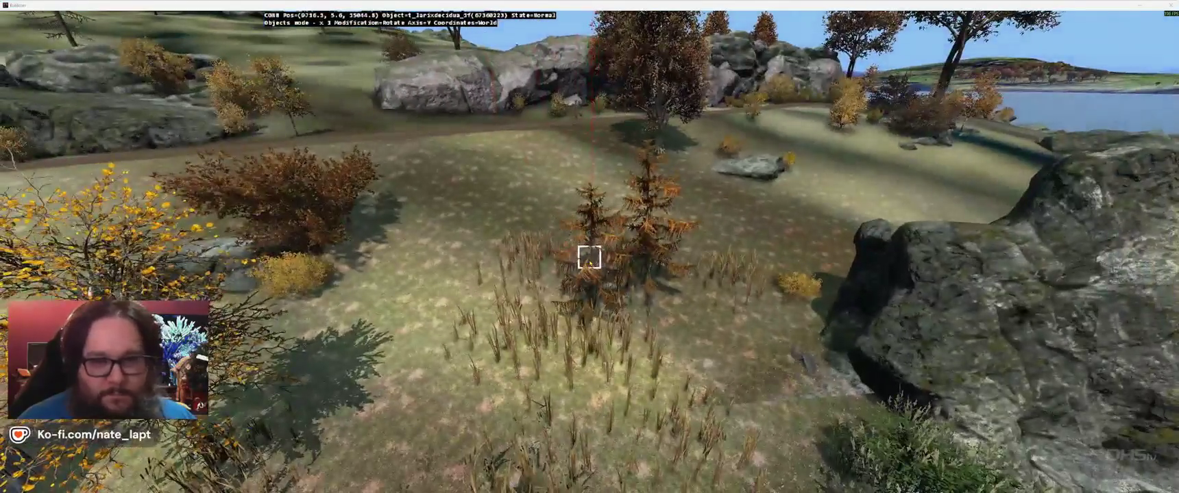
pyautogui.hotkey('alt', 'Tab')
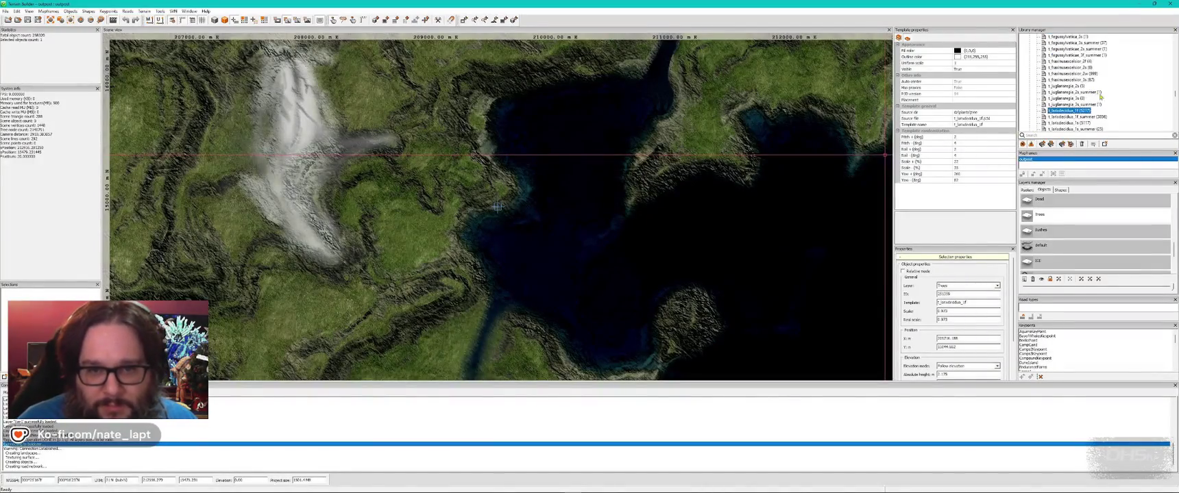
# Step: Pick the walnut tree template and position the walnut on the lakeside hill in Buldozer
pyautogui.click(1073, 86)
pyautogui.hotkey('alt', 'Tab')
pyautogui.press('s')
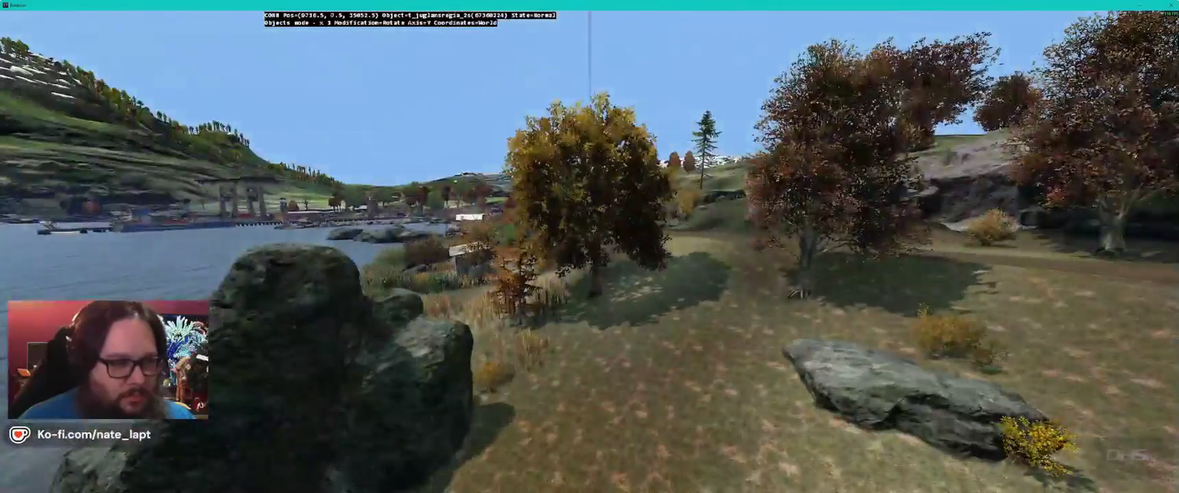
pyautogui.moveTo(588, 257); pyautogui.dragTo(588, 257)
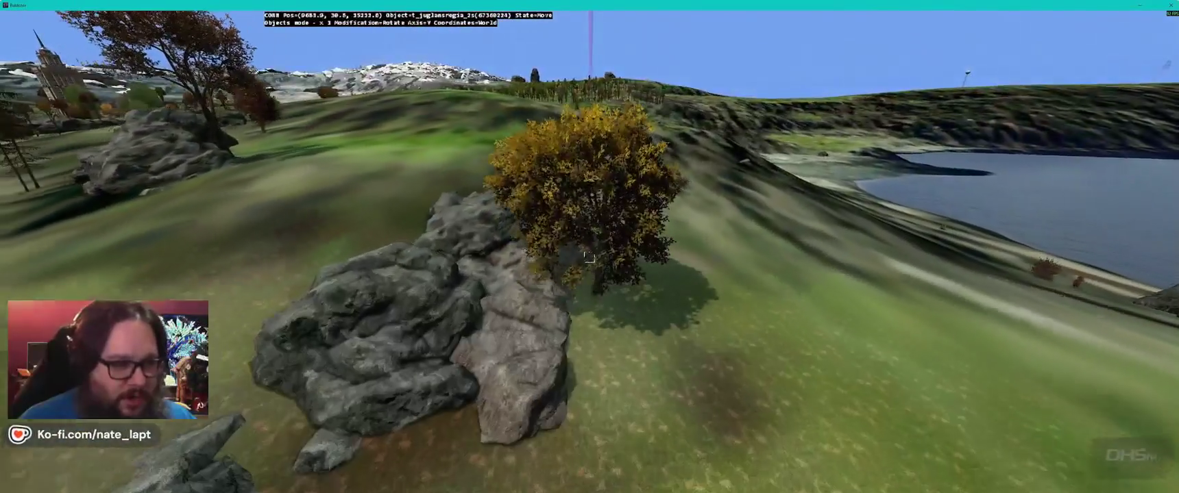
# Step: Zoom the map, then fly across the terrain in Buldozer to find a clear spot
pyautogui.hotkey('alt', 'Tab')
pyautogui.scroll(2, 1123, 76)
pyautogui.scroll(1, 1115, 80)
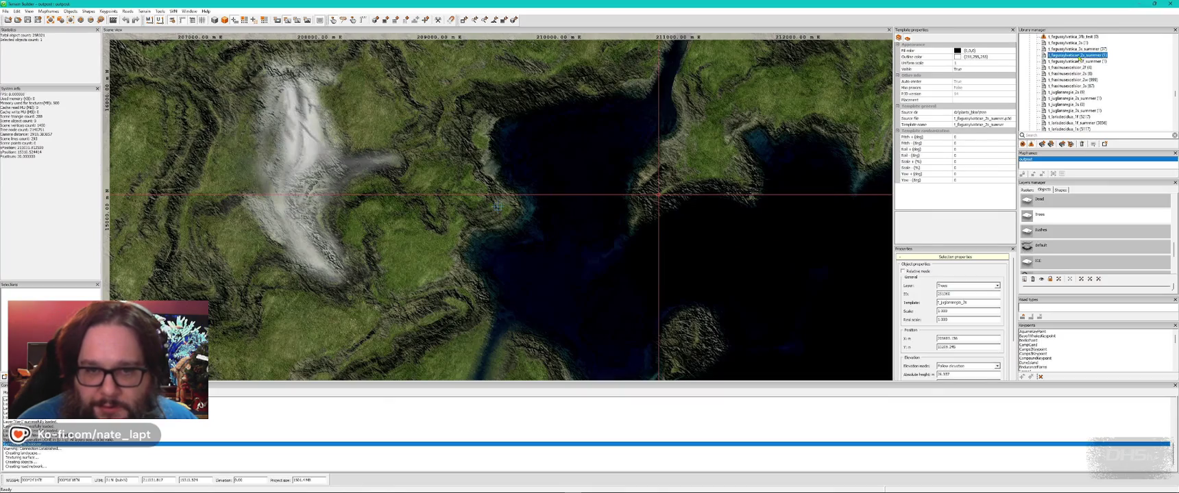
pyautogui.hotkey('alt', 'Tab')
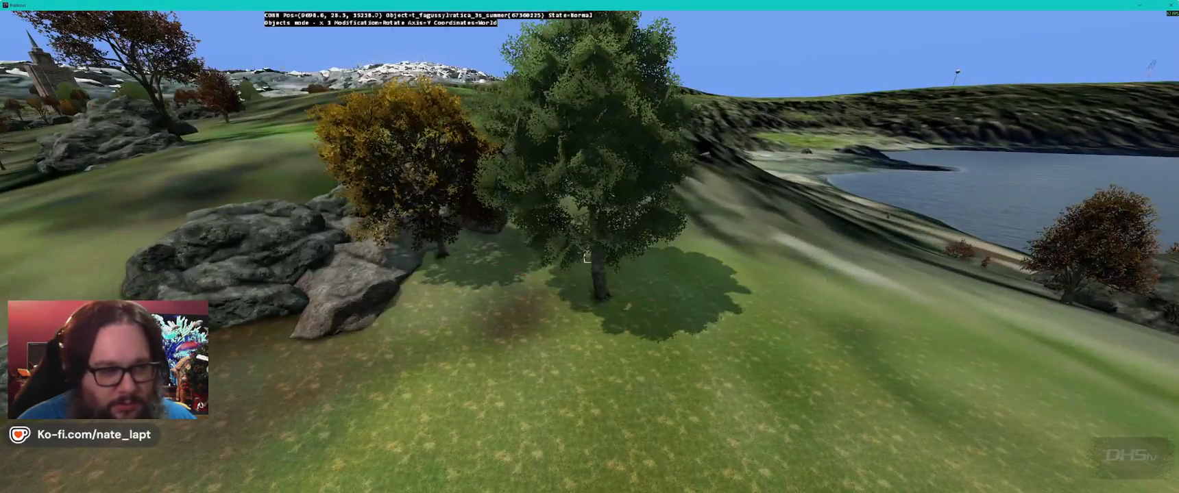
pyautogui.press('w')
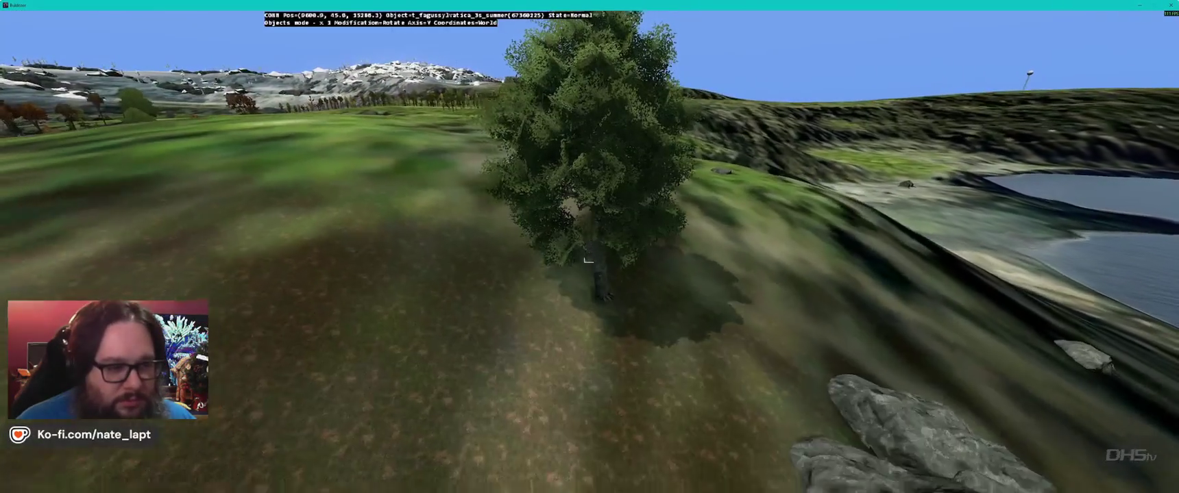
pyautogui.press('w')
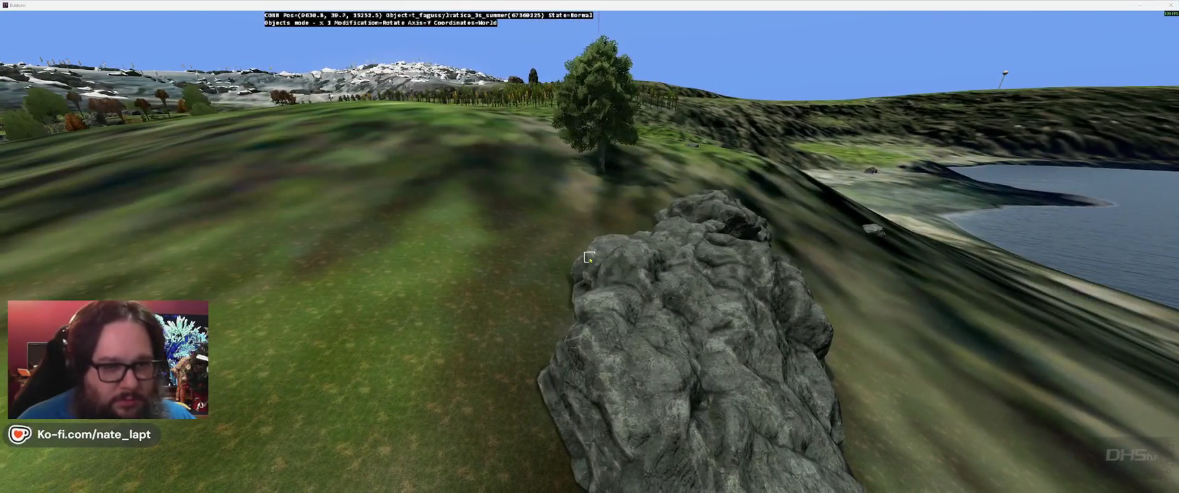
pyautogui.hotkey('alt', 'Tab')
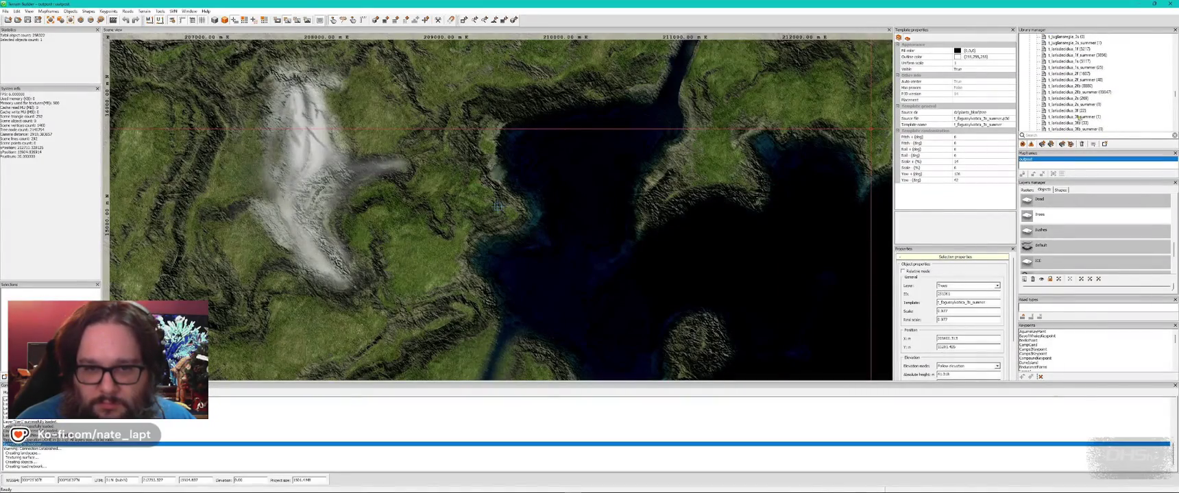
# Step: Place two larches beside the rock ridge on open grass
pyautogui.hotkey('alt', 'Tab')
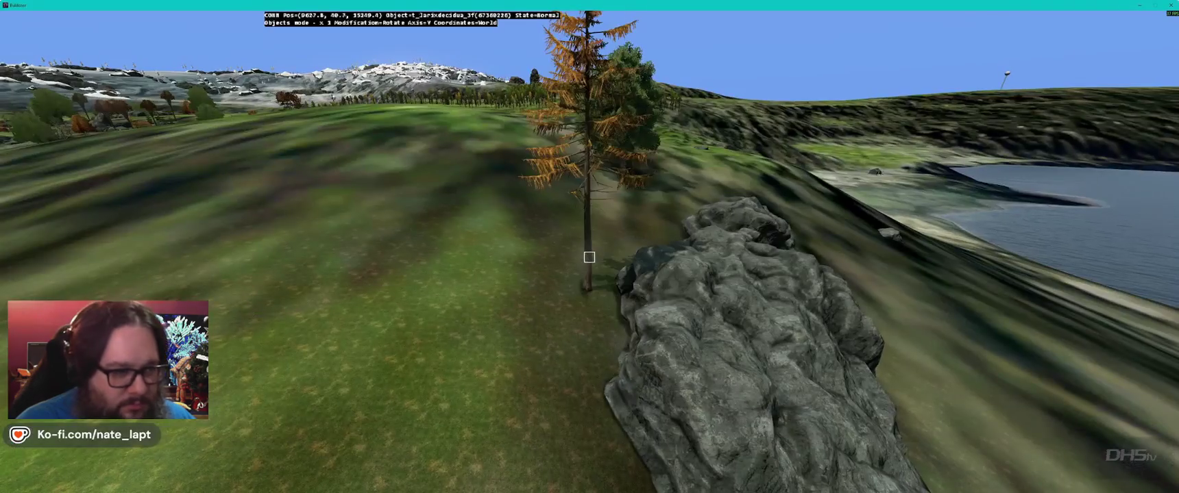
pyautogui.press('w')
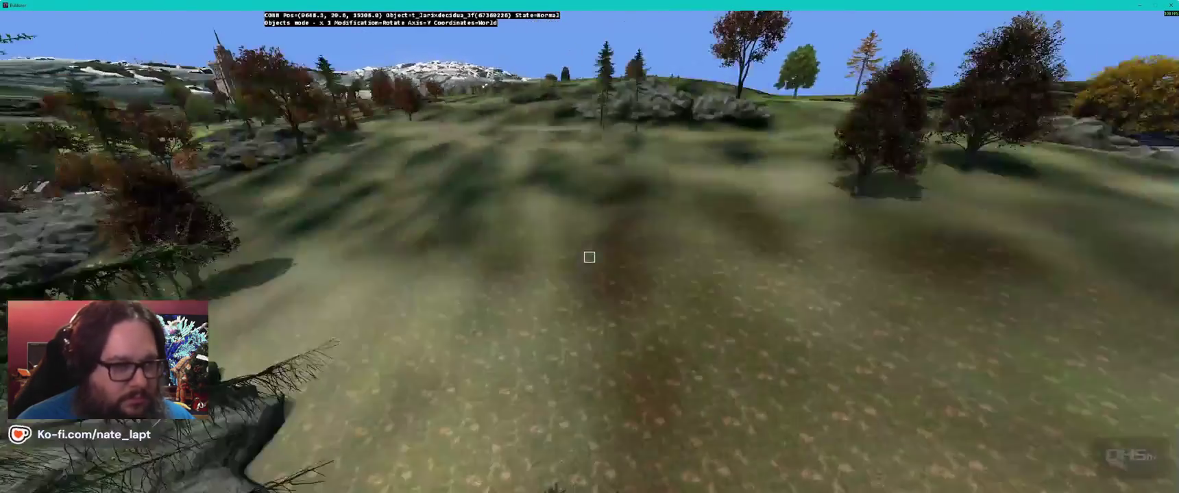
pyautogui.click(589, 257)
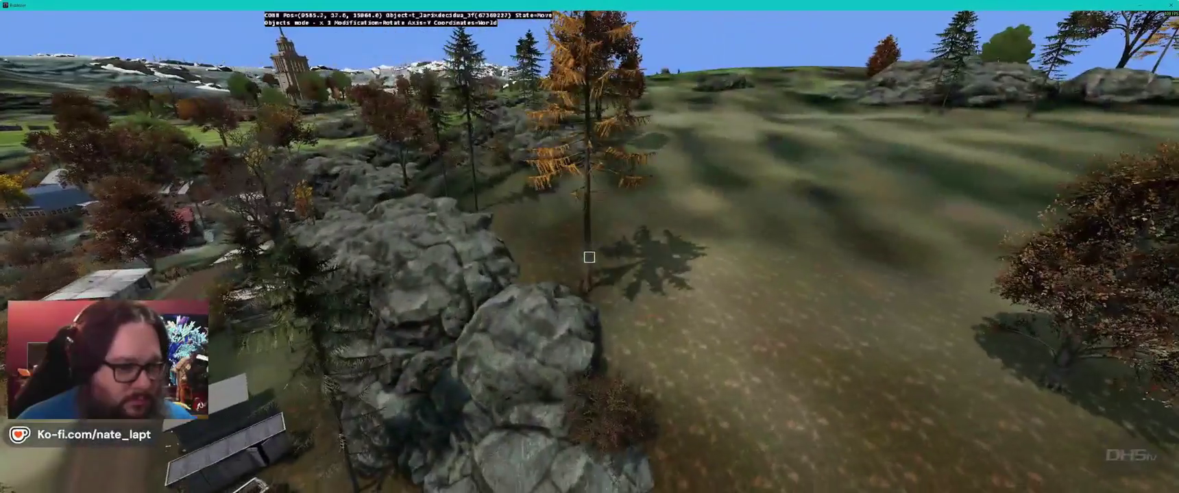
pyautogui.press('w')
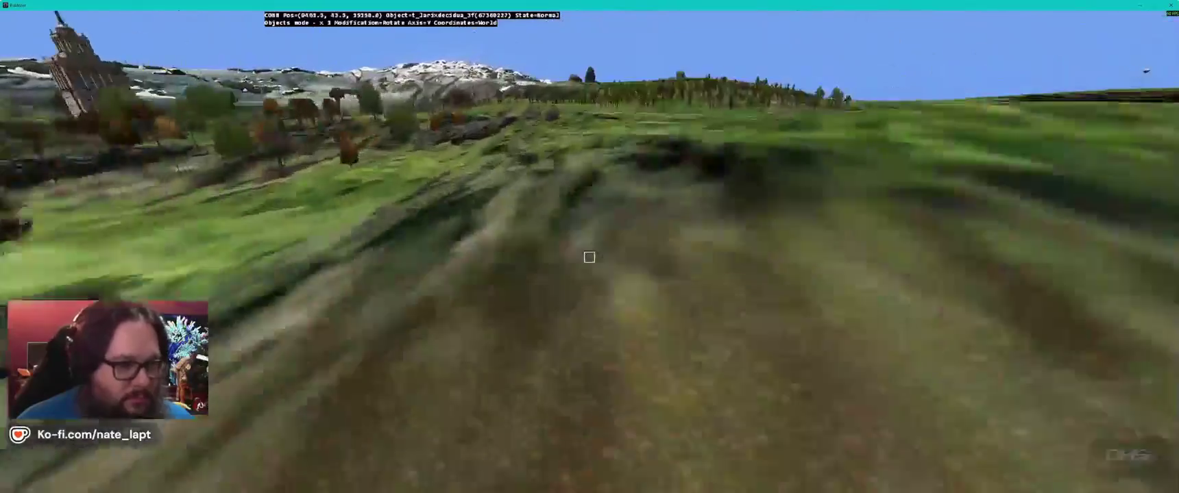
pyautogui.click(589, 257)
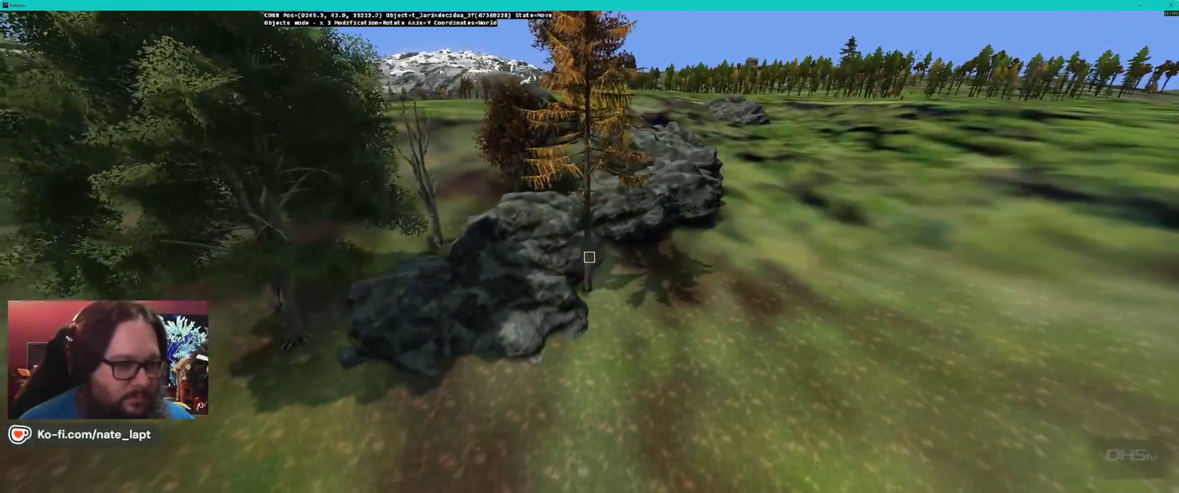
pyautogui.press('w')
pyautogui.press('w')
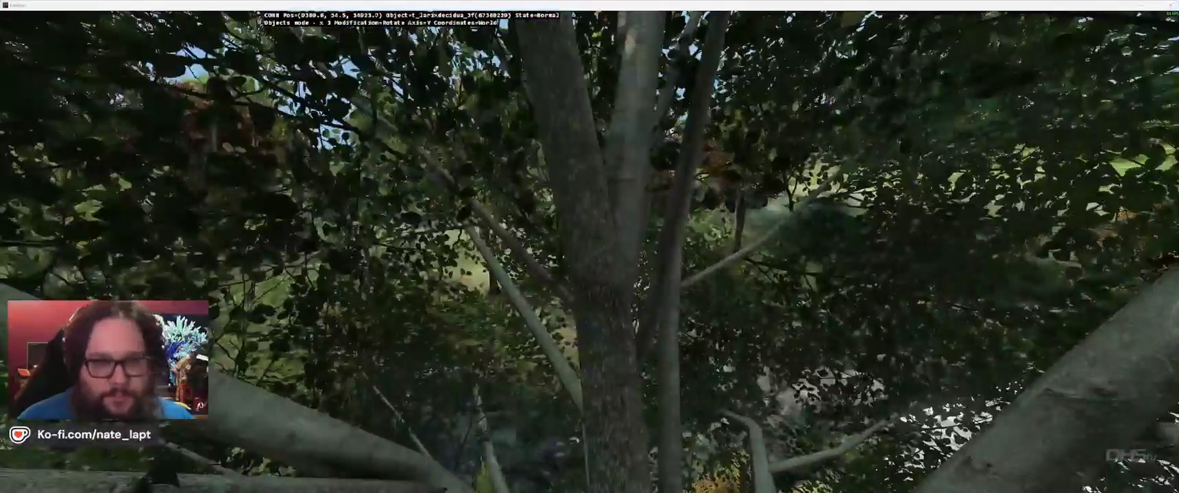
# Step: Give the larch template Pitch +/- of 2, Scale + 4, Scale - 16 and Yaw + 22
pyautogui.hotkey('alt', 'Tab')
pyautogui.click(956, 138)
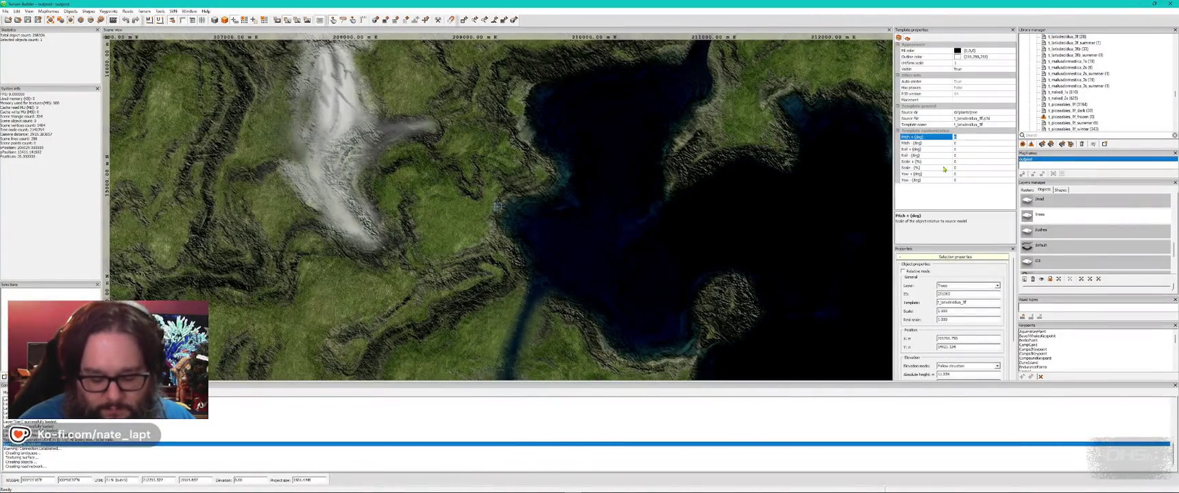
pyautogui.write('2')
pyautogui.press('Tab')
pyautogui.write('2')
pyautogui.press('Tab')
pyautogui.press('Tab')
pyautogui.press('Tab')
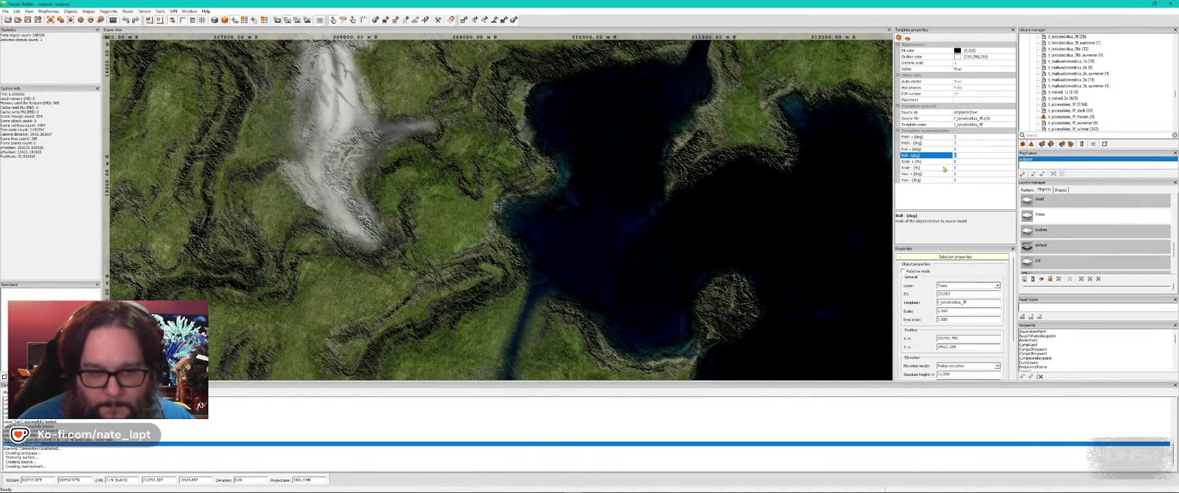
pyautogui.write('4')
pyautogui.press('Tab')
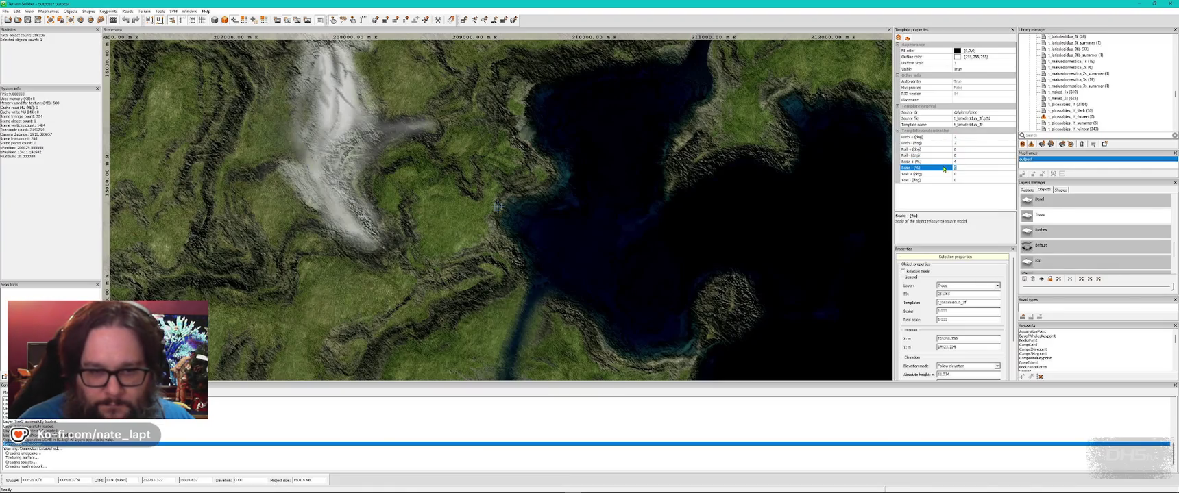
pyautogui.write('6')
pyautogui.press('Tab')
pyautogui.write('22')
pyautogui.press('Tab')
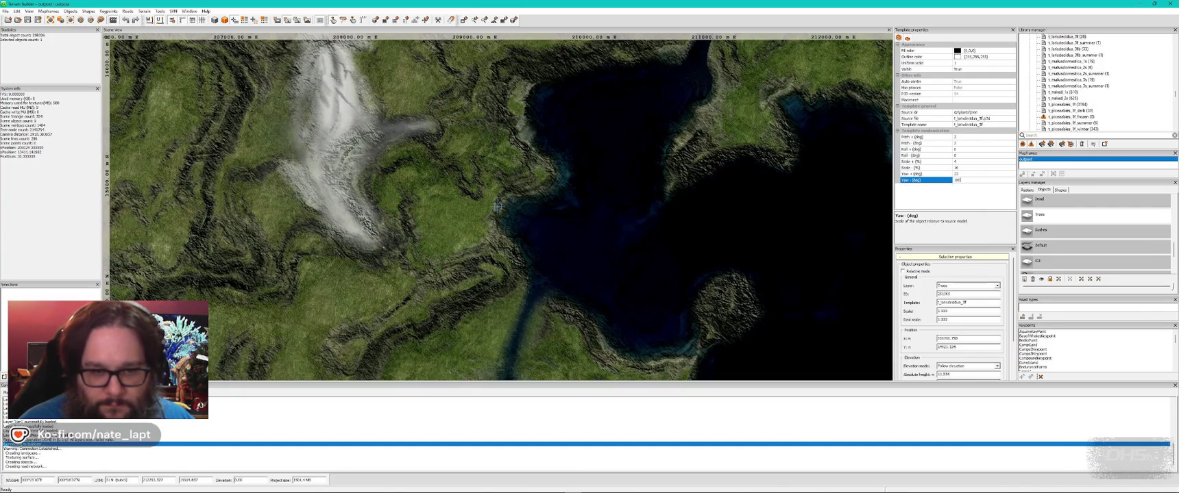
pyautogui.hotkey('alt', 'Tab')
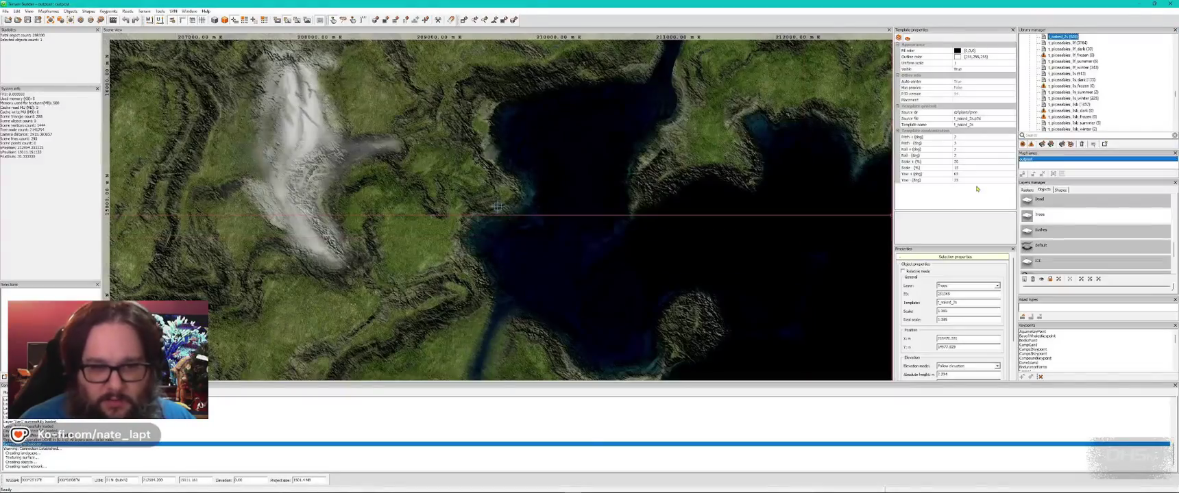
# Step: Edit the template's Yaw - value, then insert a pine in Buldozer and carry it toward the rocks
pyautogui.click(980, 180)
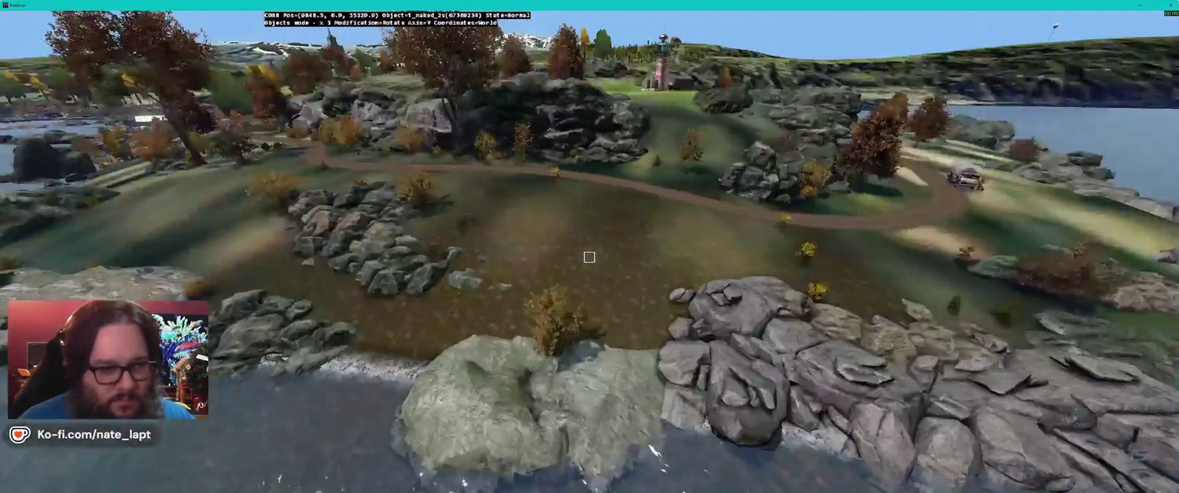
pyautogui.hotkey('alt', 'Tab')
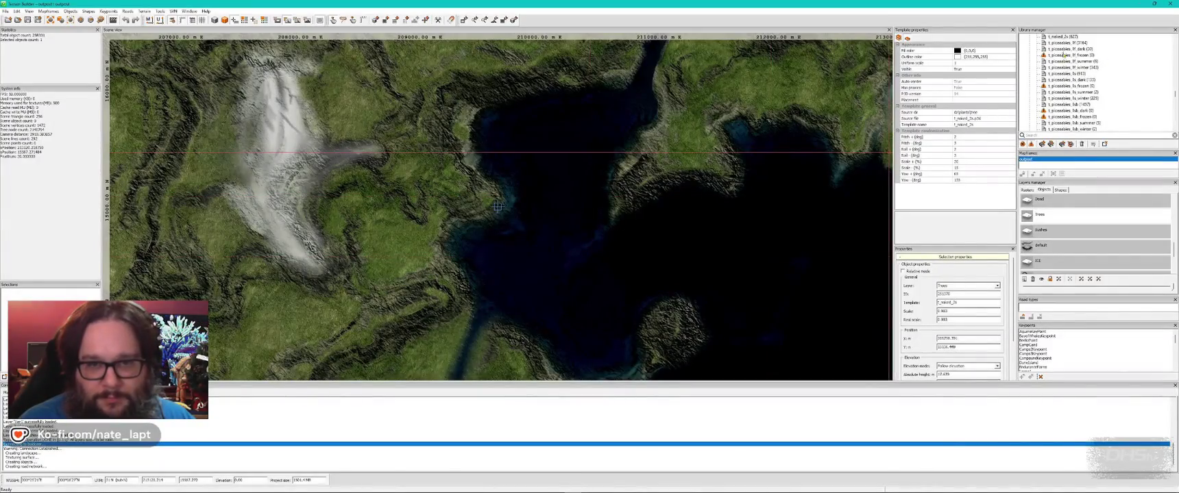
pyautogui.hotkey('alt', 'Tab')
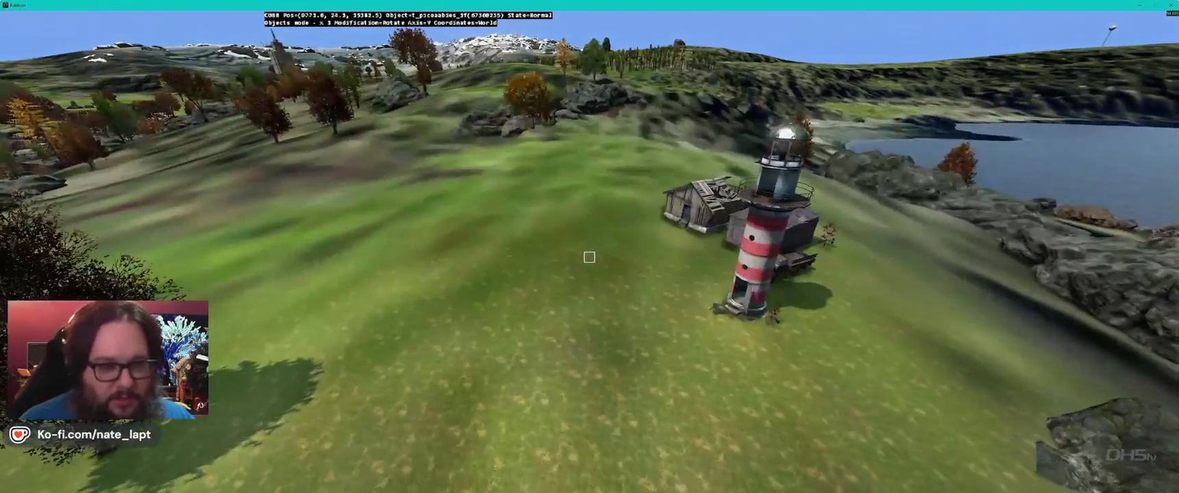
pyautogui.hotkey('alt', 'Tab')
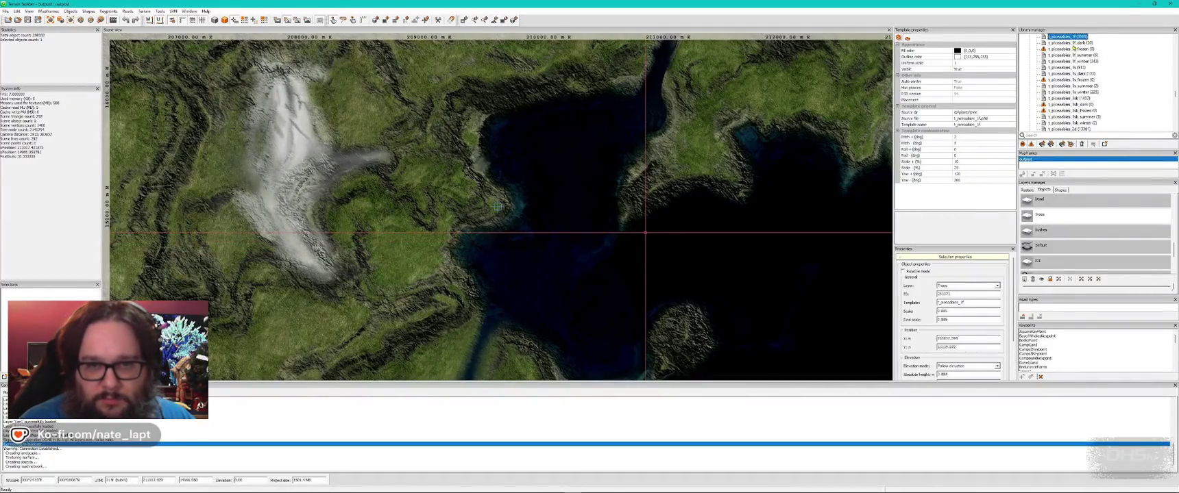
pyautogui.hotkey('alt', 'Tab')
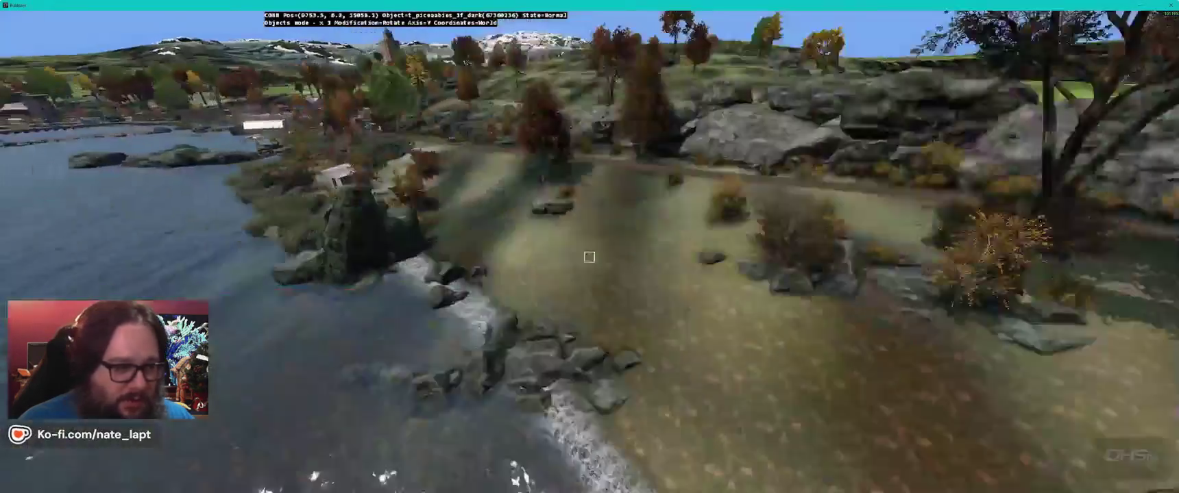
pyautogui.press('Insert')
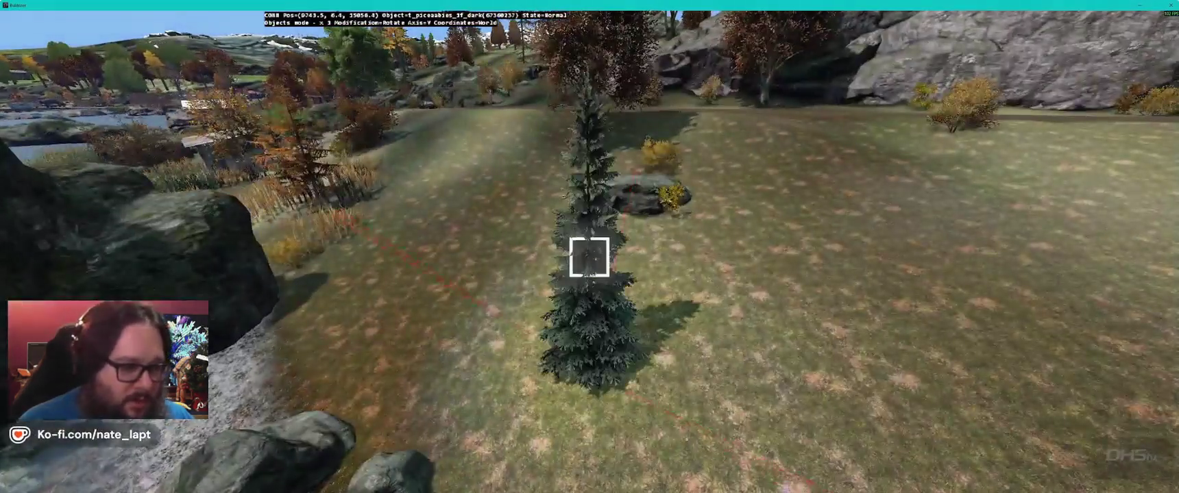
pyautogui.press('w')
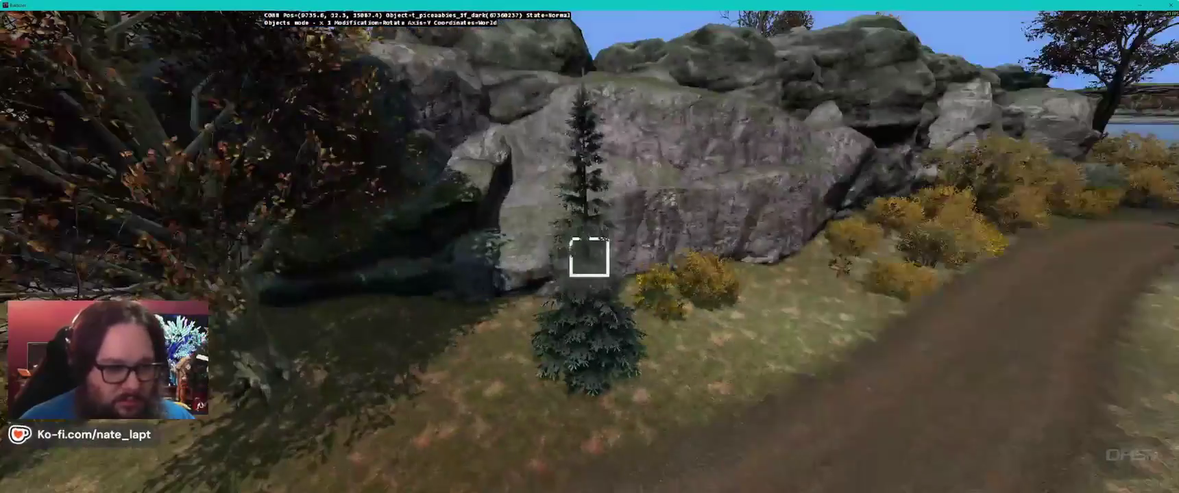
pyautogui.hotkey('alt', 'Tab')
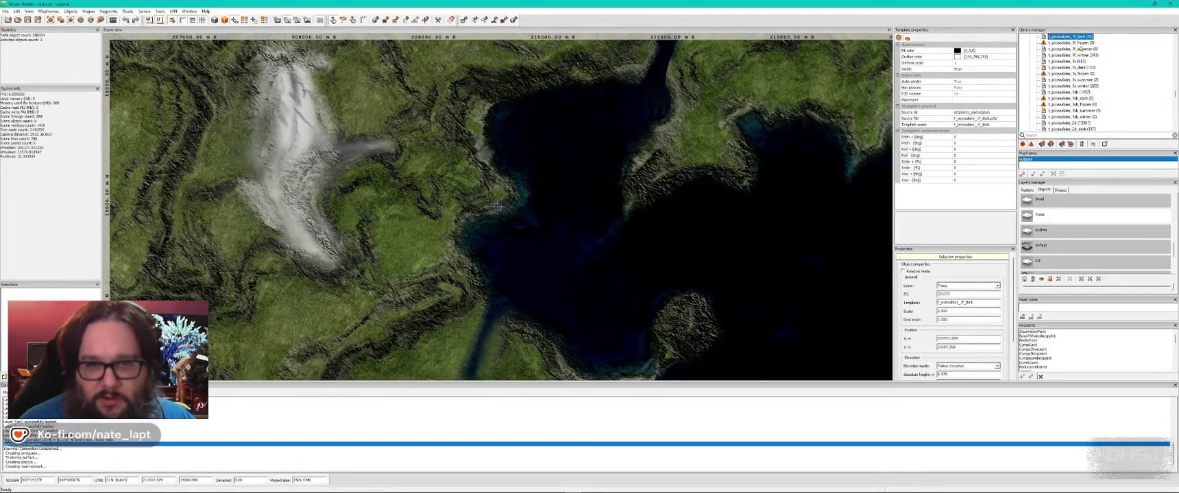
# Step: Pick the summer pine template and drop one beside the first pine
pyautogui.click(1080, 49)
pyautogui.hotkey('alt', 'Tab')
pyautogui.press('Insert')
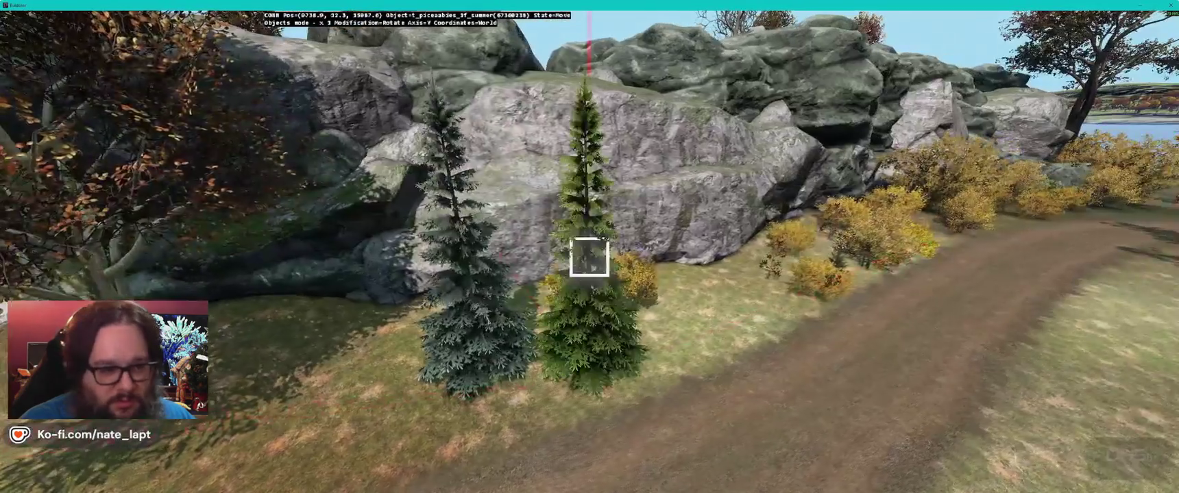
pyautogui.click(589, 257)
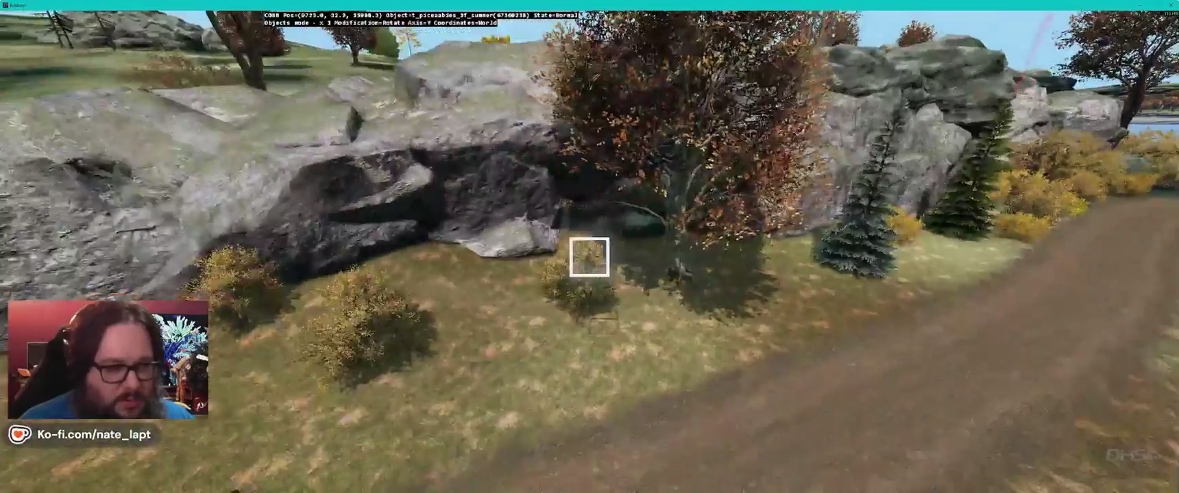
# Step: Switch to the t_piceaabies_1f spruce template and plant two spruces in Buldozer
pyautogui.hotkey('alt', 'Tab')
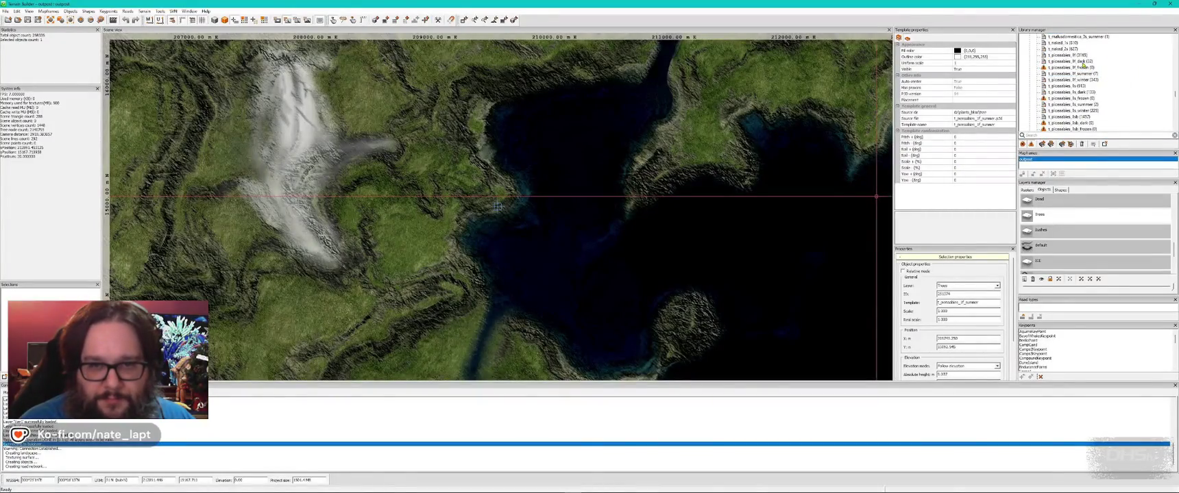
pyautogui.click(1073, 55)
pyautogui.hotkey('alt', 'Tab')
pyautogui.press('Insert')
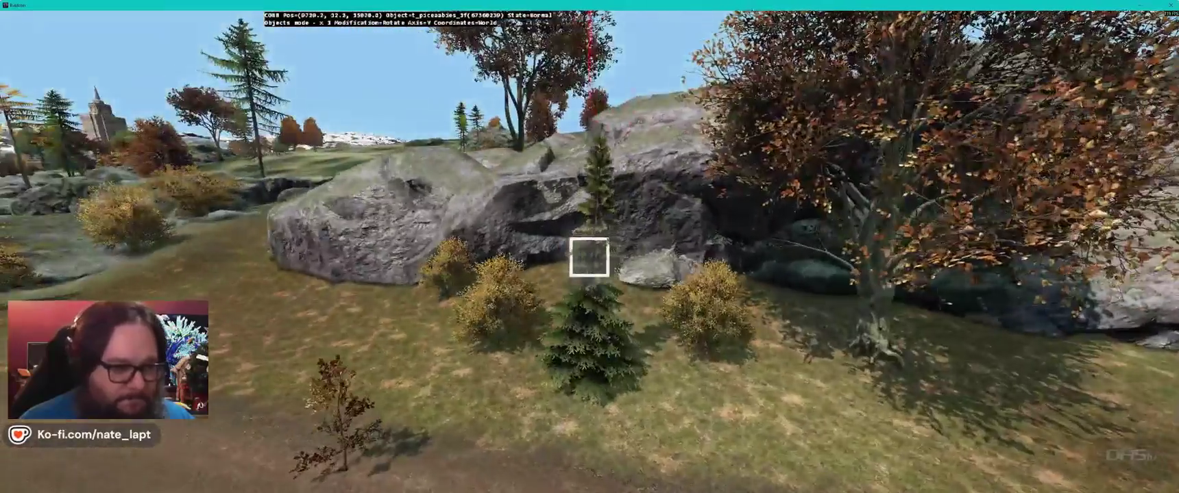
pyautogui.click(589, 257)
pyautogui.press('Insert')
pyautogui.click(589, 257)
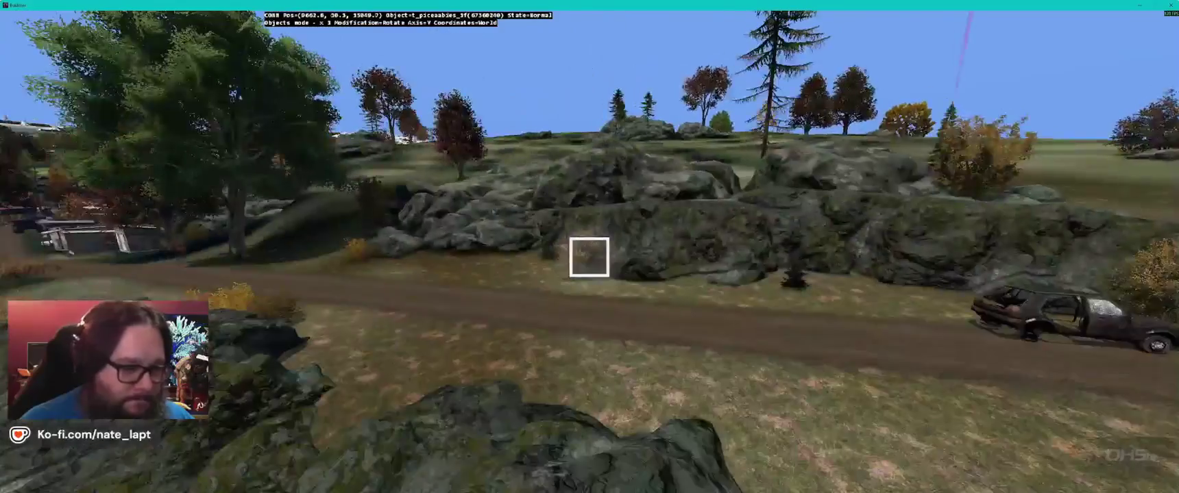
# Step: Plant spruces in front of the rock face below the cliff
pyautogui.press('Insert')
pyautogui.click(590, 257)
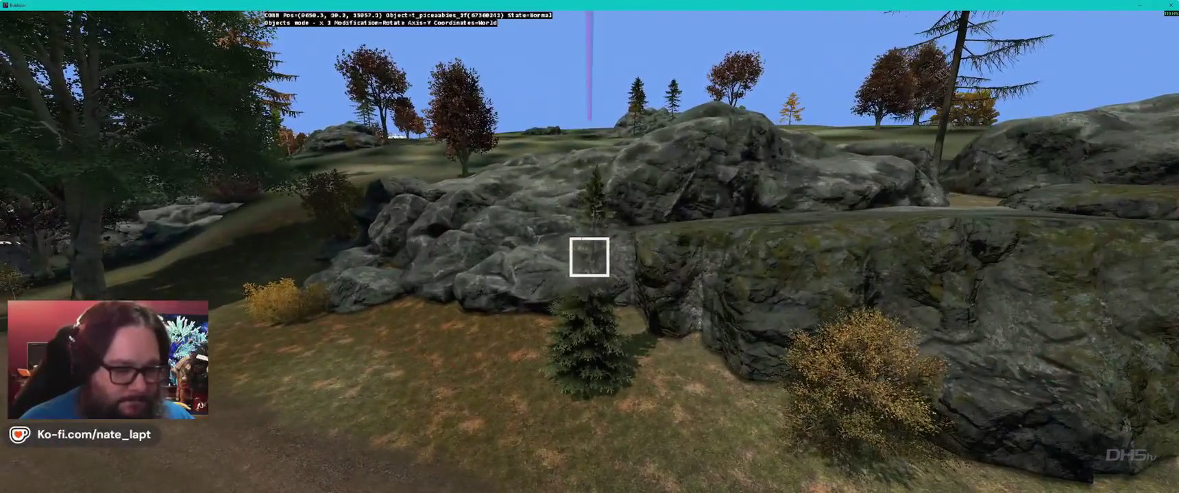
pyautogui.hotkey('alt', 'Tab')
pyautogui.hotkey('alt', 'Tab')
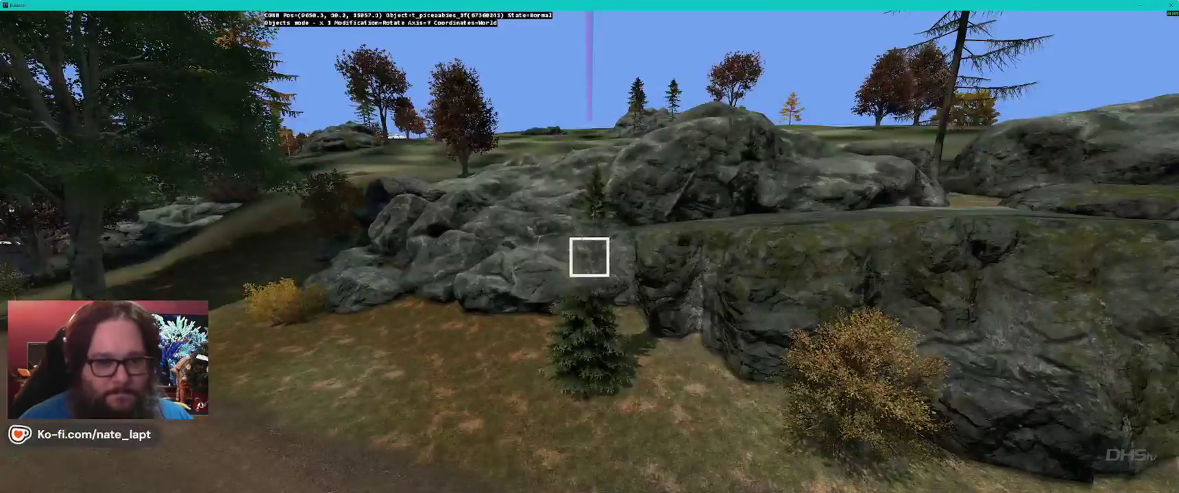
pyautogui.press('w')
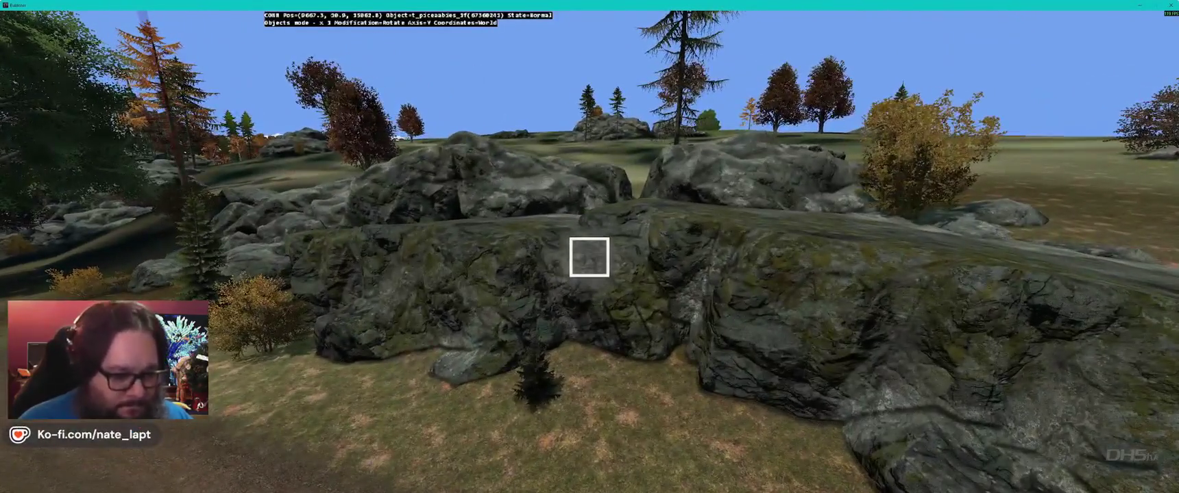
pyautogui.press('Insert')
pyautogui.press('s')
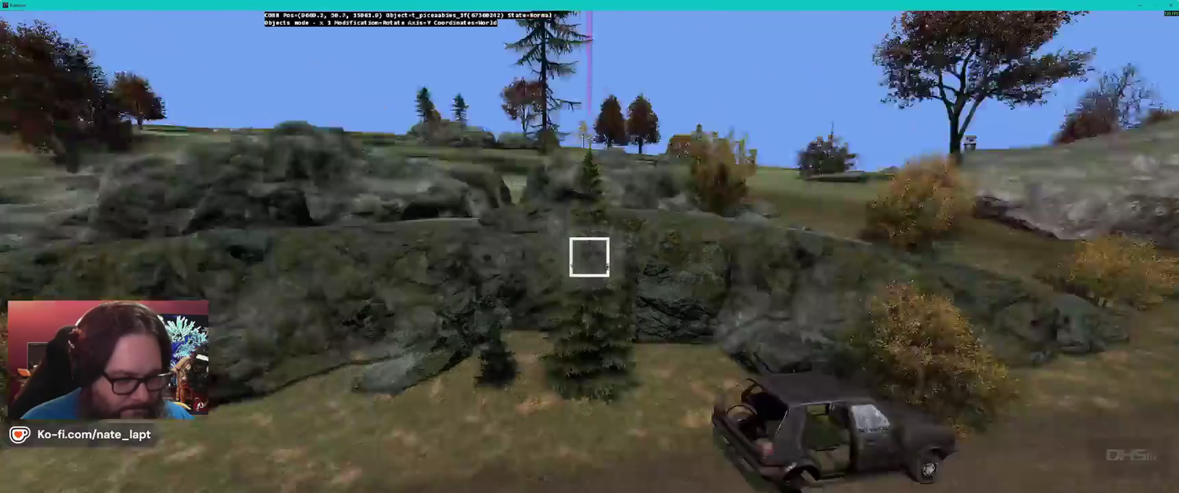
# Step: Add more spruces near and between the sheds along the dirt road
pyautogui.press('w')
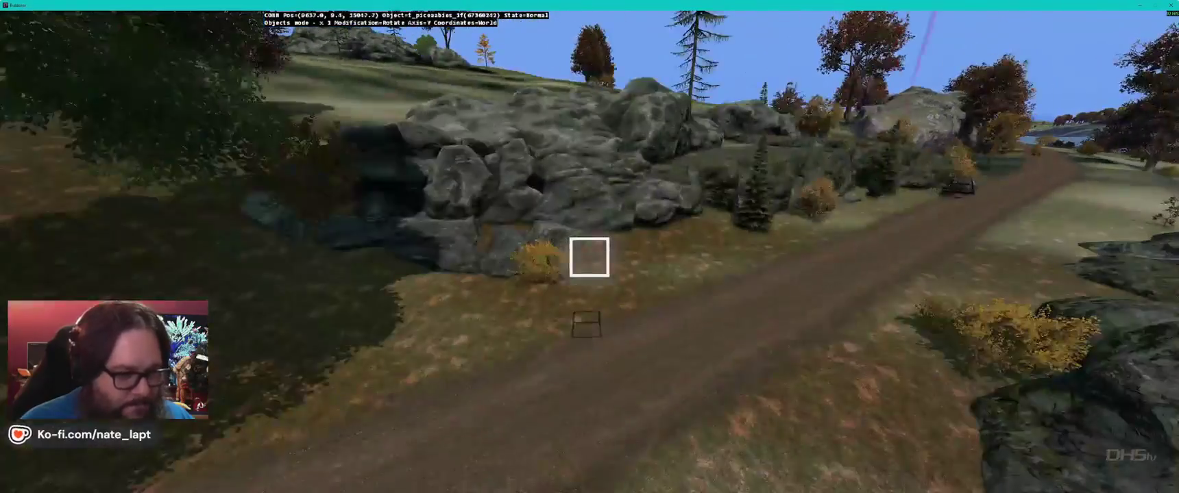
pyautogui.press('w')
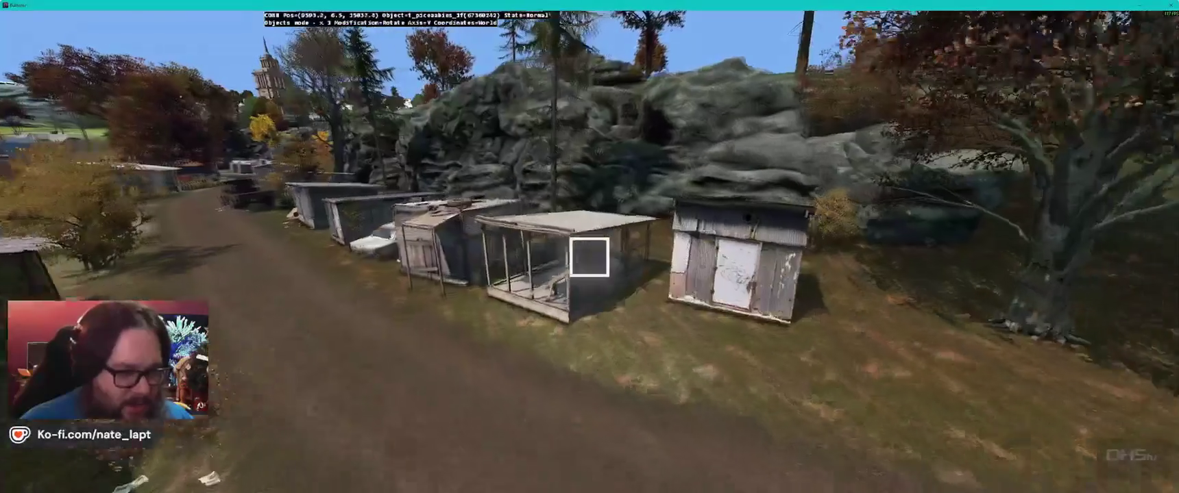
pyautogui.press('Insert')
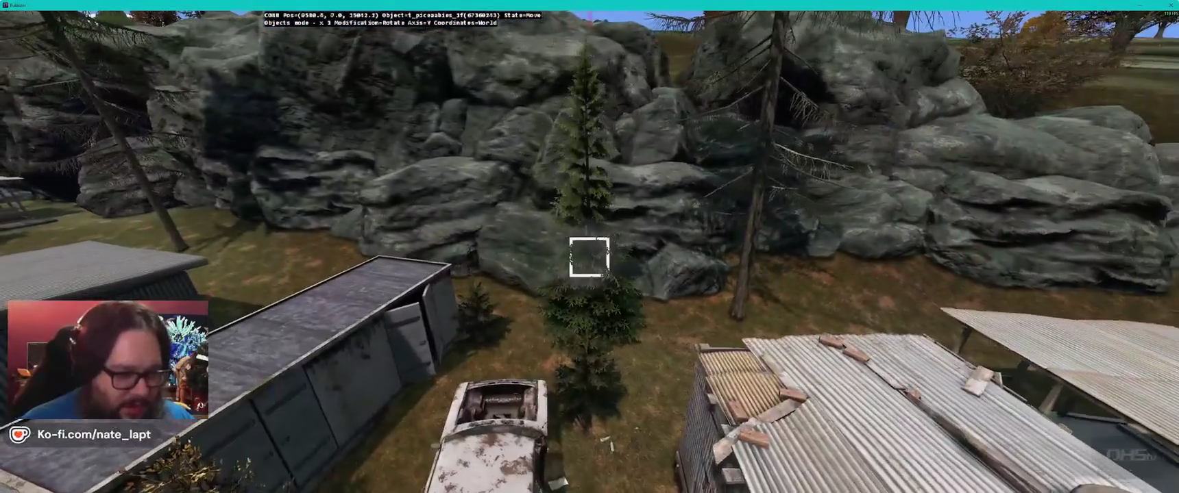
pyautogui.click(589, 257)
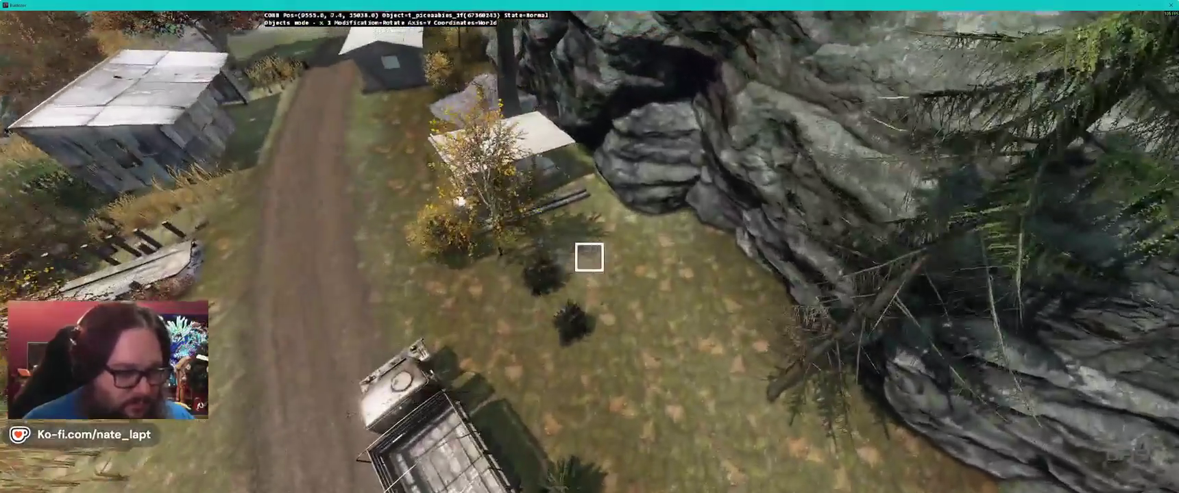
pyautogui.press('Insert')
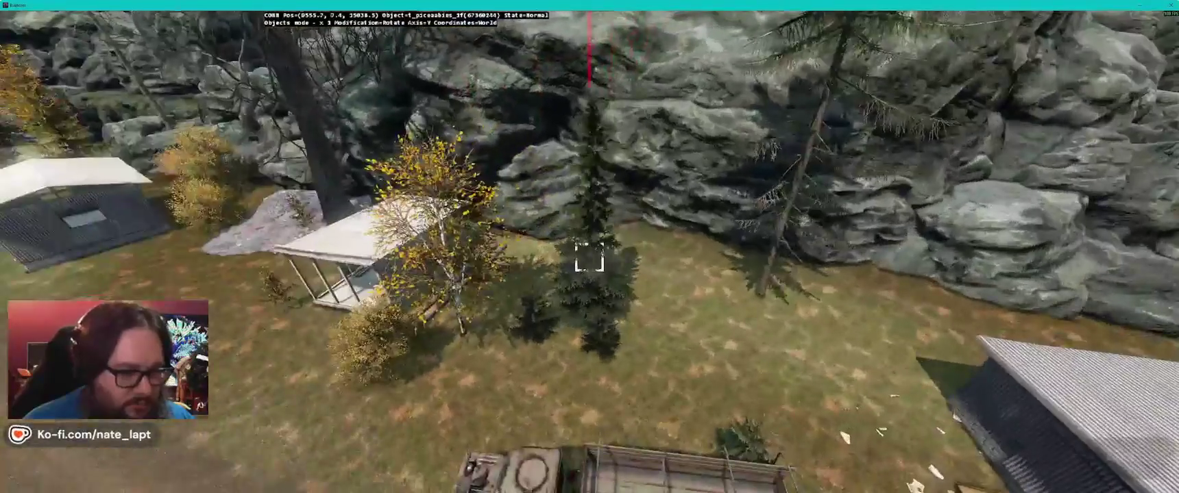
pyautogui.hotkey('alt', 'Tab')
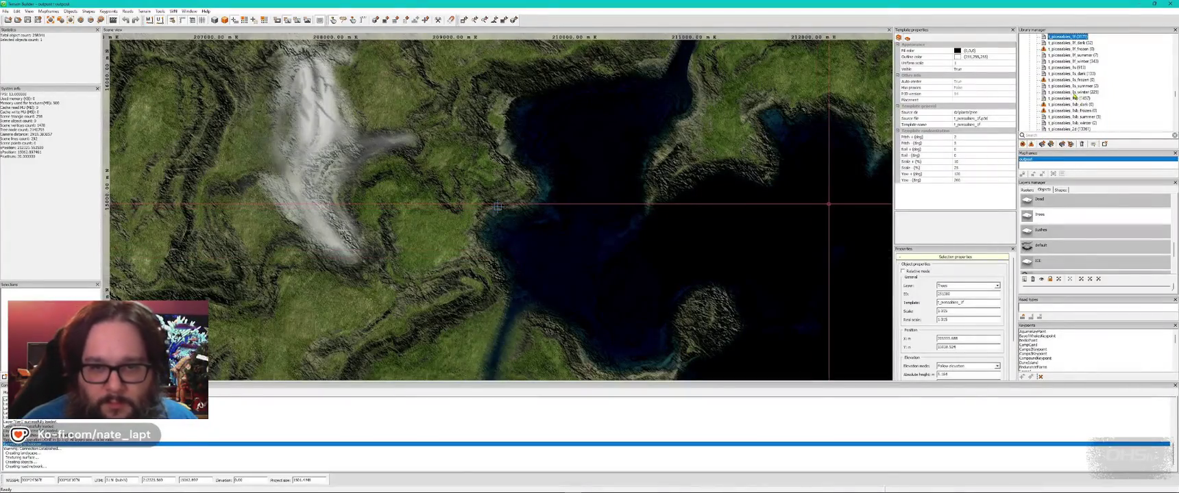
# Step: Drag the dead t_piceaabies_2d_dark spruces into place beside the rock cliff and onto the grassy slope
pyautogui.hotkey('alt', 'Tab')
pyautogui.moveTo(589, 257); pyautogui.dragTo(589, 257)
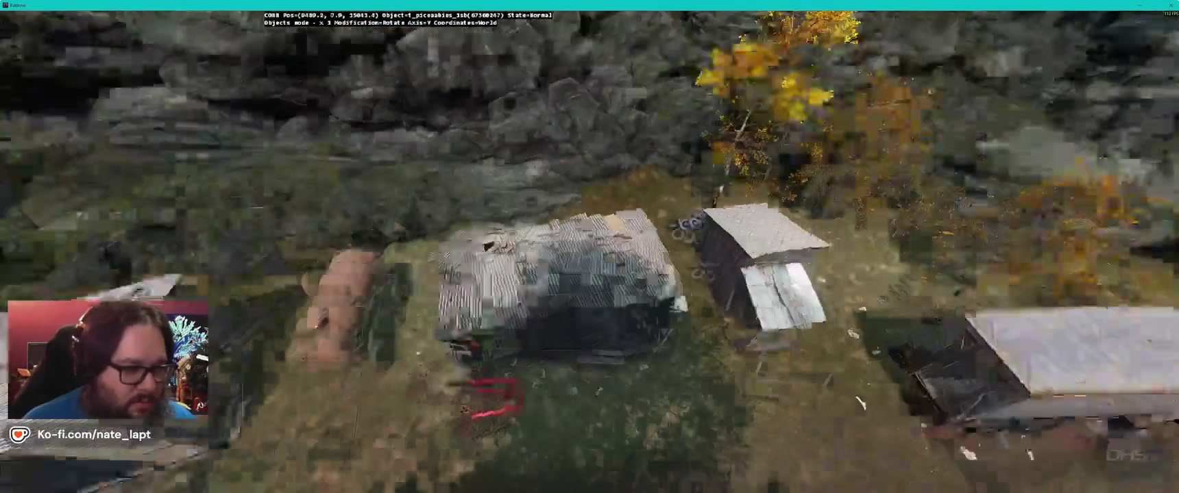
pyautogui.hotkey('alt', 'Tab')
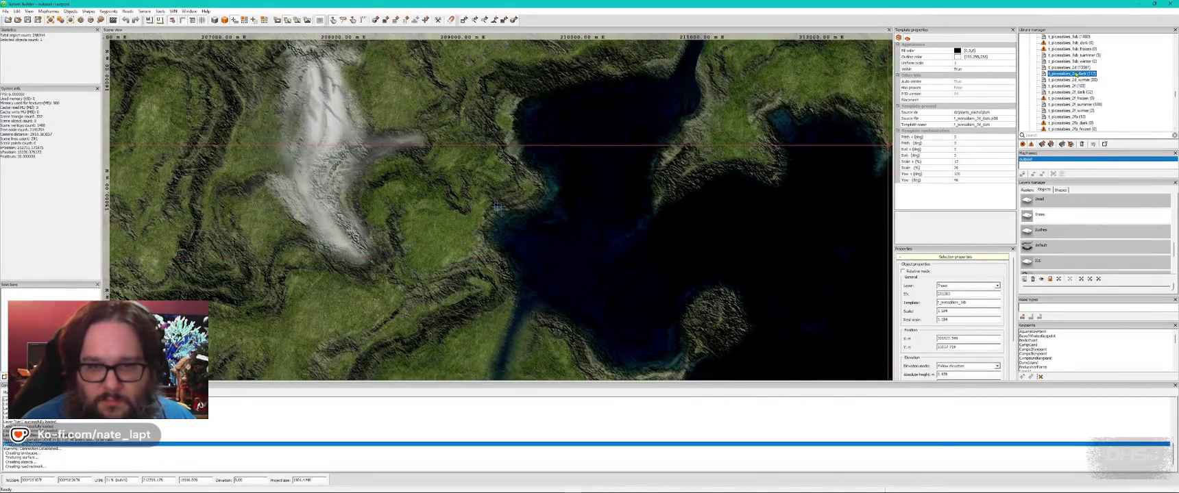
pyautogui.hotkey('alt', 'Tab')
pyautogui.moveTo(589, 257); pyautogui.dragTo(590, 257)
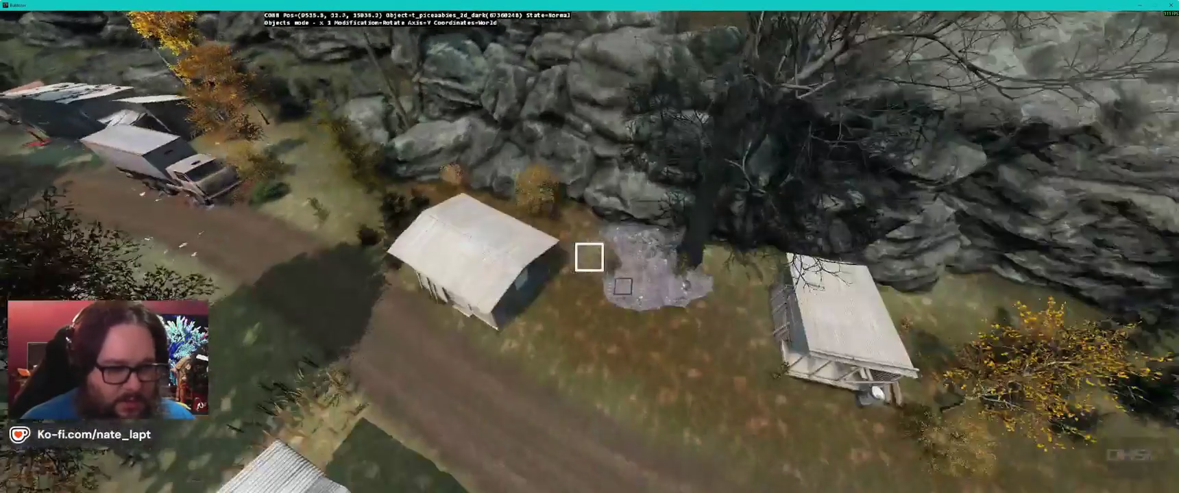
pyautogui.hotkey('alt', 'Tab')
pyautogui.hotkey('alt', 'Tab')
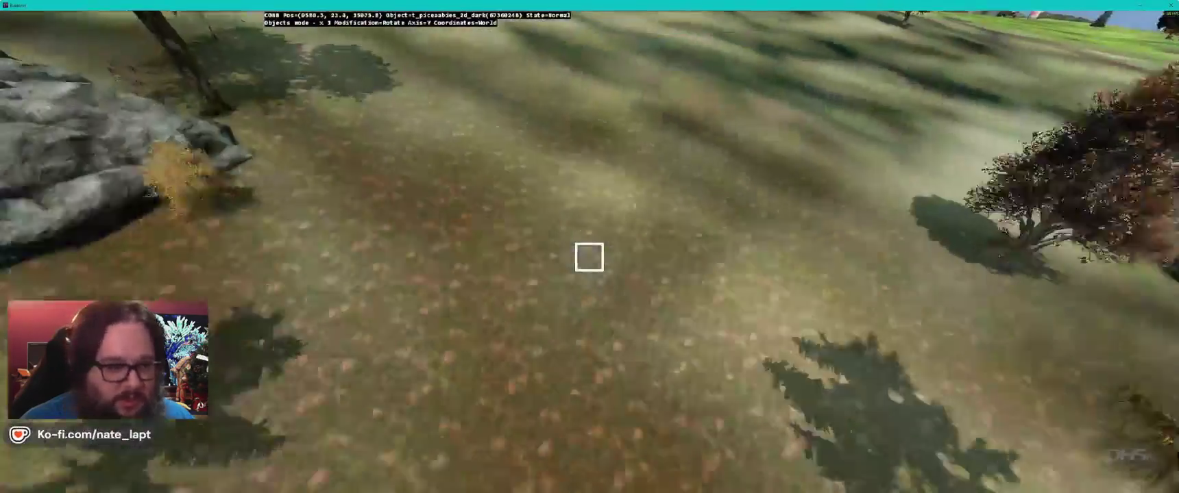
pyautogui.moveTo(589, 257); pyautogui.dragTo(589, 257)
pyautogui.hotkey('alt', 'Tab')
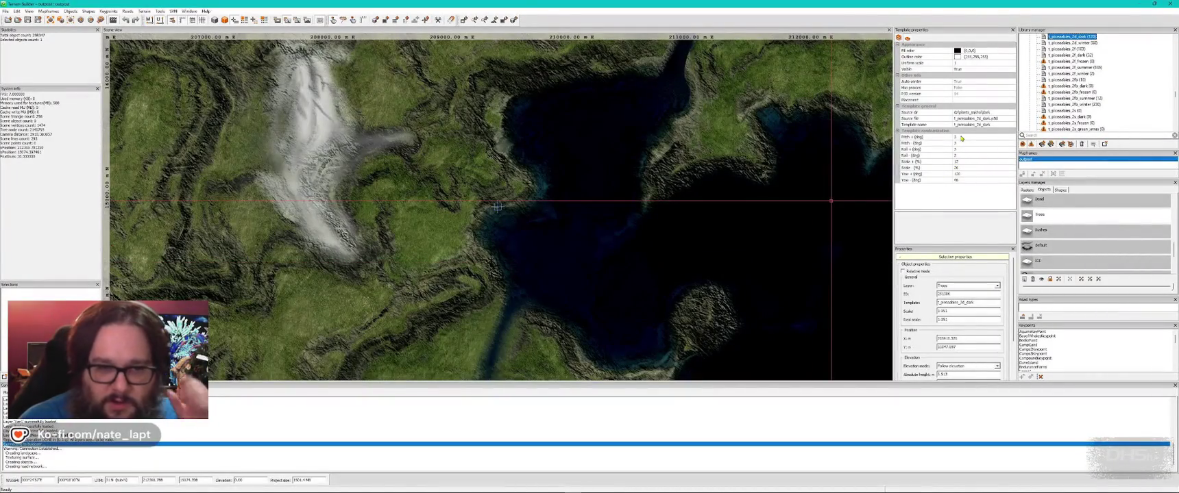
# Step: Set the dead spruce template's Scale + to 16%, then move a spruce across the outpost in Buldozer
pyautogui.click(965, 161)
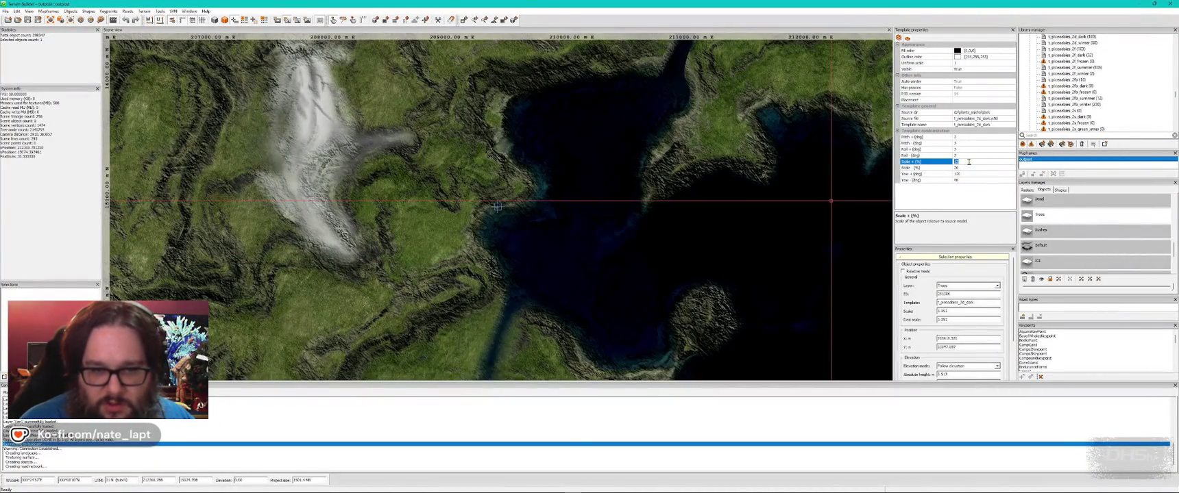
pyautogui.click(970, 167)
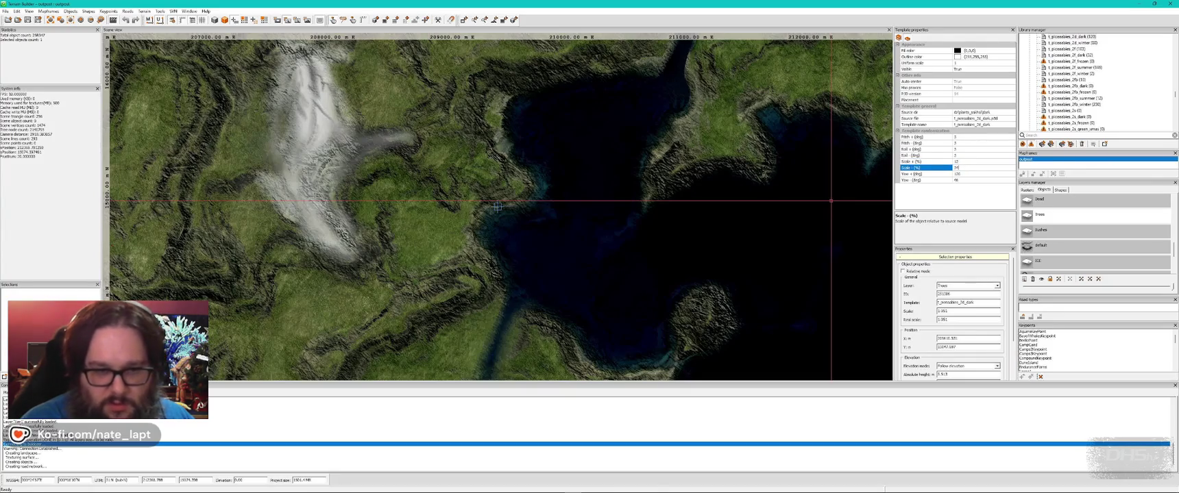
pyautogui.click(977, 161)
pyautogui.press('Down')
pyautogui.press('Down')
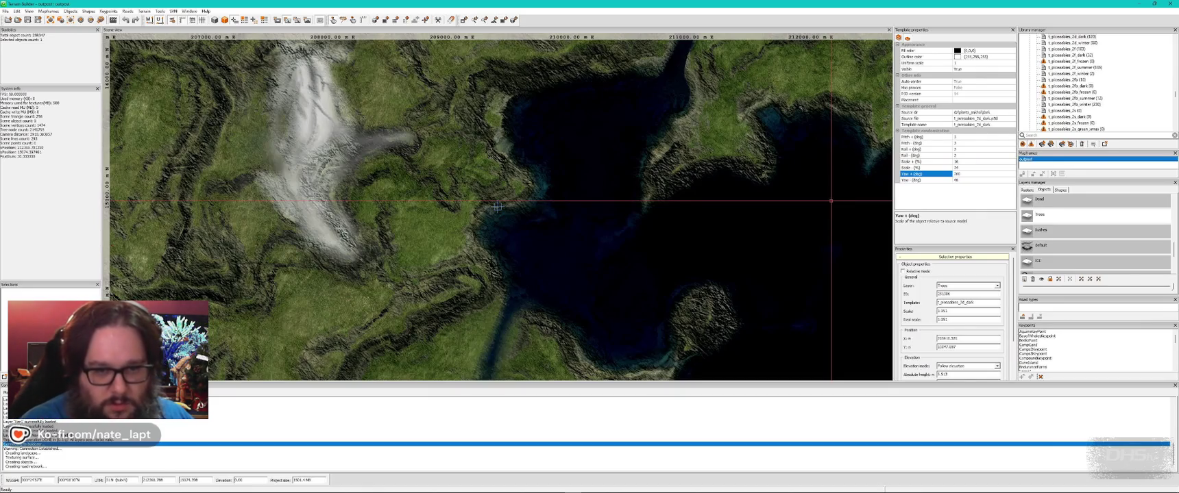
pyautogui.press('Down')
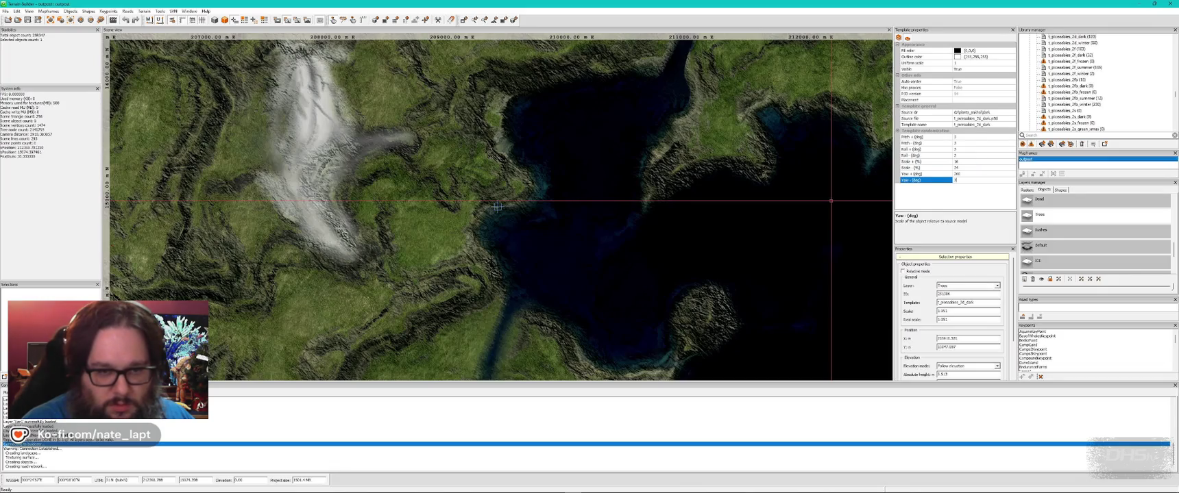
pyautogui.hotkey('alt', 'Tab')
pyautogui.moveTo(589, 257); pyautogui.dragTo(589, 257)
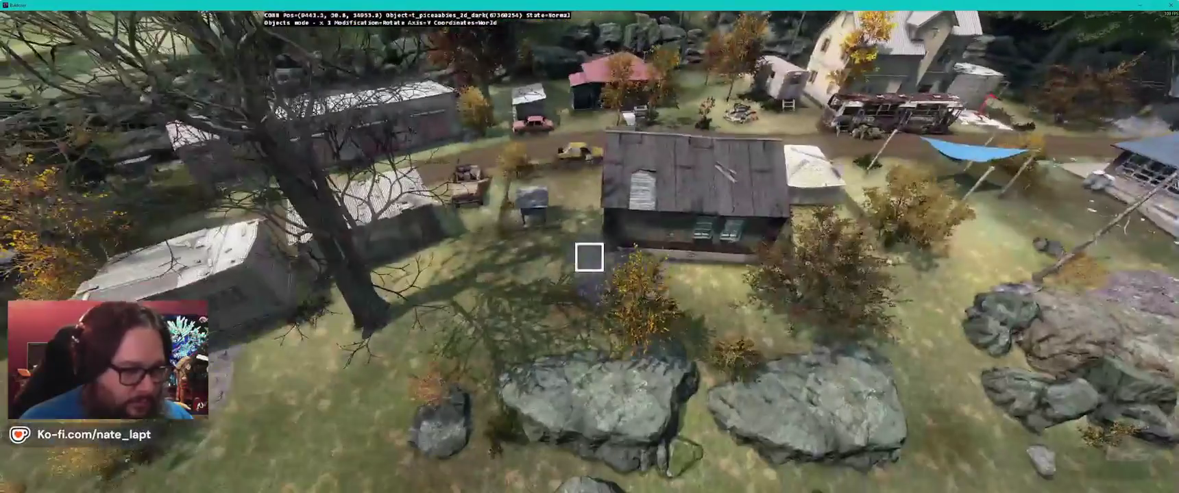
# Step: Place dead spruces by the rock outcrop and around the village, shrinking one slightly
pyautogui.moveTo(590, 258); pyautogui.dragTo(590, 257)
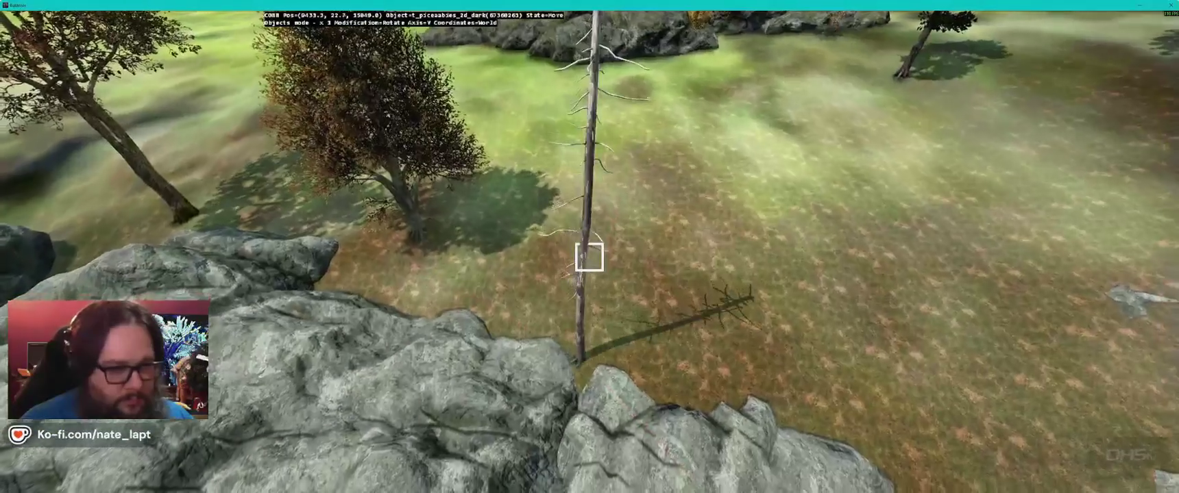
pyautogui.moveTo(590, 258); pyautogui.dragTo(590, 257)
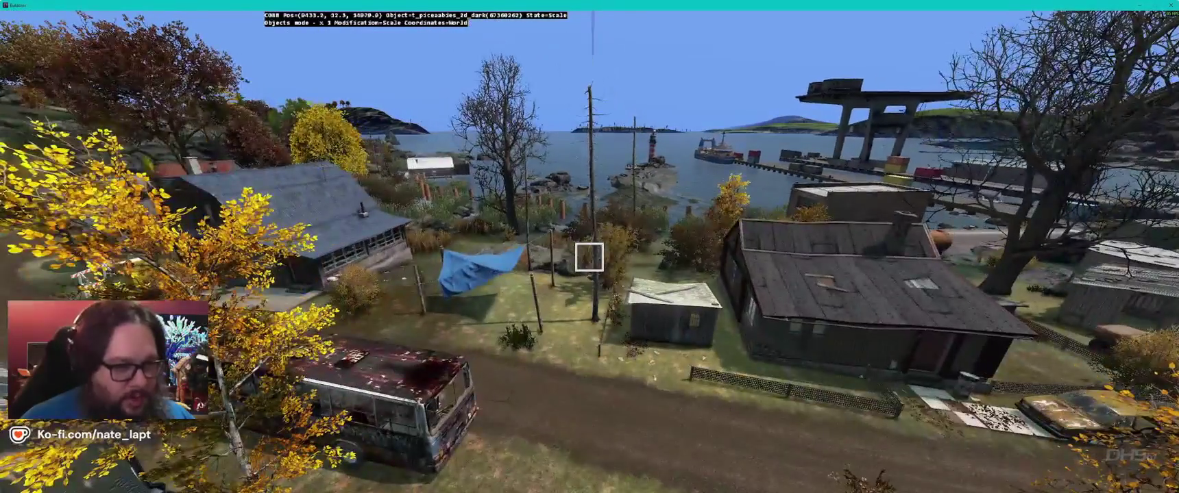
pyautogui.moveTo(590, 258); pyautogui.dragTo(590, 257)
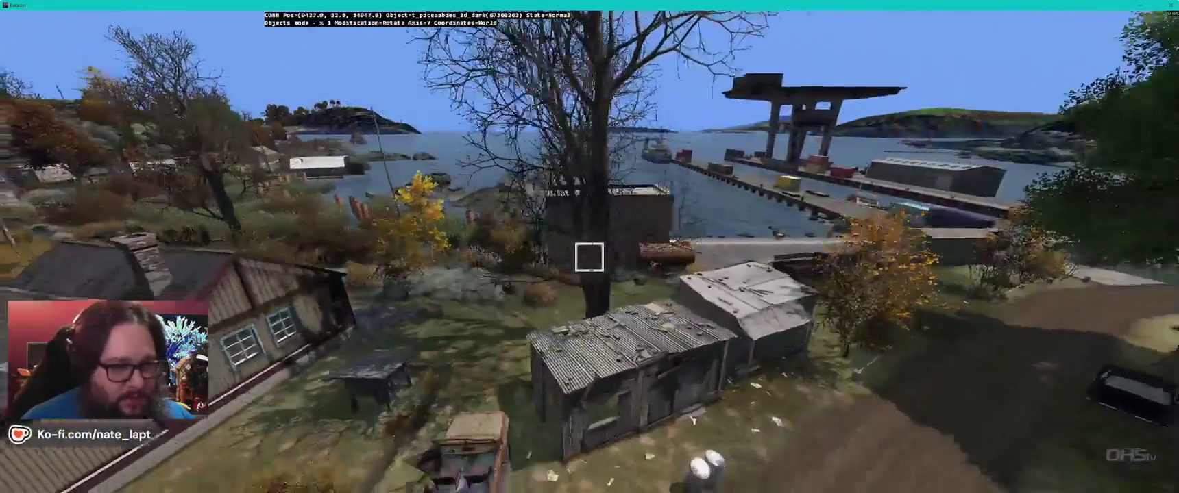
pyautogui.press('w')
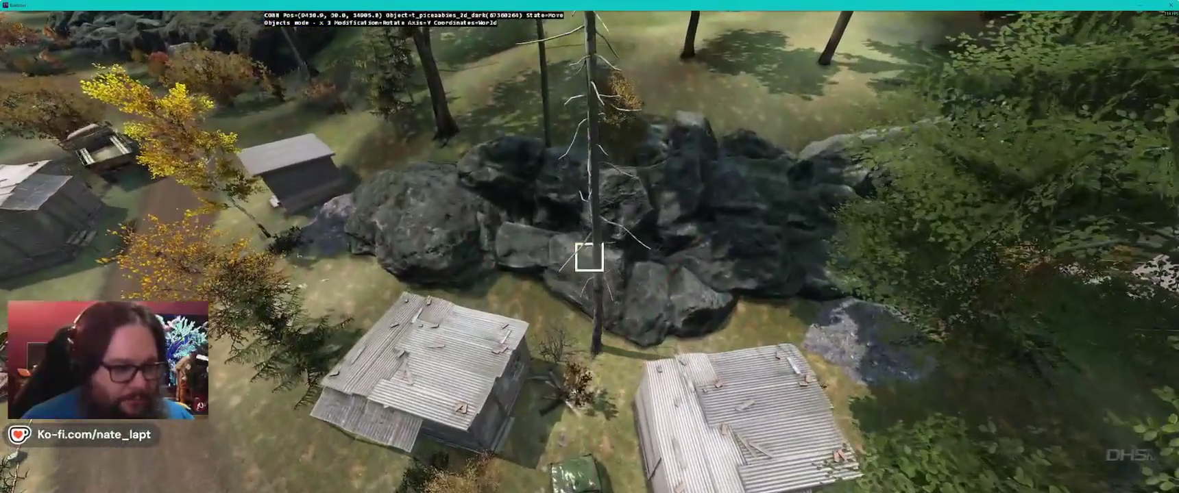
pyautogui.moveTo(589, 257); pyautogui.dragTo(589, 258)
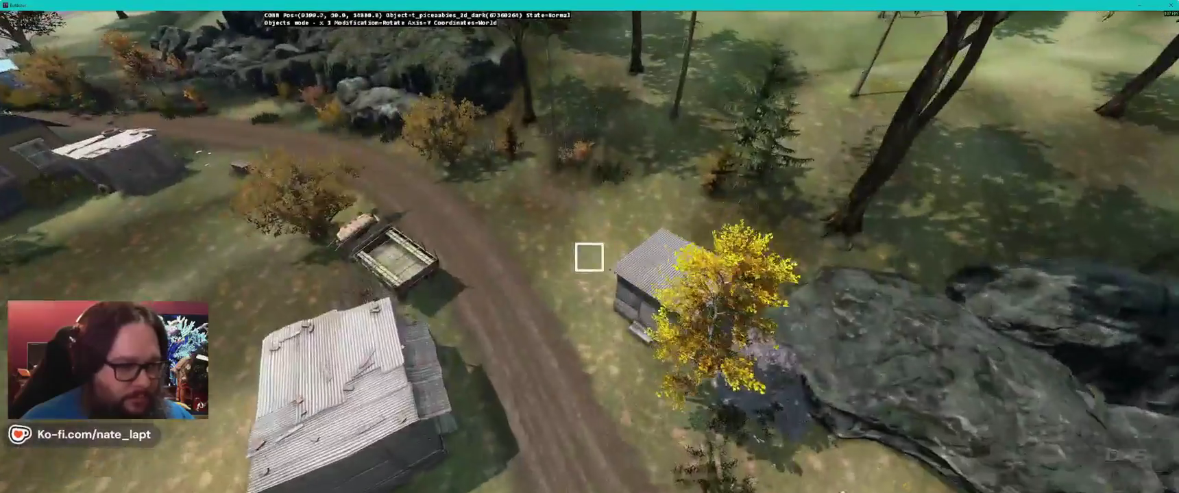
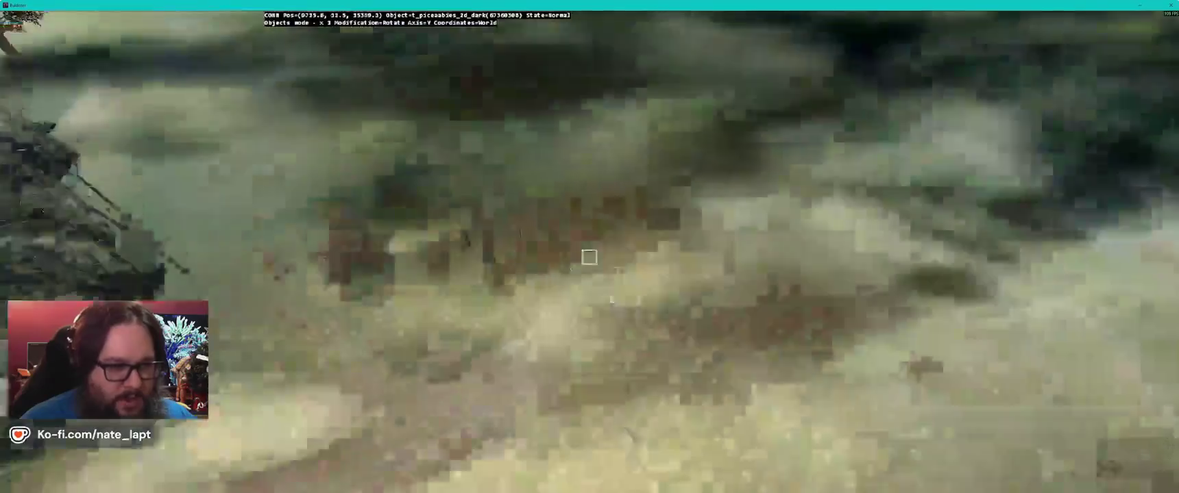
# Step: Fly the Buldozer camera over the hillside, buildings and rocks back to the red-roofed house
pyautogui.press('w')
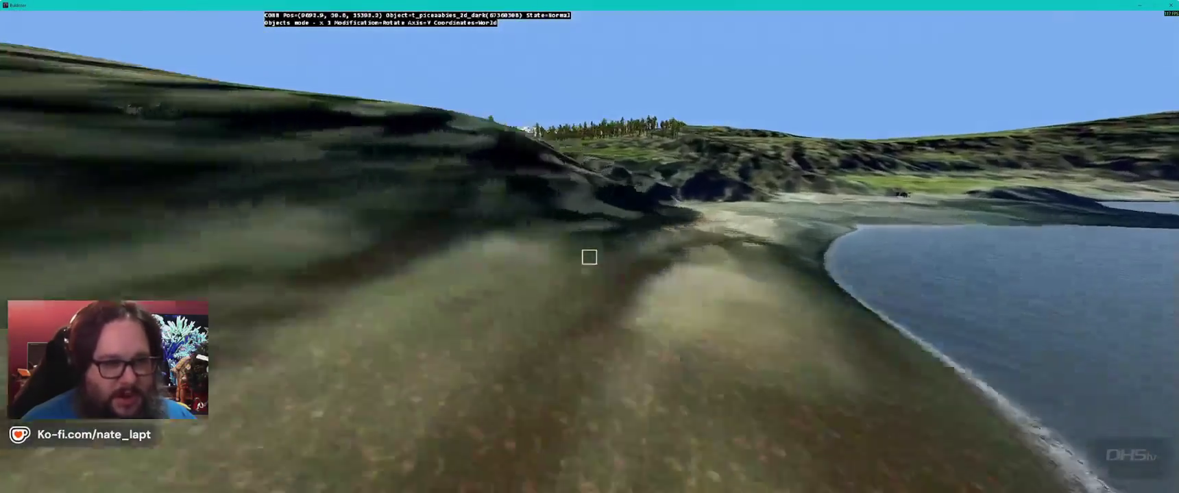
pyautogui.press('w')
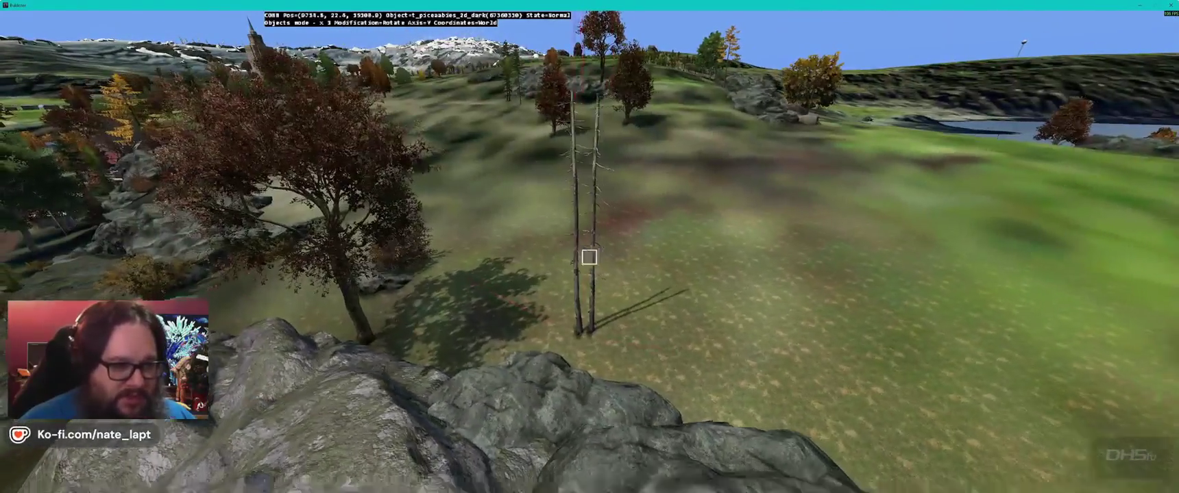
pyautogui.press('w')
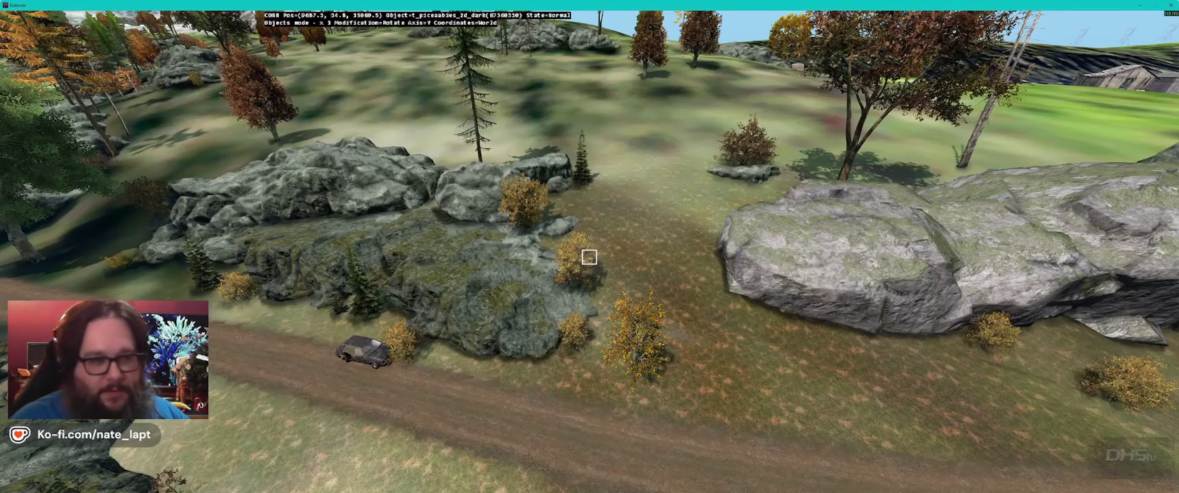
pyautogui.press('w')
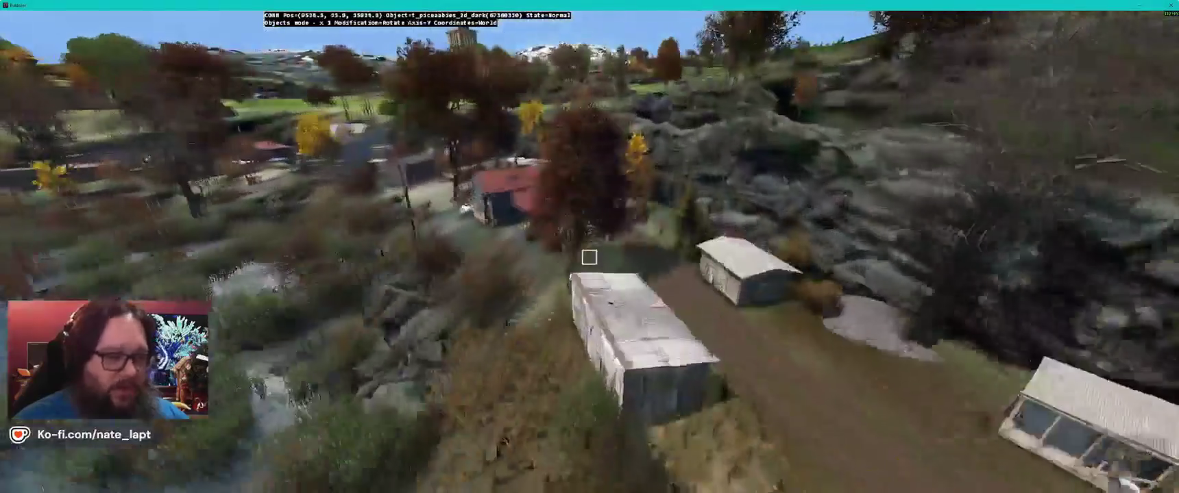
pyautogui.press('w')
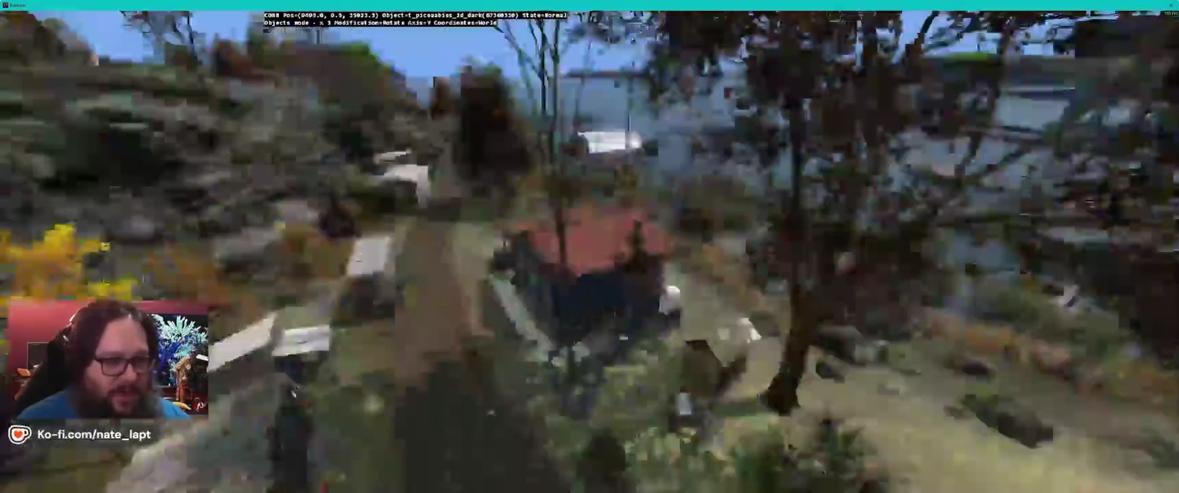
pyautogui.press('w')
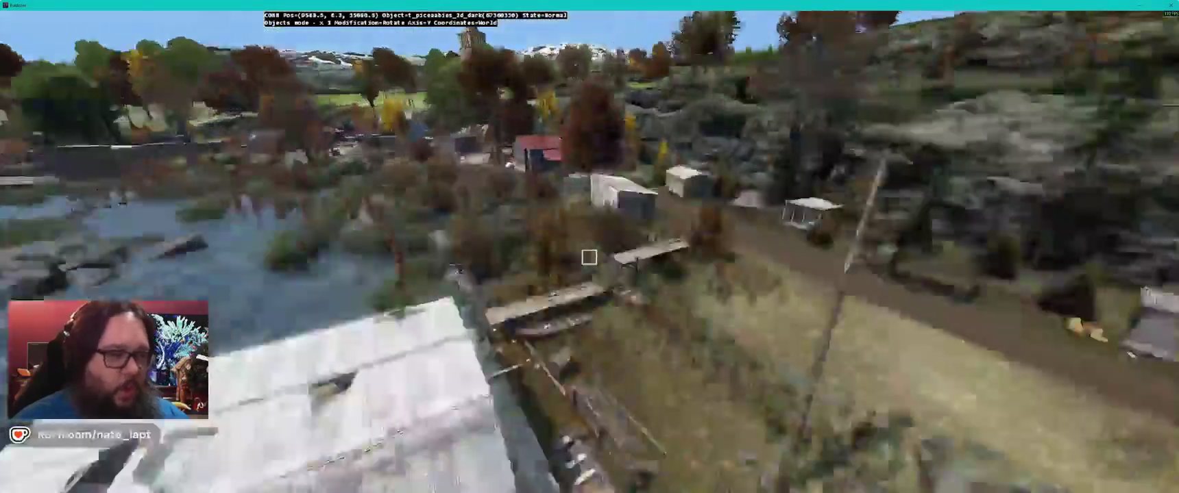
pyautogui.press('w')
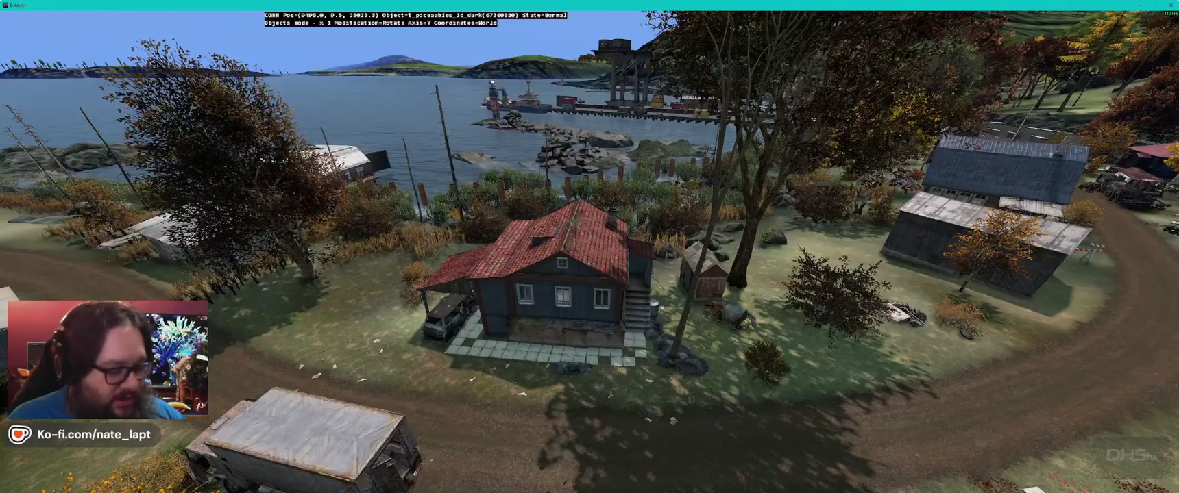
# Step: Open the diagnostics menu and browse its categories and the Script entries
pyautogui.press('ctrl+super')
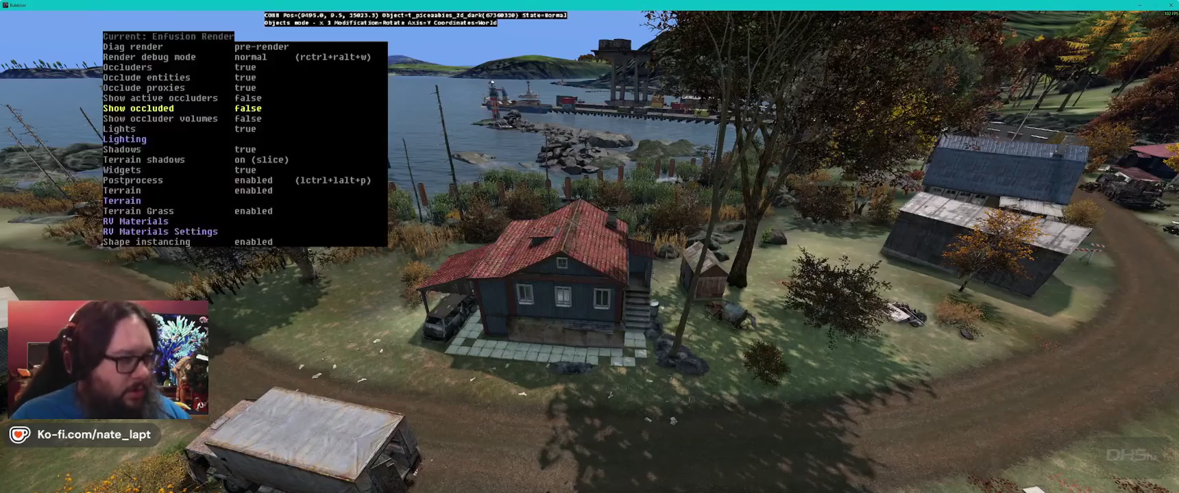
pyautogui.press('Left')
pyautogui.press('Down')
pyautogui.press('Down')
pyautogui.press('Down')
pyautogui.press('Right')
pyautogui.press('Left')
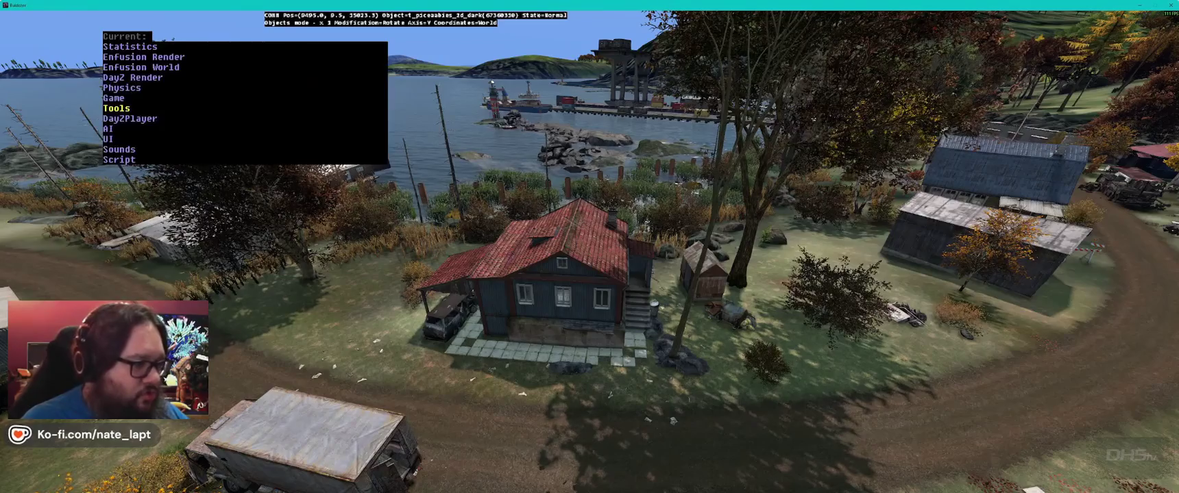
pyautogui.press('Right')
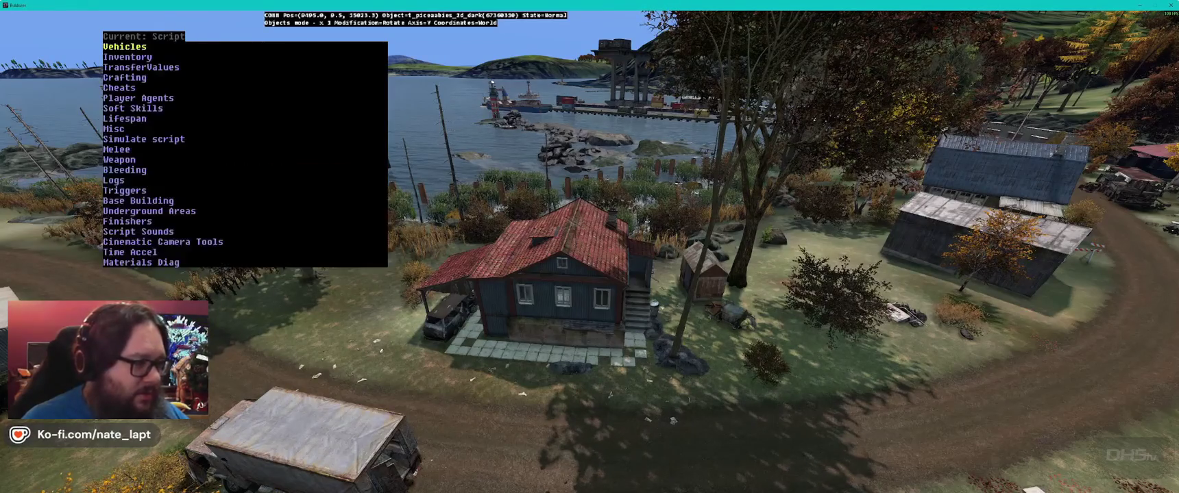
pyautogui.press('Up')
pyautogui.press('Down')
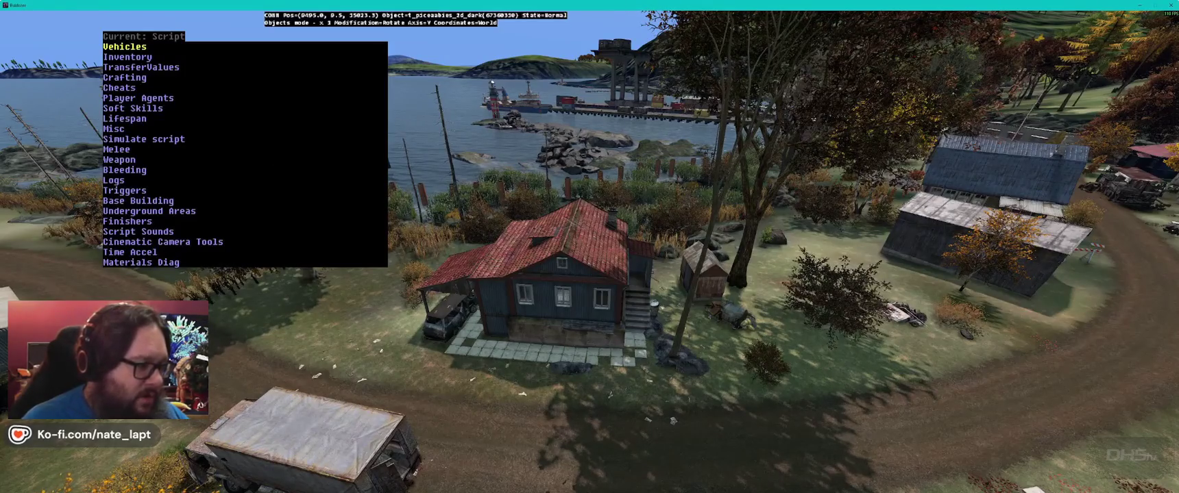
pyautogui.press('Left')
# Step: Navigate the diagnostics through Game > Central Economy to the Loot Spawn Edit options
pyautogui.press('Up')
pyautogui.press('Up')
pyautogui.press('Up')
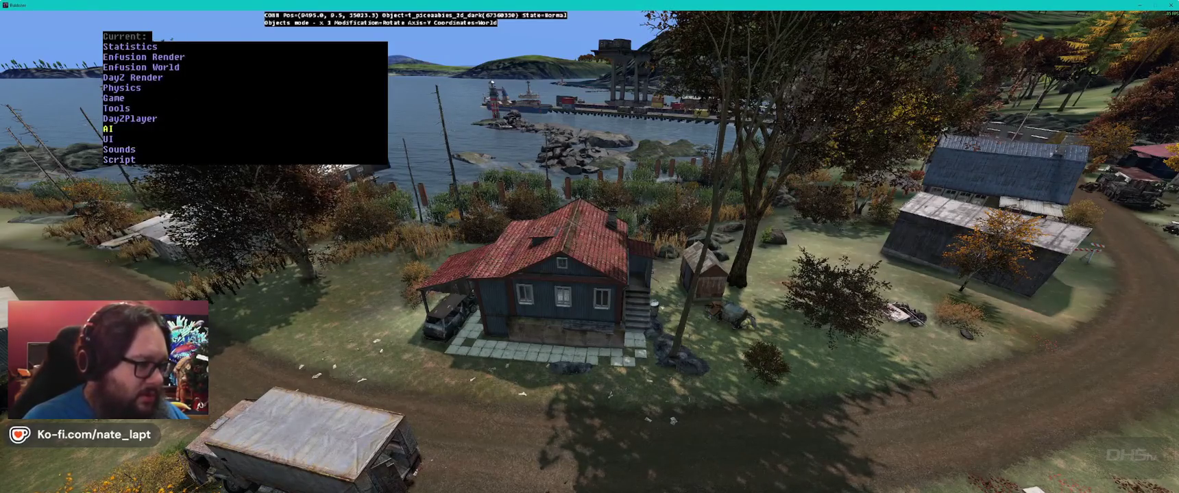
pyautogui.press('Up')
pyautogui.press('Up')
pyautogui.press('Right')
pyautogui.press('Left')
pyautogui.press('Up')
pyautogui.press('Right')
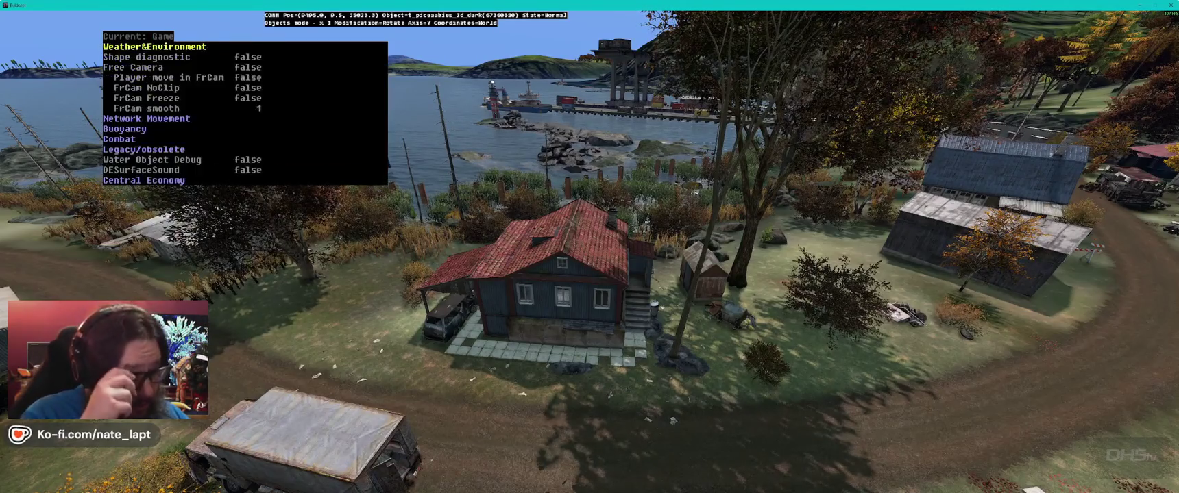
pyautogui.press('Up')
pyautogui.press('Right')
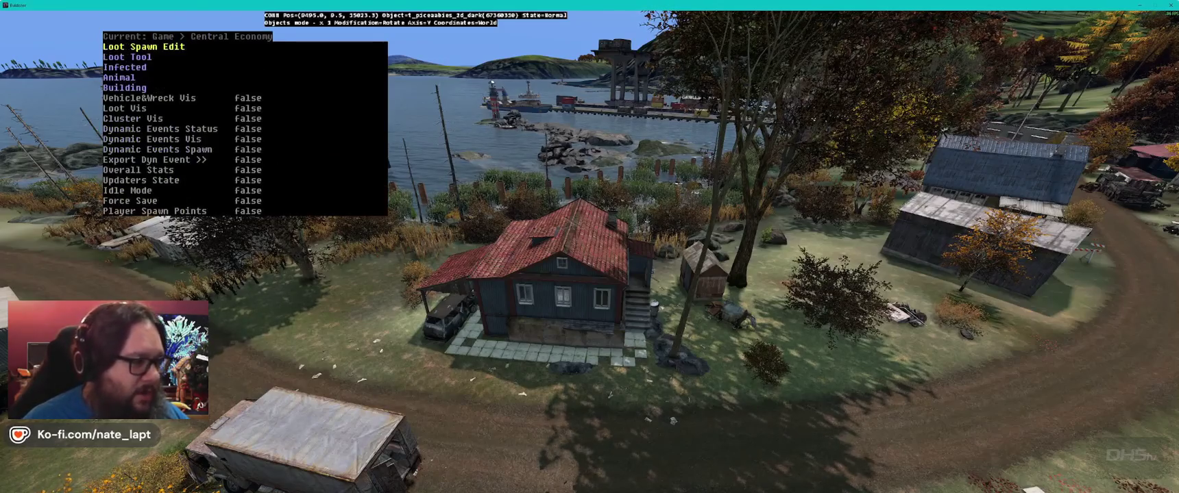
pyautogui.press('Right')
pyautogui.press('Right')
# Step: Show loot spawn volumes in adaptive mode and fly inside the red-roofed house
pyautogui.press('super+alt')
pyautogui.press('w')
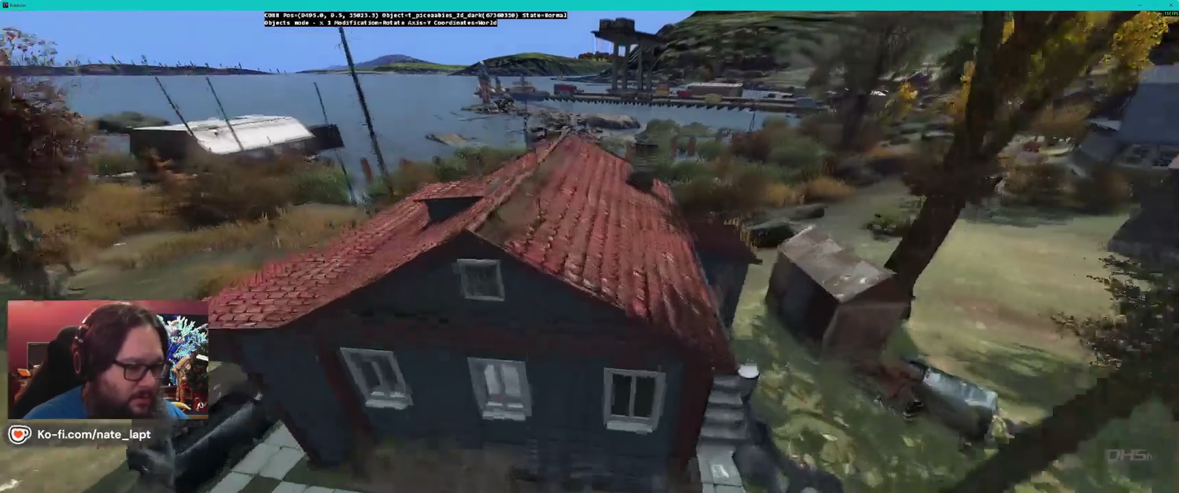
pyautogui.press('s')
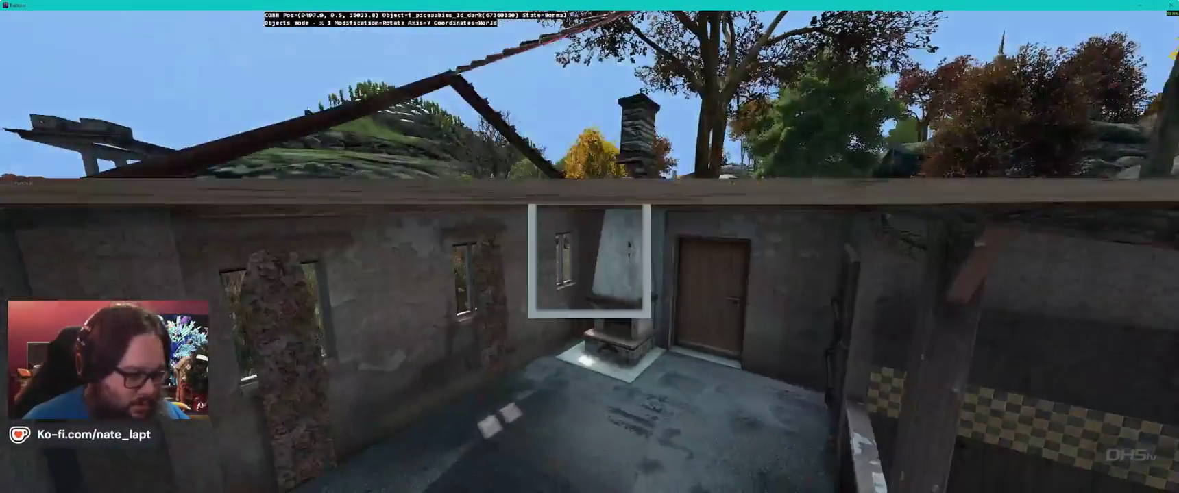
# Step: Cycle Spawn Volume Vis through Off and Occupied, then switch it off and close diagnostics
pyautogui.press('super+alt')
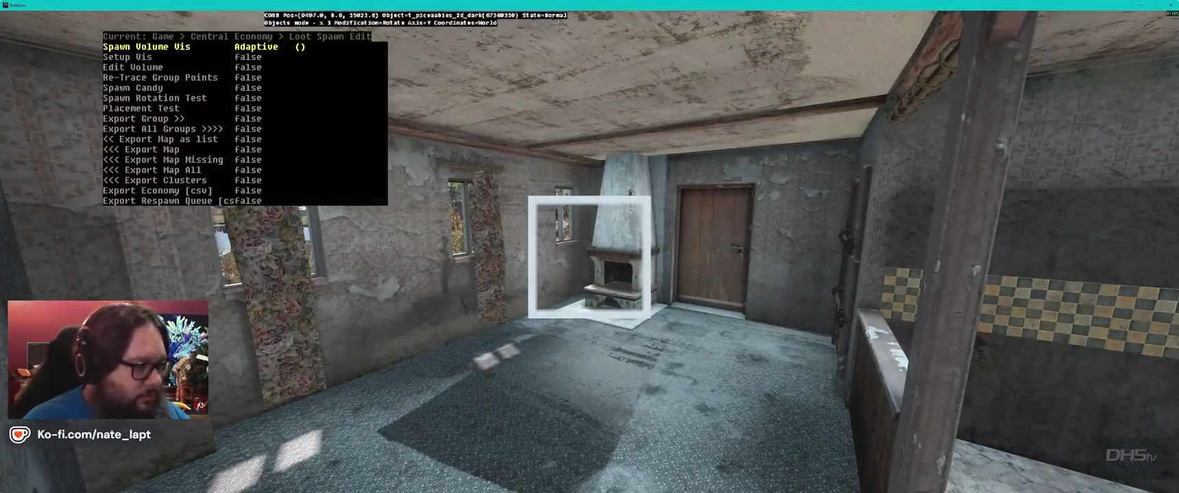
pyautogui.press('Down')
pyautogui.press('Up')
pyautogui.press('Left')
pyautogui.press('Left')
pyautogui.press('Down')
pyautogui.press('Down')
pyautogui.press('Down')
pyautogui.press('Down')
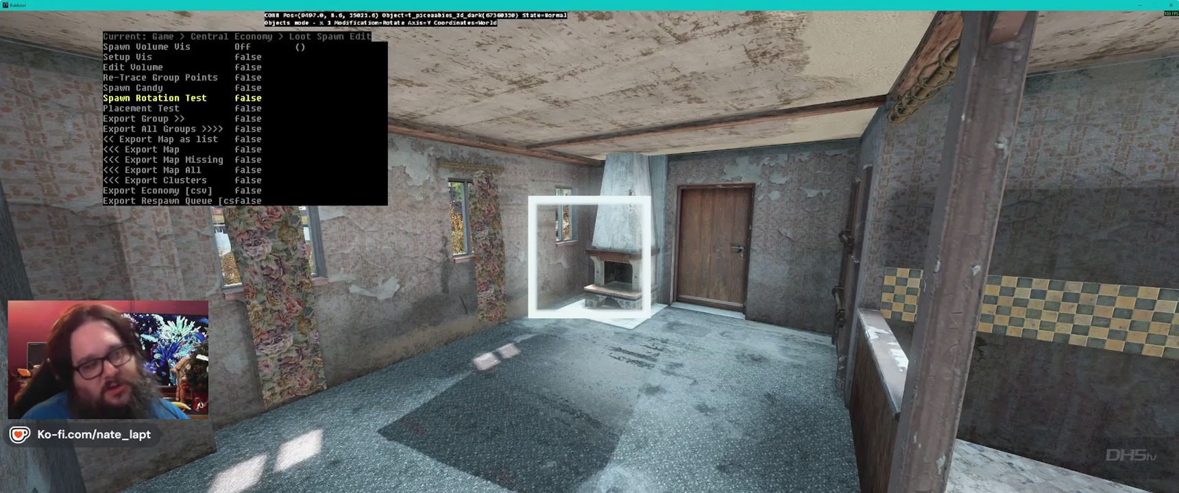
pyautogui.press('Up')
pyautogui.press('Up')
pyautogui.press('Up')
pyautogui.press('Right')
pyautogui.press('Right')
pyautogui.press('Right')
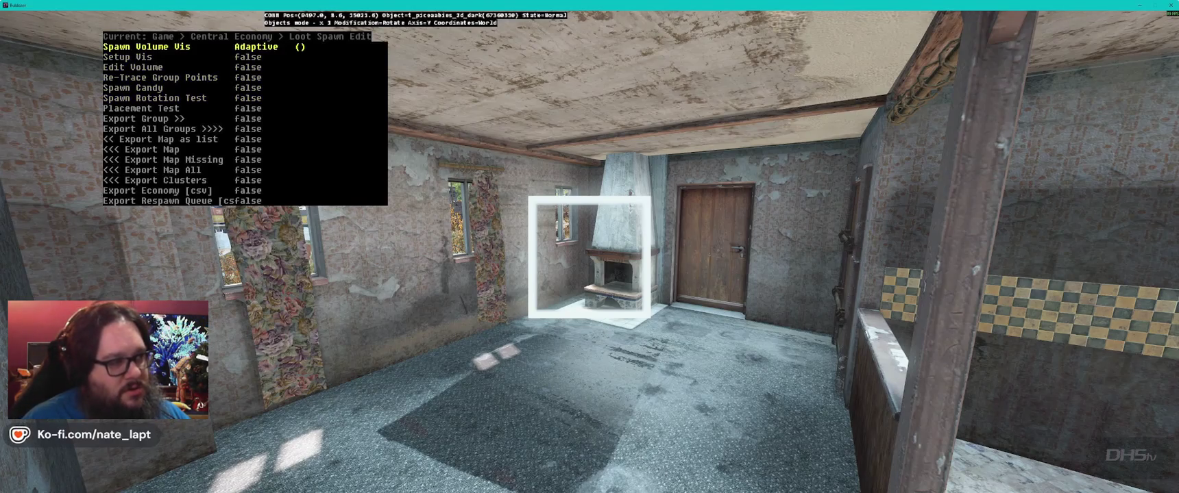
pyautogui.press('Left')
pyautogui.press('Right')
pyautogui.press('Right')
pyautogui.press('Left')
pyautogui.press('Down')
pyautogui.press('Down')
pyautogui.press('Down')
pyautogui.press('Down')
pyautogui.press('Down')
pyautogui.press('Down')
pyautogui.press('Down')
pyautogui.press('Up')
pyautogui.press('Up')
pyautogui.press('Up')
pyautogui.press('Up')
pyautogui.press('Up')
pyautogui.press('Up')
pyautogui.press('Right')
pyautogui.press('Right')
pyautogui.hotkey('ctrl', 'alt')
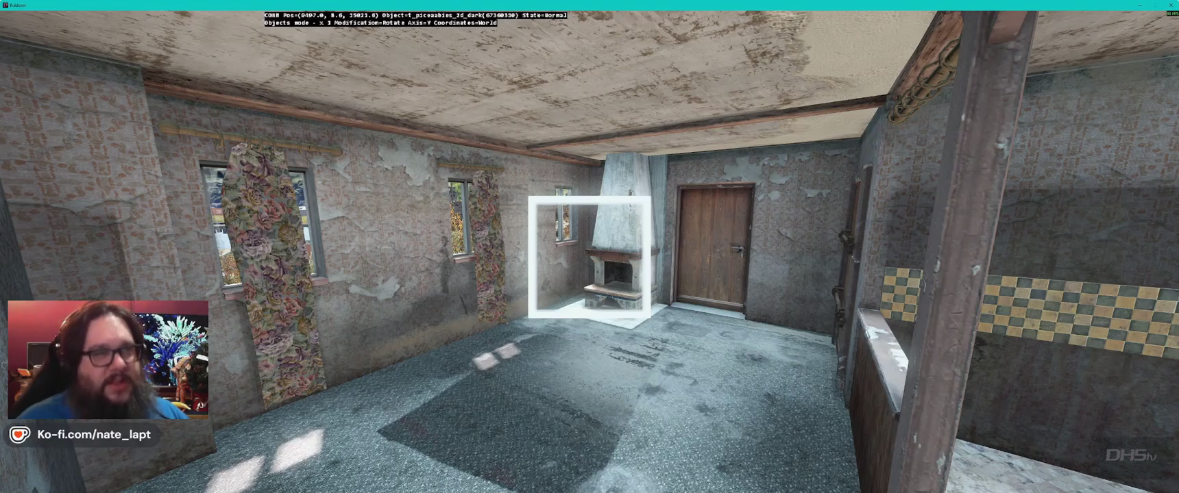
# Step: Fly out the house door over the camp, rocky clearing and grassy slope to the village
pyautogui.press('w')
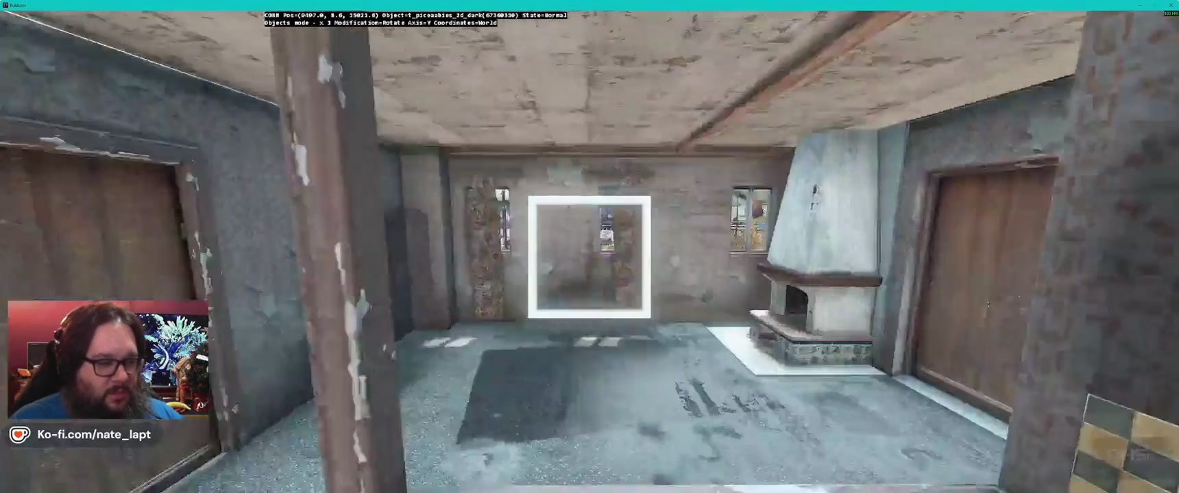
pyautogui.press('w')
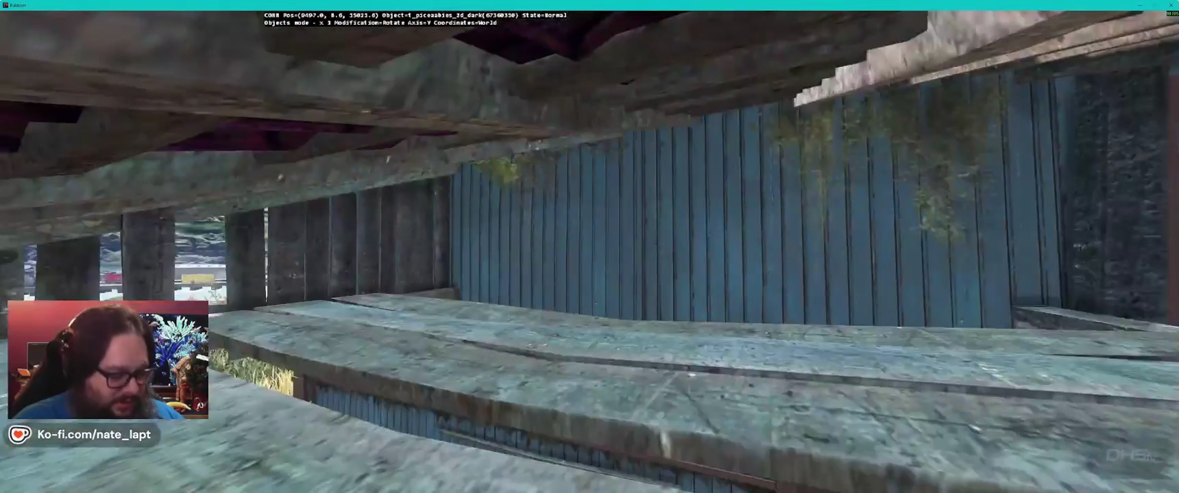
pyautogui.press('w')
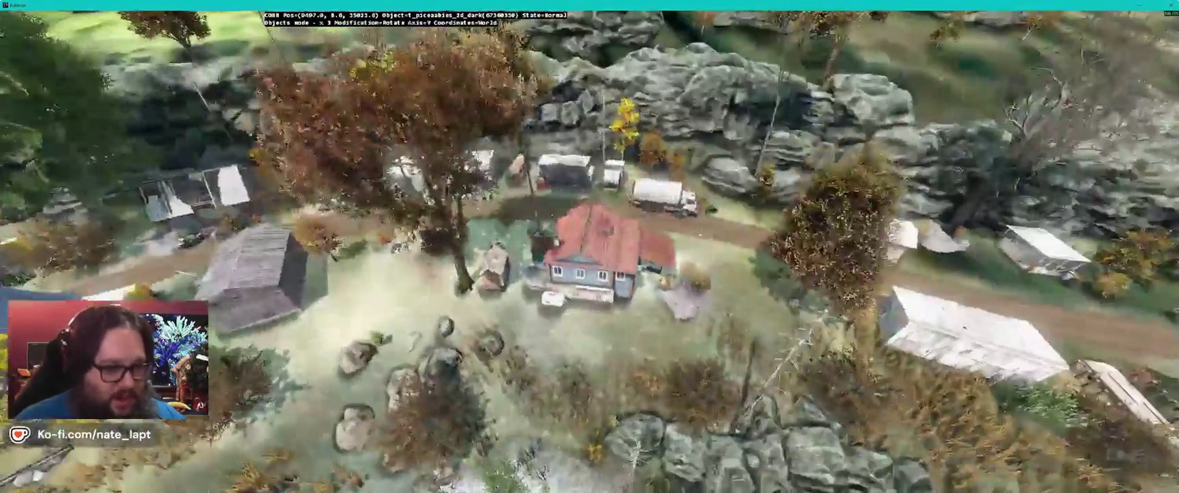
pyautogui.press('w')
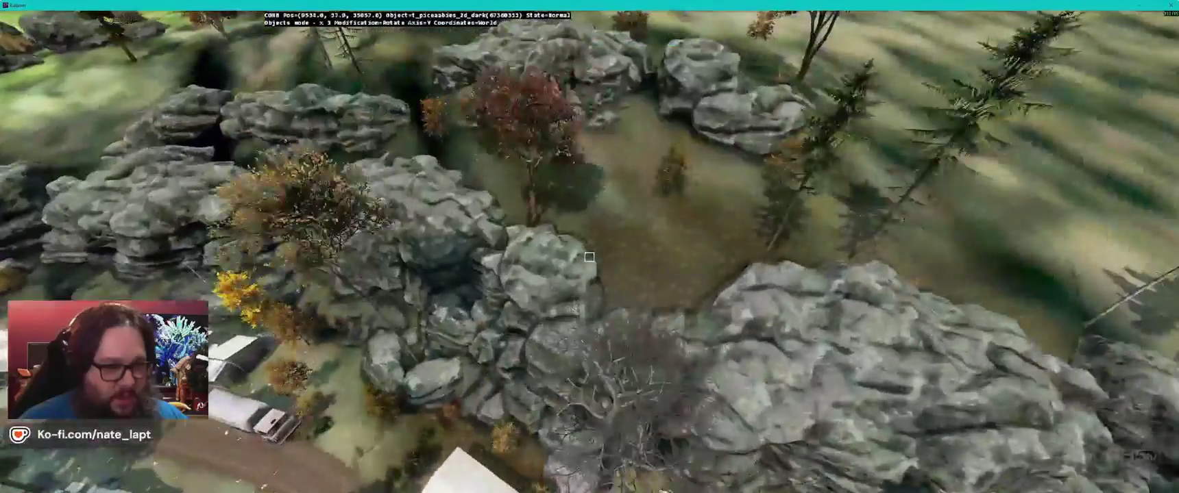
pyautogui.press('w')
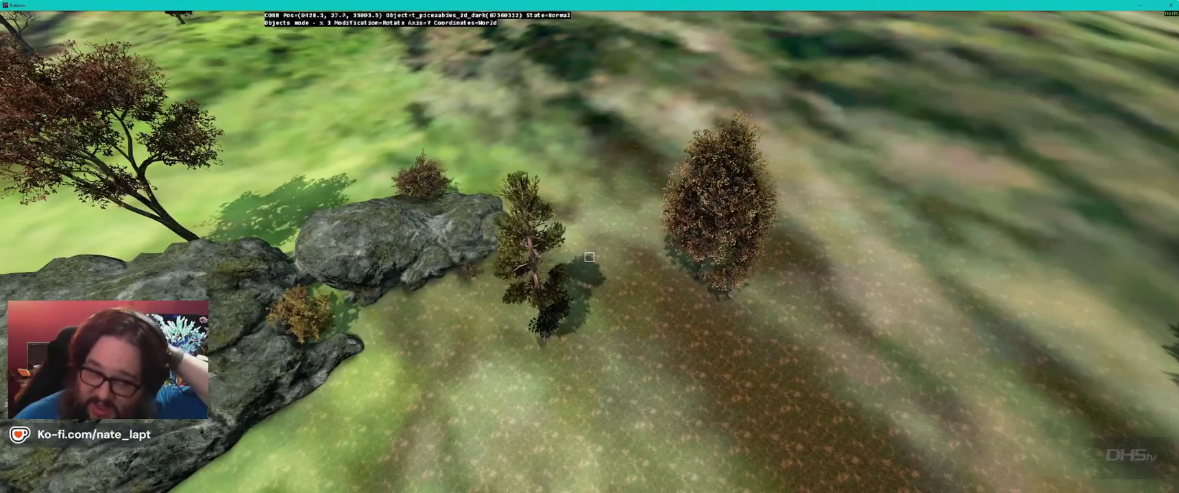
pyautogui.press('a')
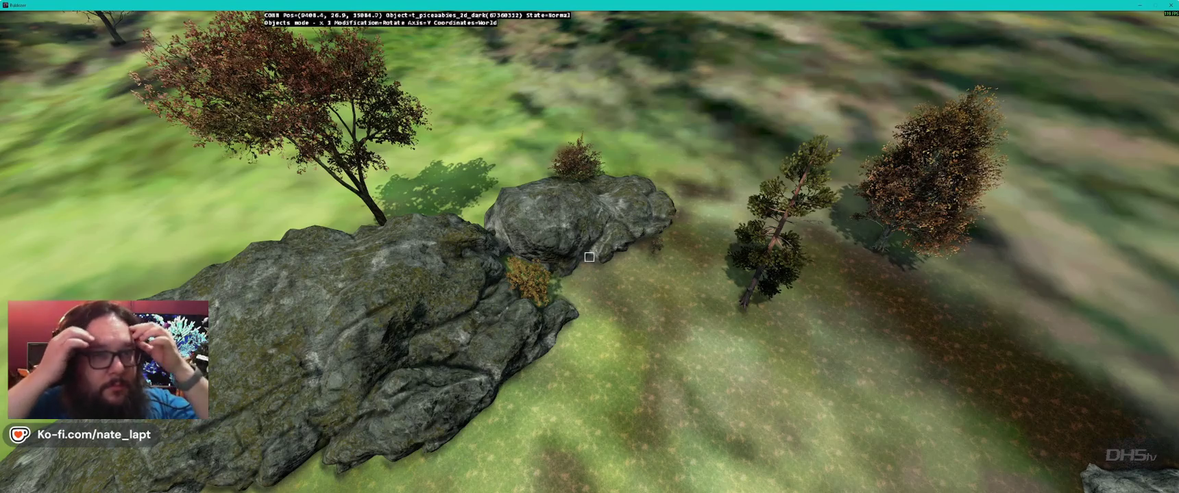
pyautogui.press('w')
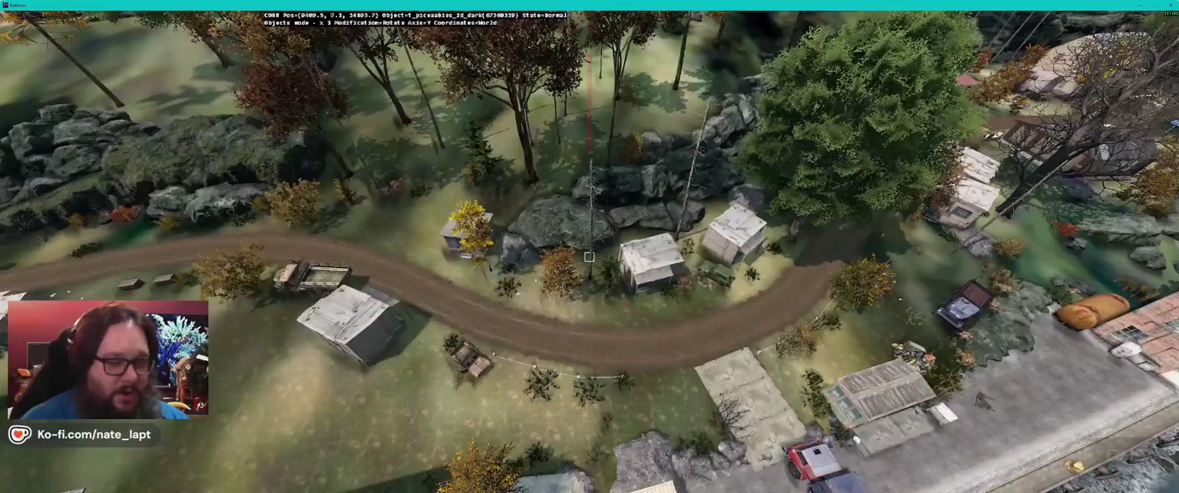
pyautogui.press('Insert')
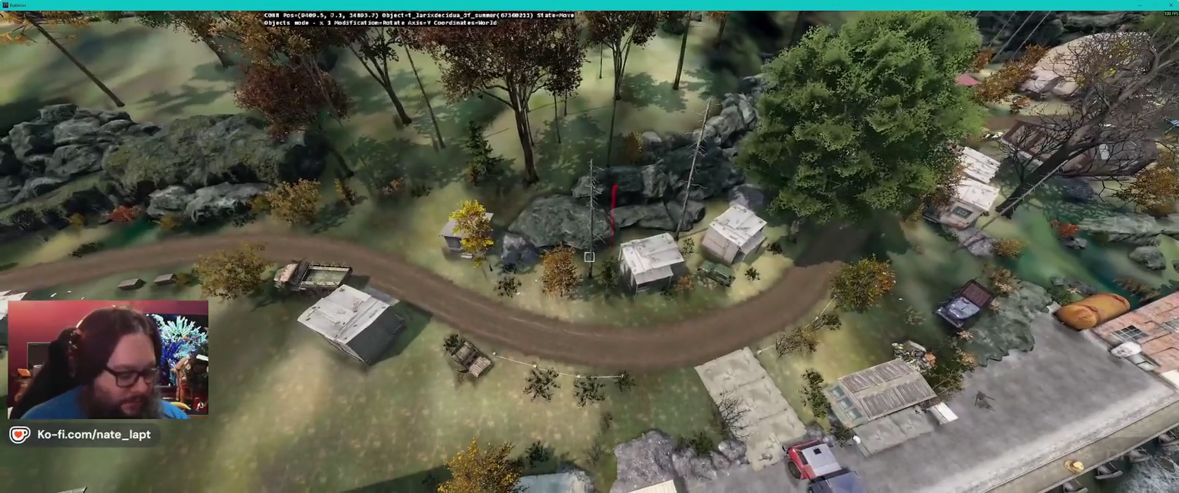
pyautogui.click(589, 257)
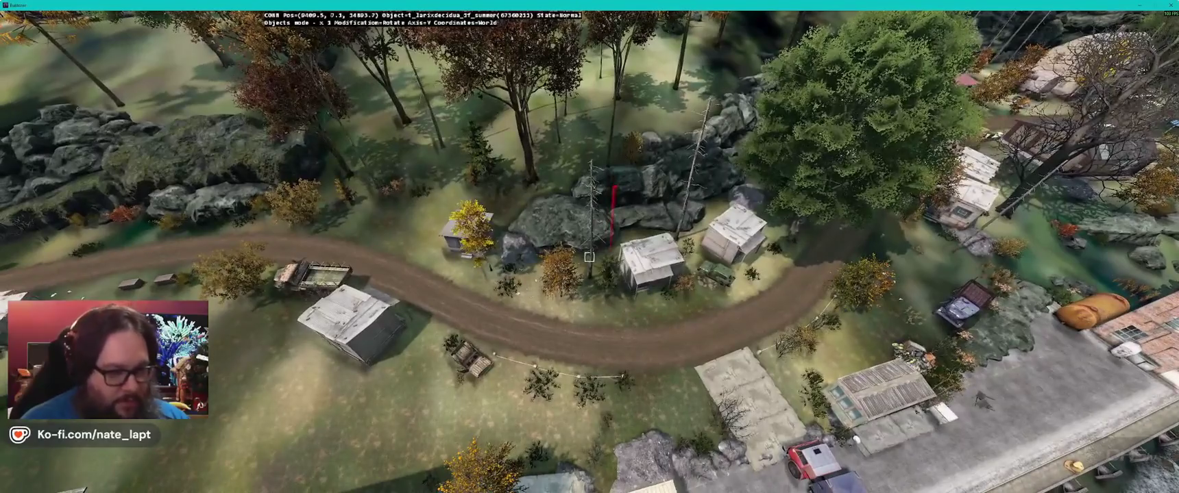
pyautogui.press('Insert')
pyautogui.press('w')
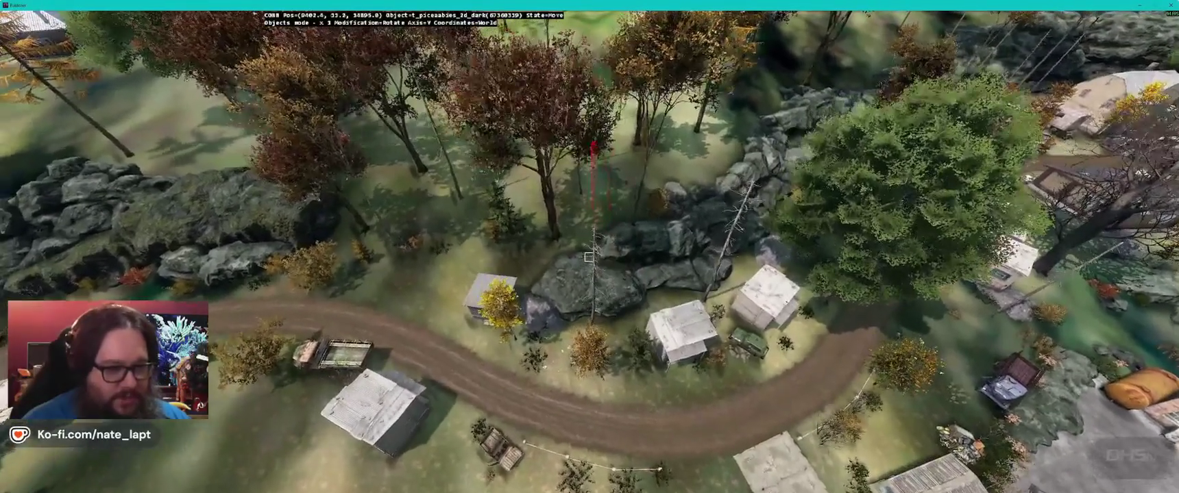
pyautogui.press('w')
pyautogui.click(588, 257)
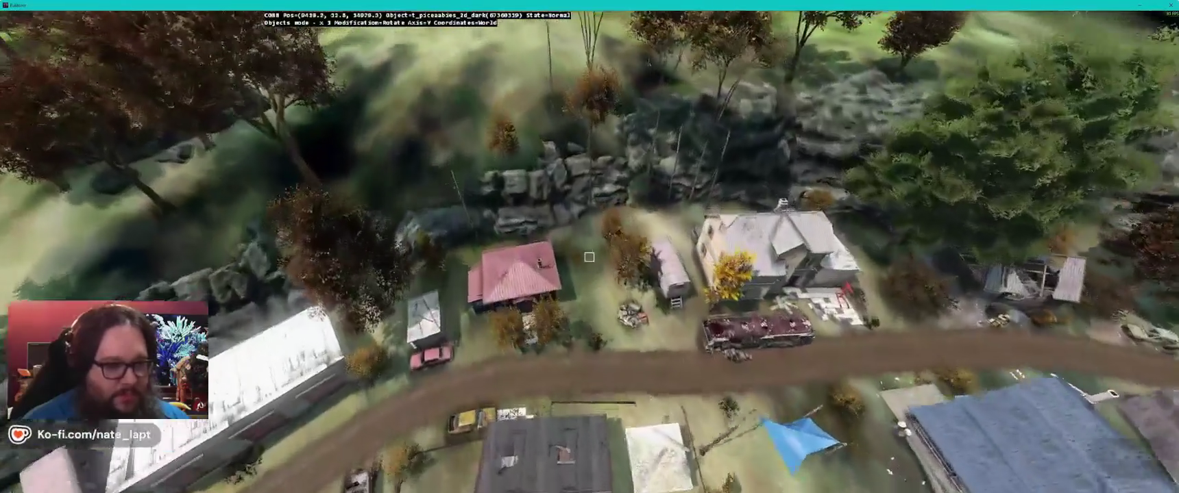
pyautogui.press('s')
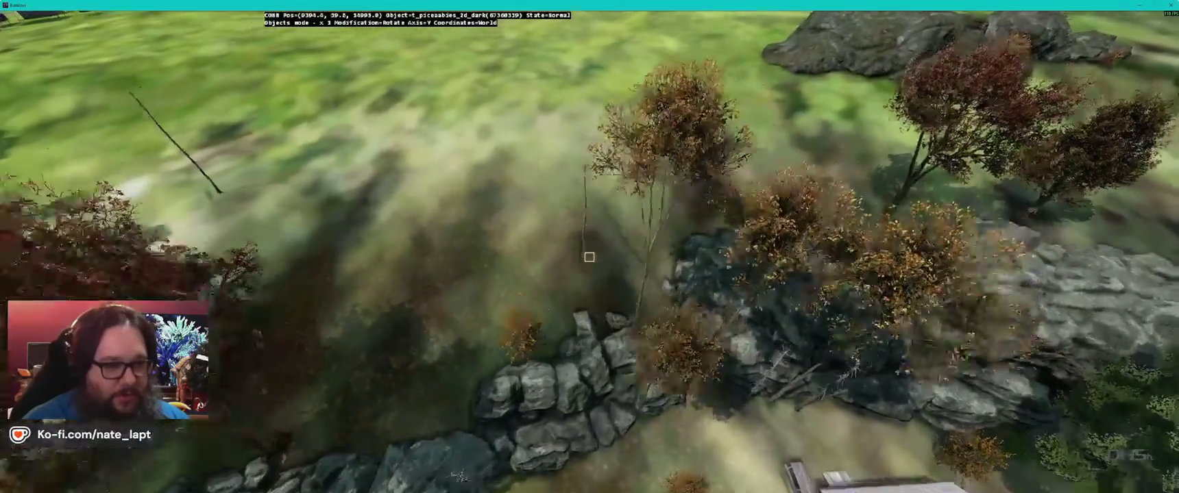
pyautogui.hotkey('alt', 'Tab')
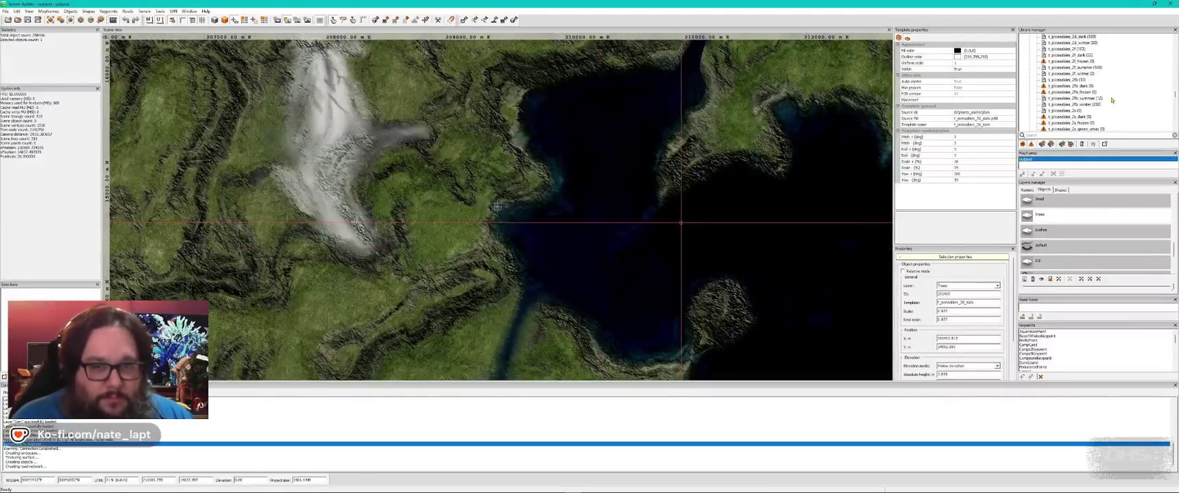
pyautogui.click(1074, 56)
pyautogui.hotkey('alt', 'Tab')
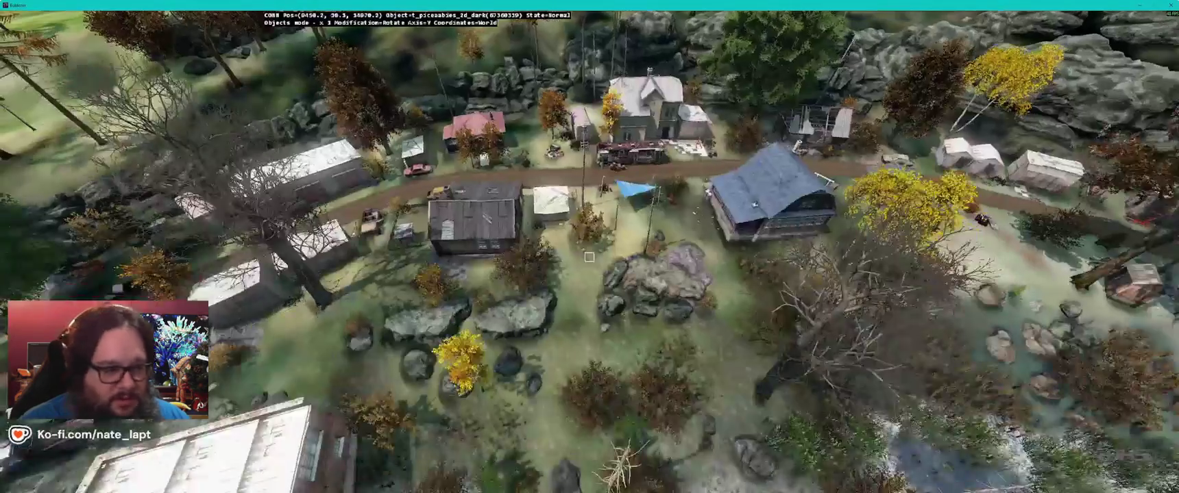
pyautogui.press('w')
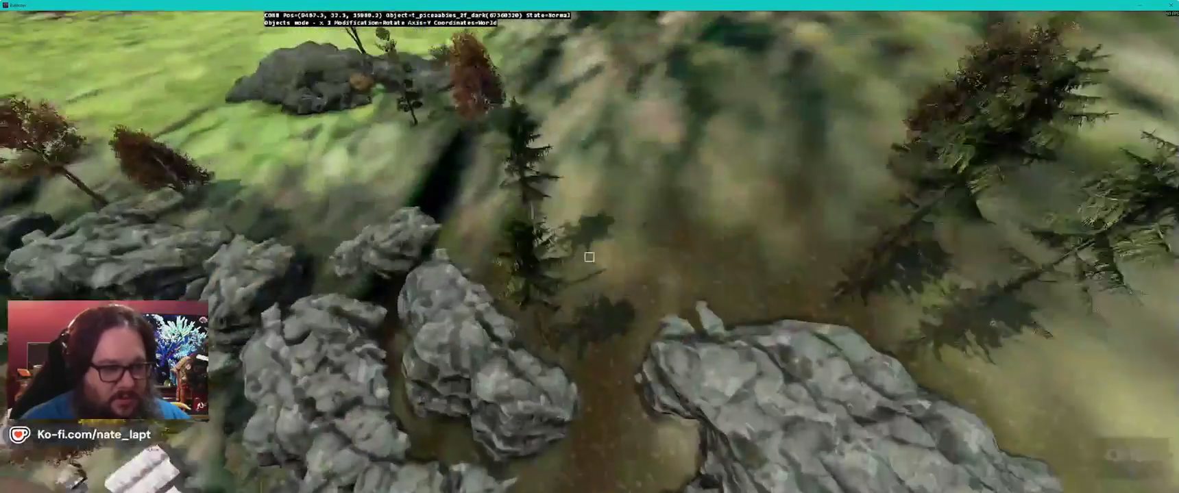
pyautogui.press('s')
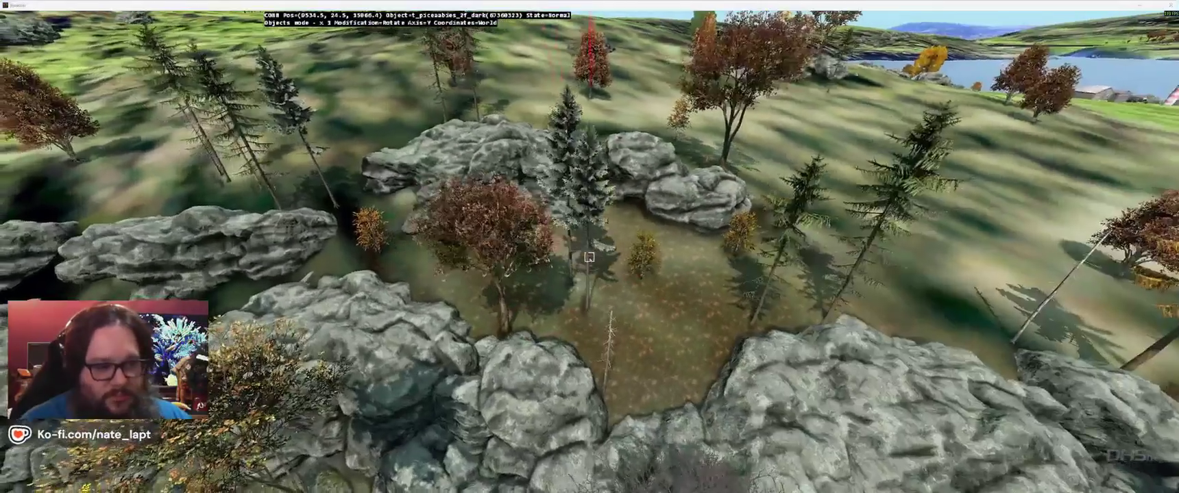
pyautogui.hotkey('alt', 'Tab')
pyautogui.click(966, 174)
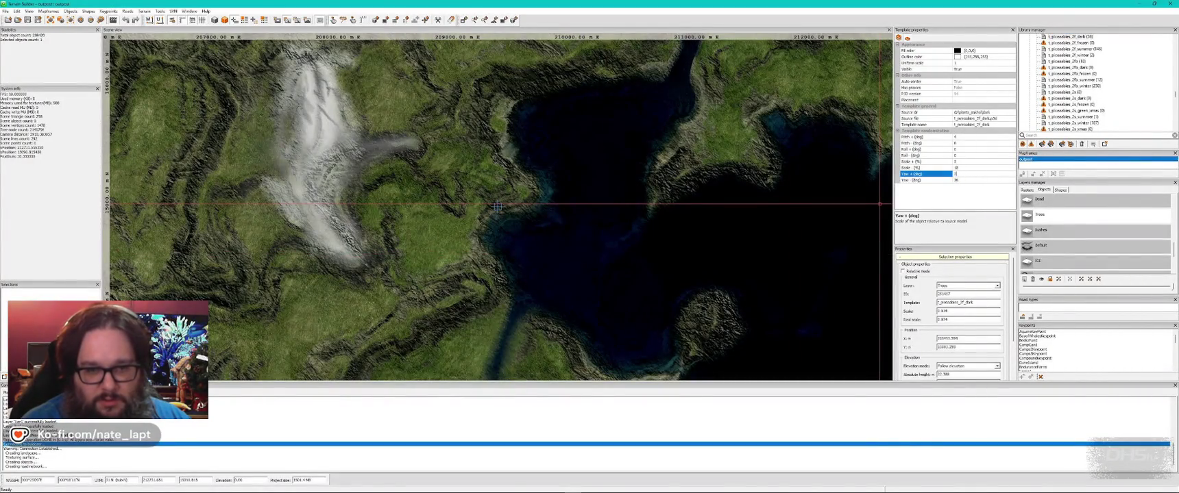
# Step: Enter 18 for the spruce template's Yaw - (deg), then step through Scale + and Scale -
pyautogui.click(959, 180)
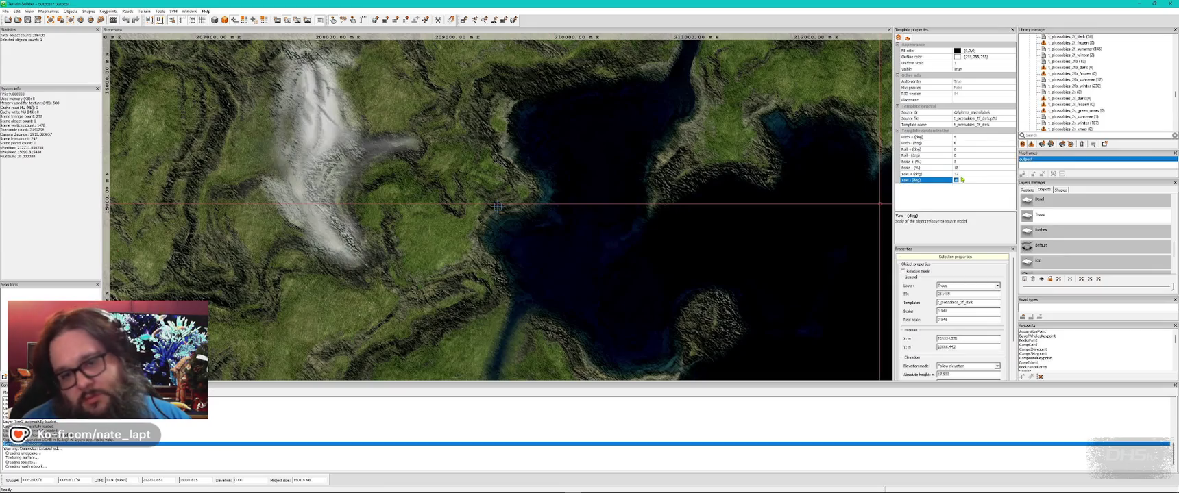
pyautogui.write('18')
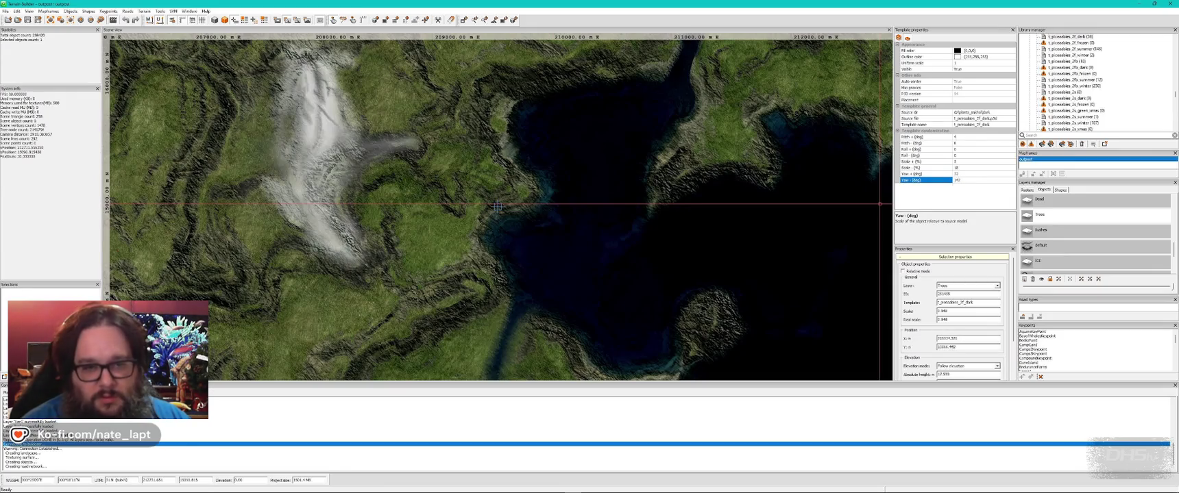
pyautogui.press('Up')
pyautogui.press('Up')
pyautogui.press('Up')
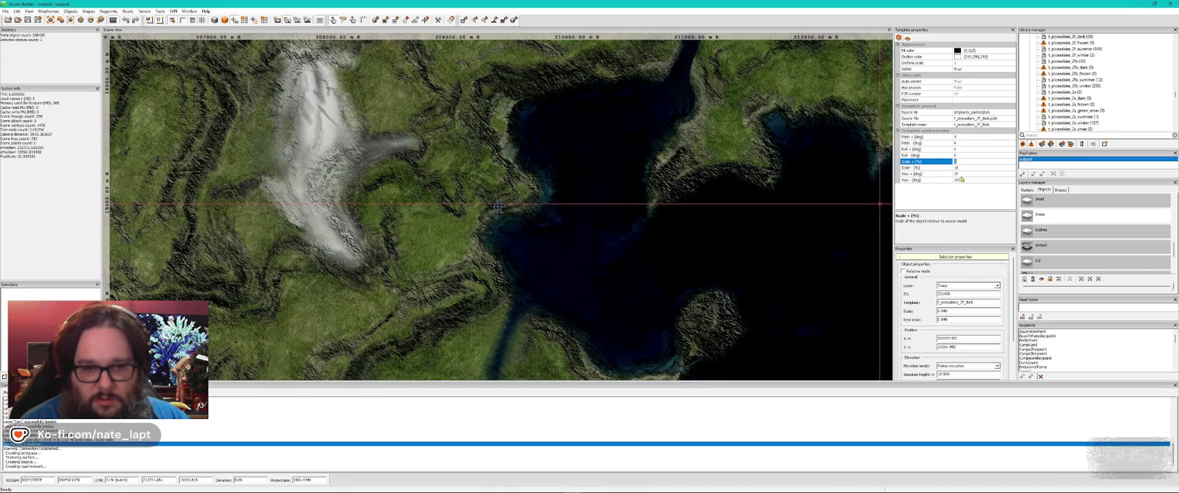
pyautogui.press('Down')
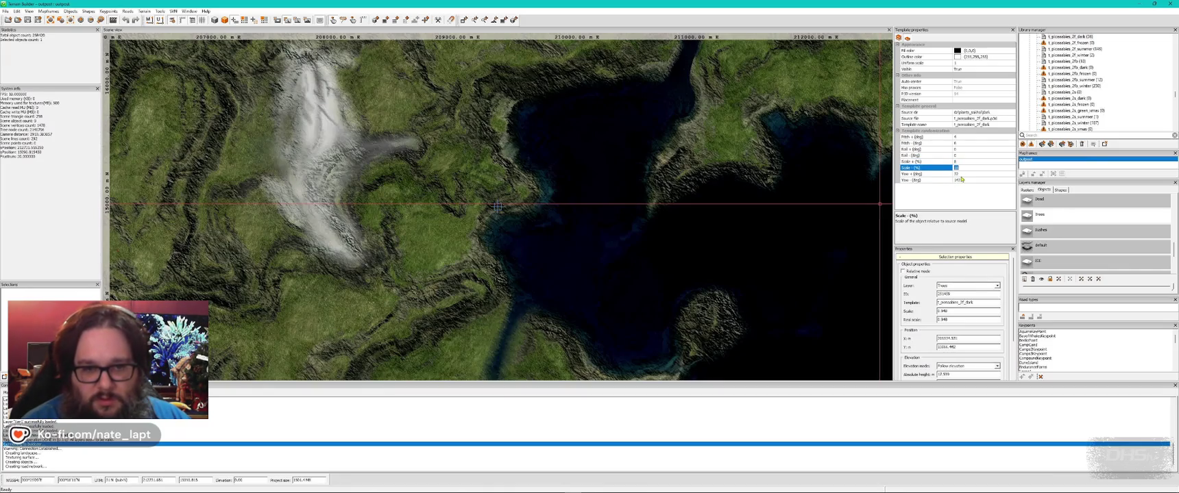
pyautogui.press('Up')
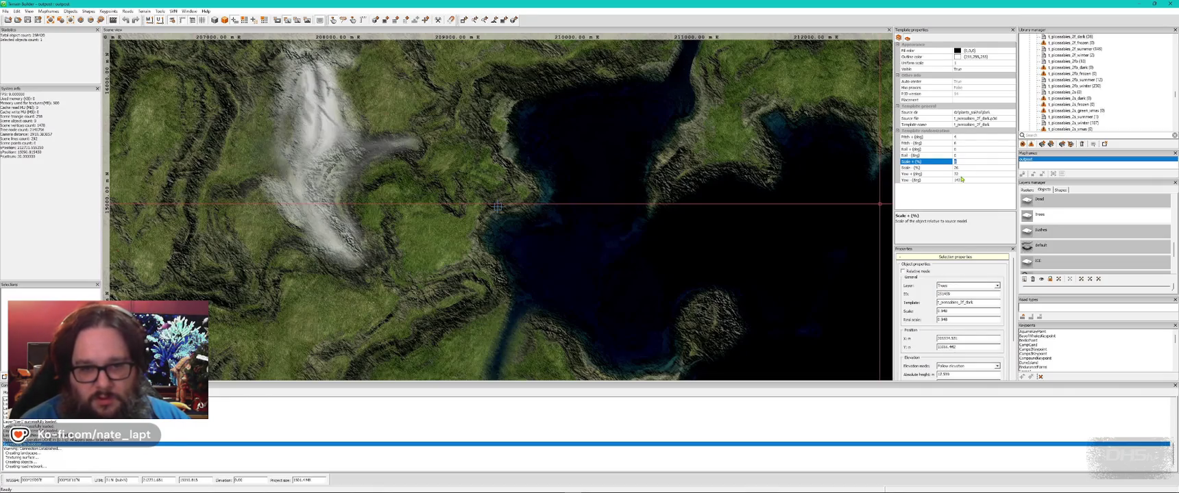
# Step: Fly the Buldozer camera toward the road, rocks and shoreline, then lower it to a new viewpoint
pyautogui.hotkey('alt', 'Tab')
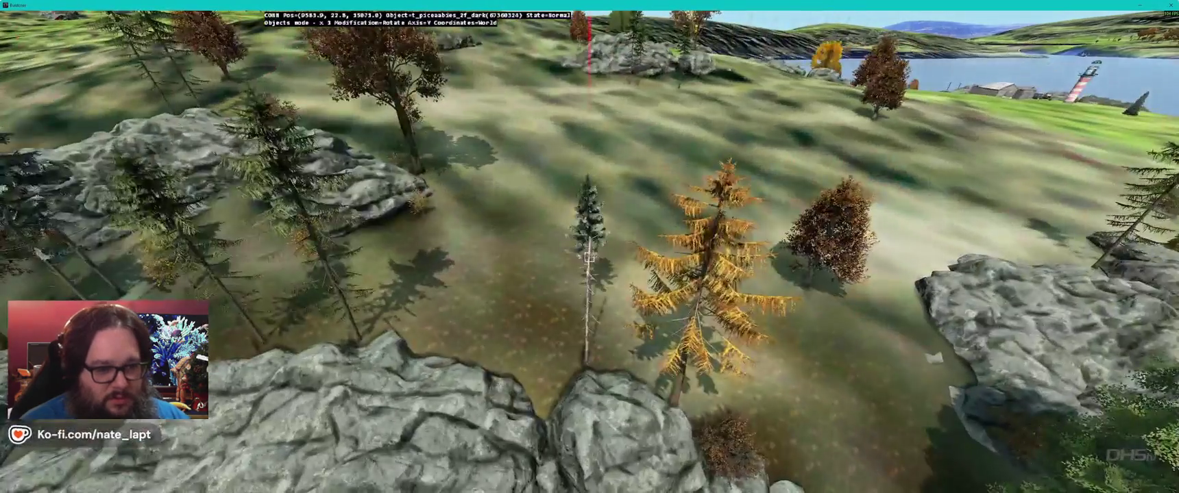
pyautogui.press('w')
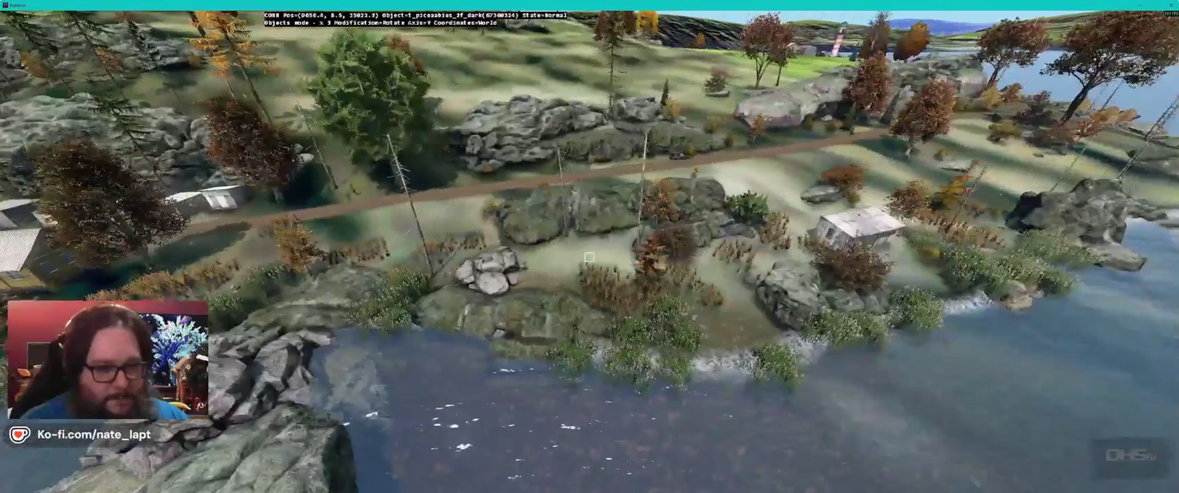
pyautogui.press('w')
pyautogui.press('w')
pyautogui.press('w')
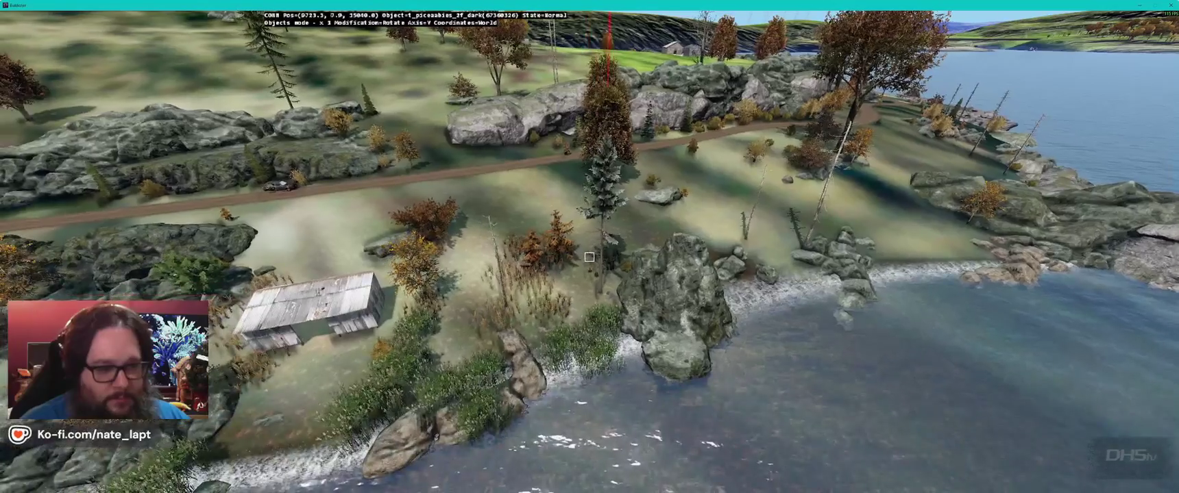
pyautogui.press('s')
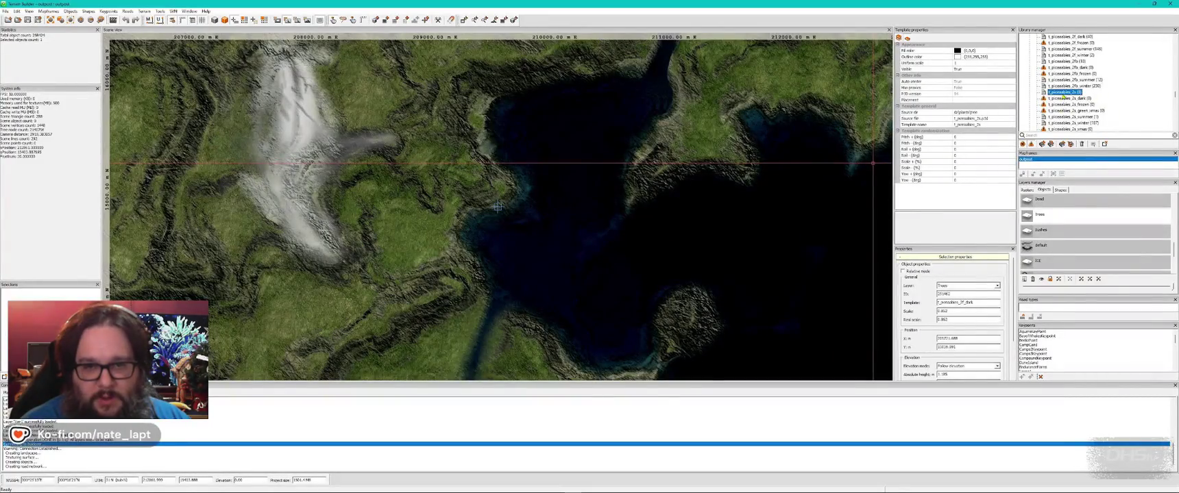
pyautogui.hotkey('alt', 'Tab')
pyautogui.press('w')
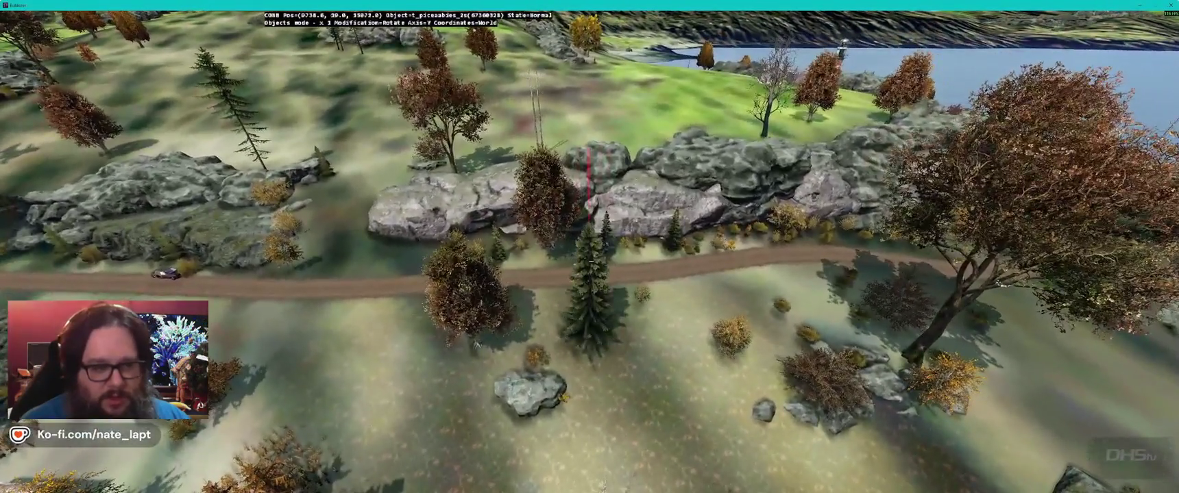
pyautogui.press('w')
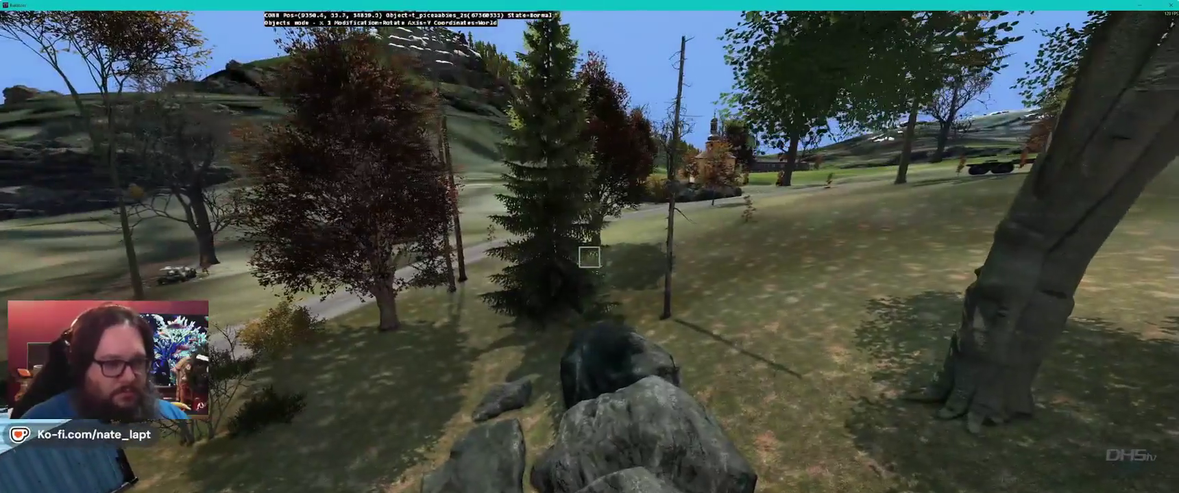
# Step: Delete the spruce standing in front of the pole in the meadow
pyautogui.hotkey('alt', 'Tab')
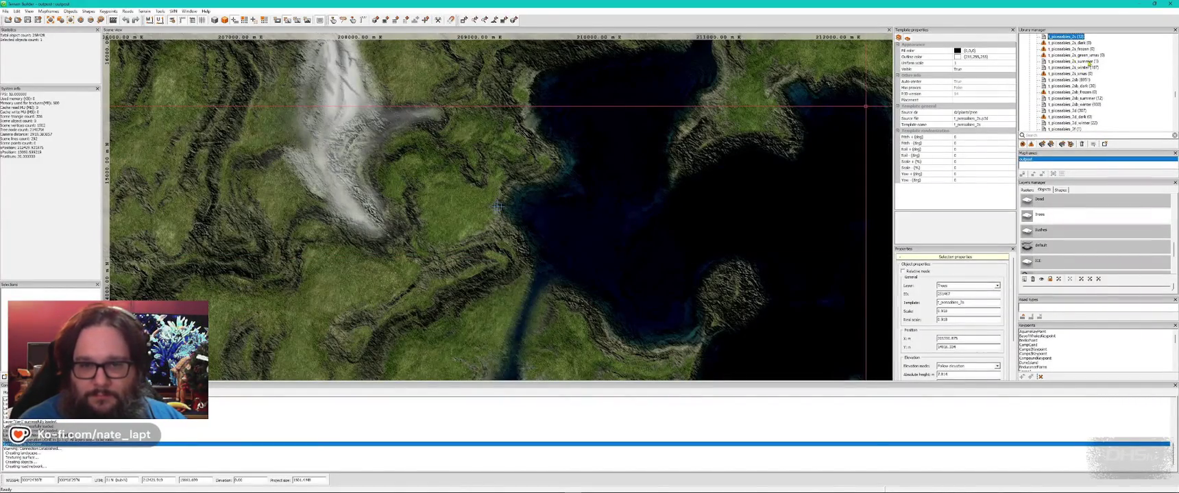
pyautogui.hotkey('alt', 'Tab')
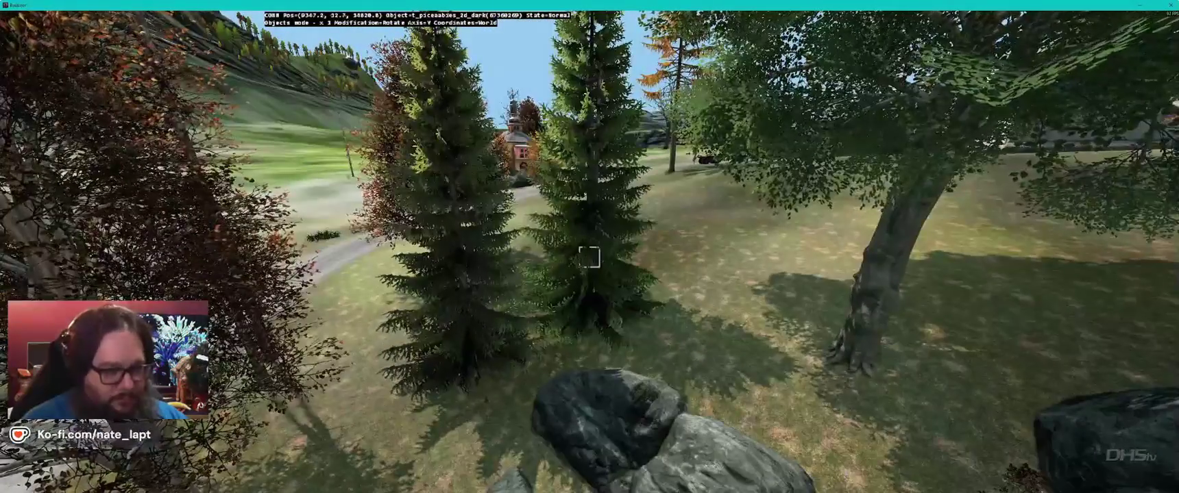
pyautogui.press('Delete')
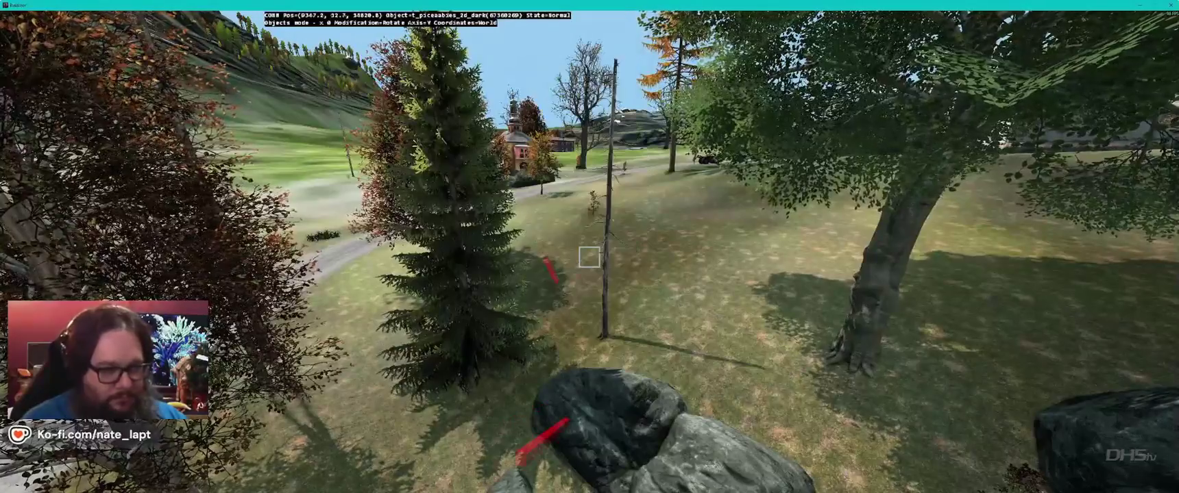
# Step: Check the trees again and pull back to a wide view of the road, then return to Terrain Builder
pyautogui.hotkey('alt', 'Tab')
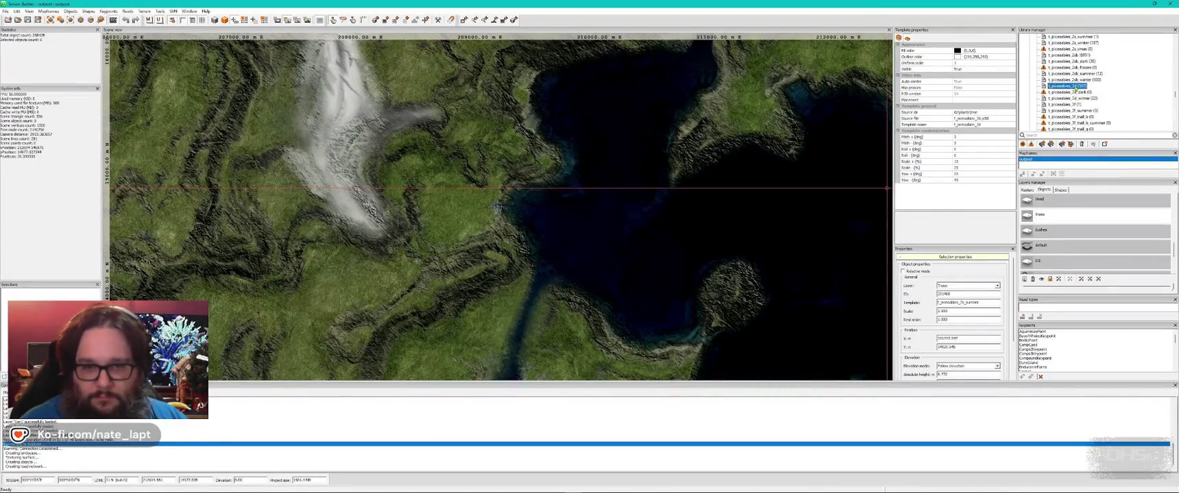
pyautogui.hotkey('alt', 'Tab')
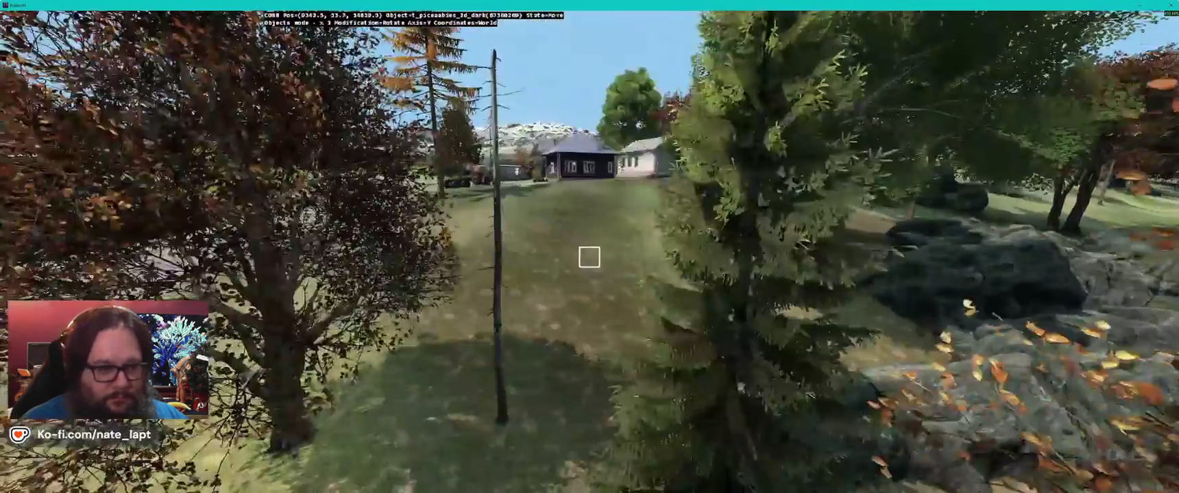
pyautogui.press('d')
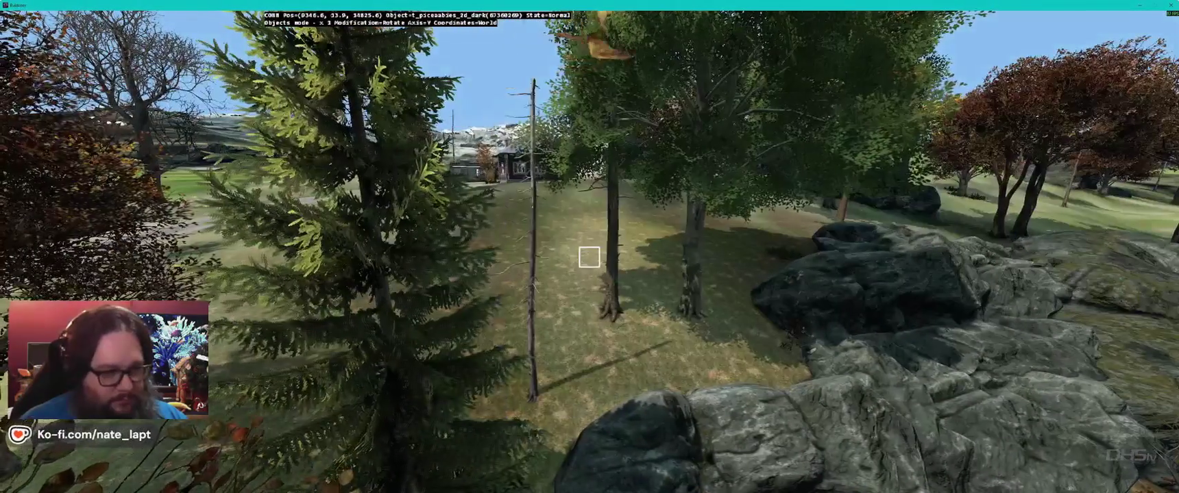
pyautogui.press('w')
pyautogui.press('s')
pyautogui.press('w')
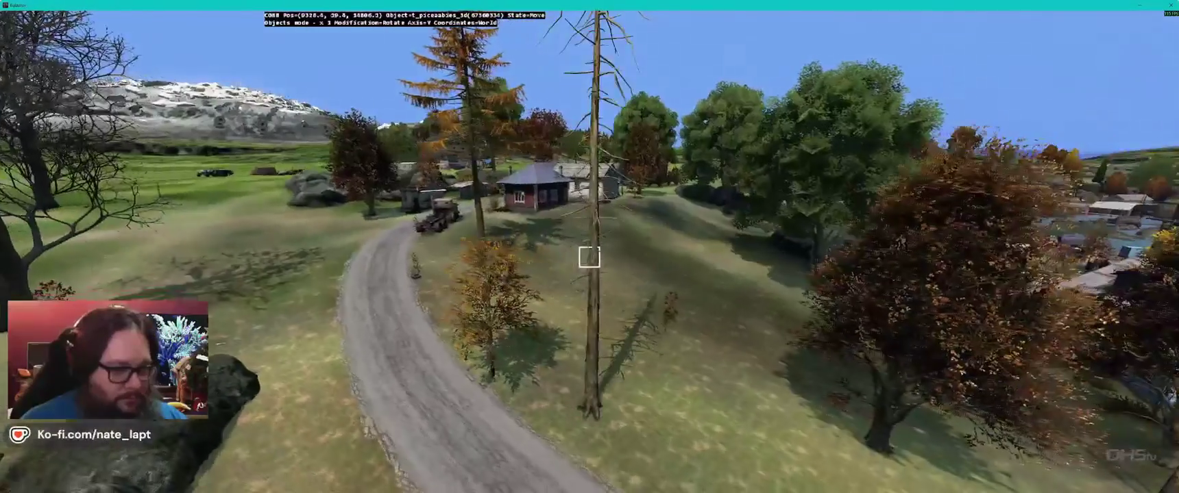
pyautogui.hotkey('alt', 'Tab')
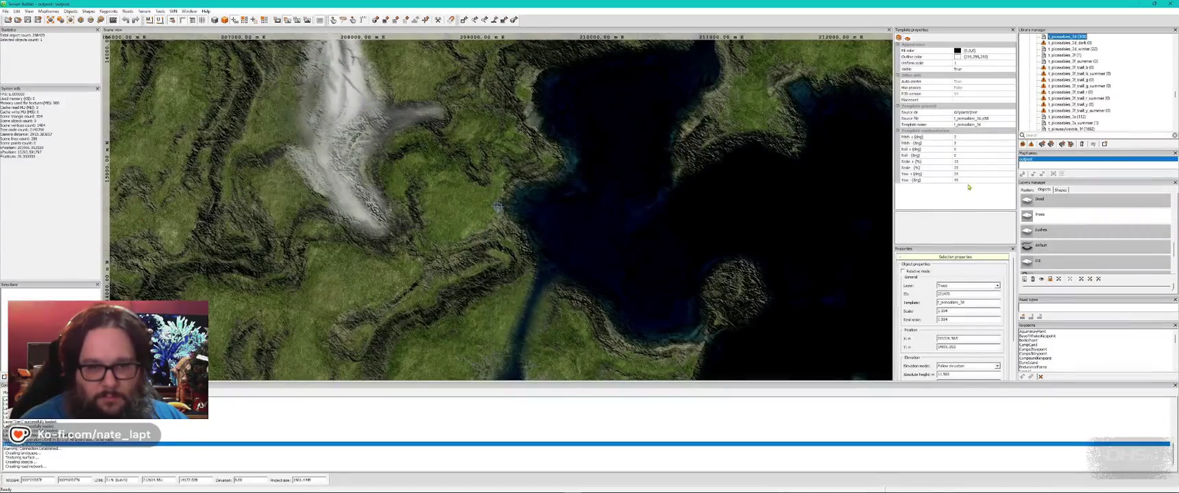
# Step: Adjust the template's yaw limit values and check the trees in Buldozer
pyautogui.click(974, 161)
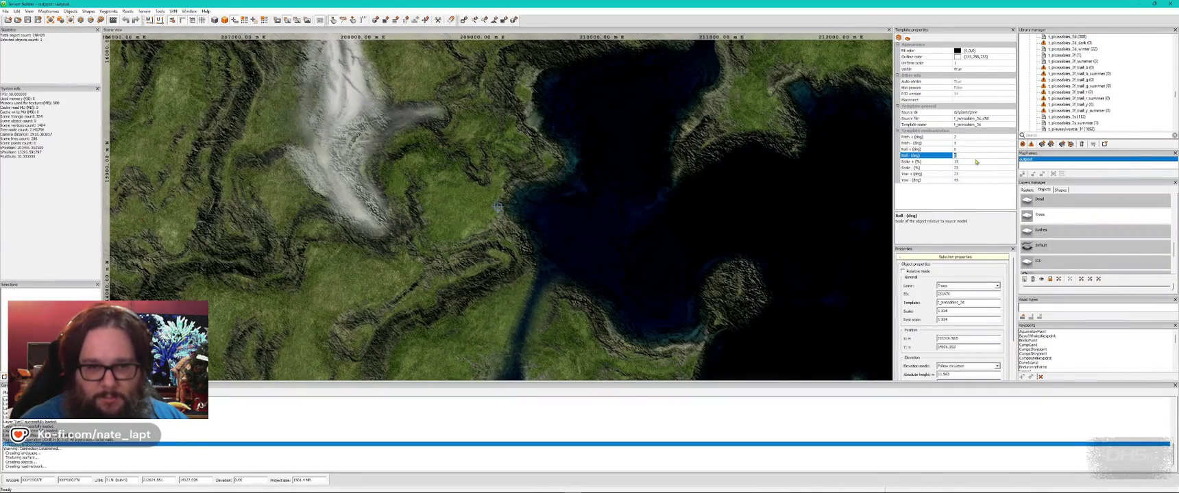
pyautogui.press('Down')
pyautogui.press('Down')
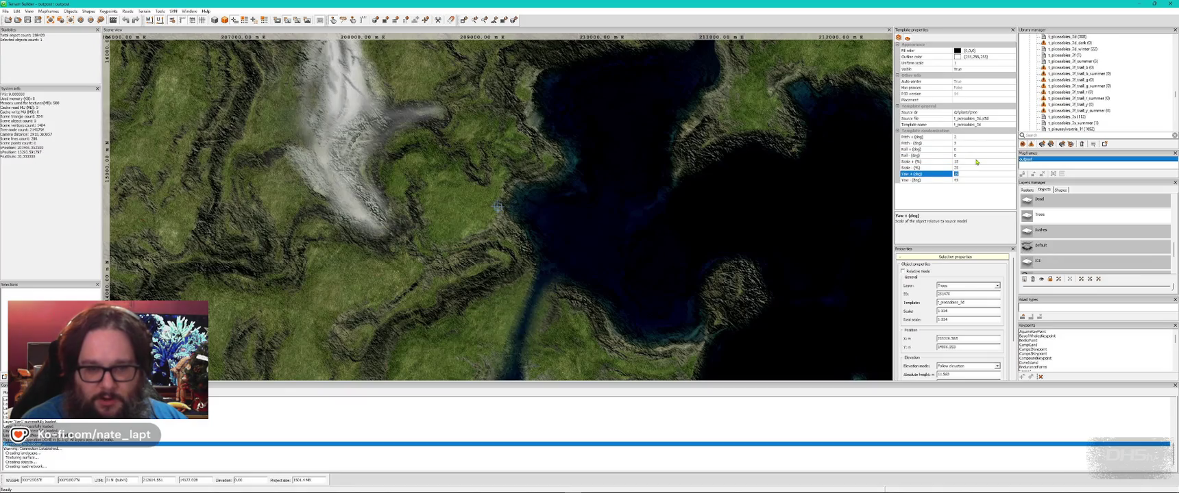
pyautogui.write('6')
pyautogui.press('Down')
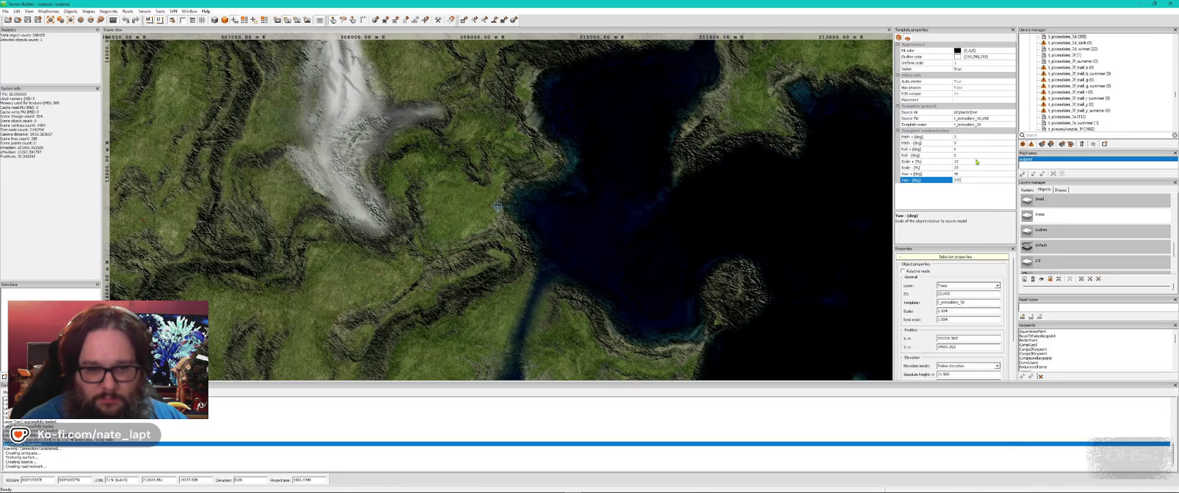
pyautogui.press('Return')
pyautogui.hotkey('alt', 'Tab')
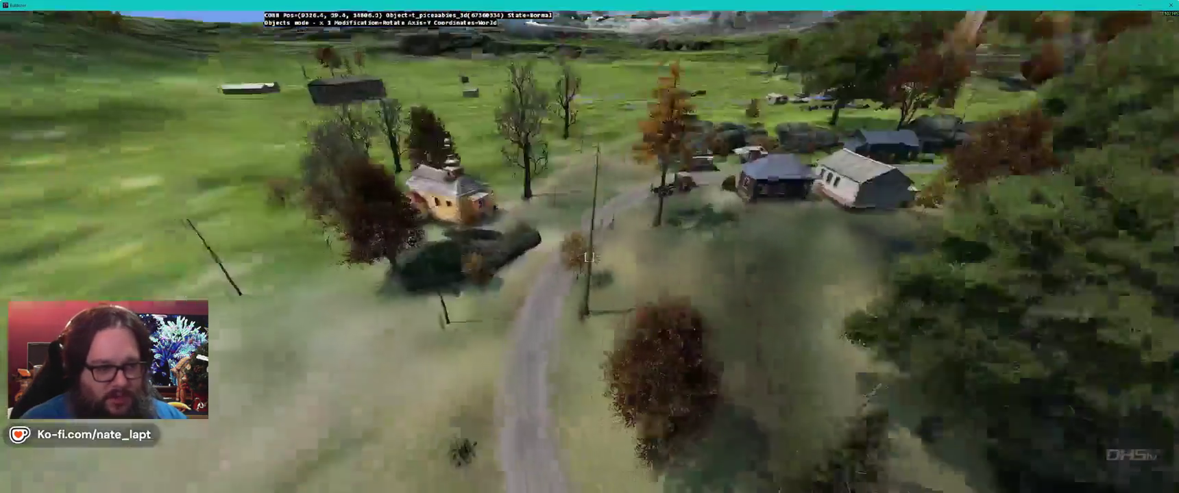
pyautogui.hotkey('alt', 'Tab')
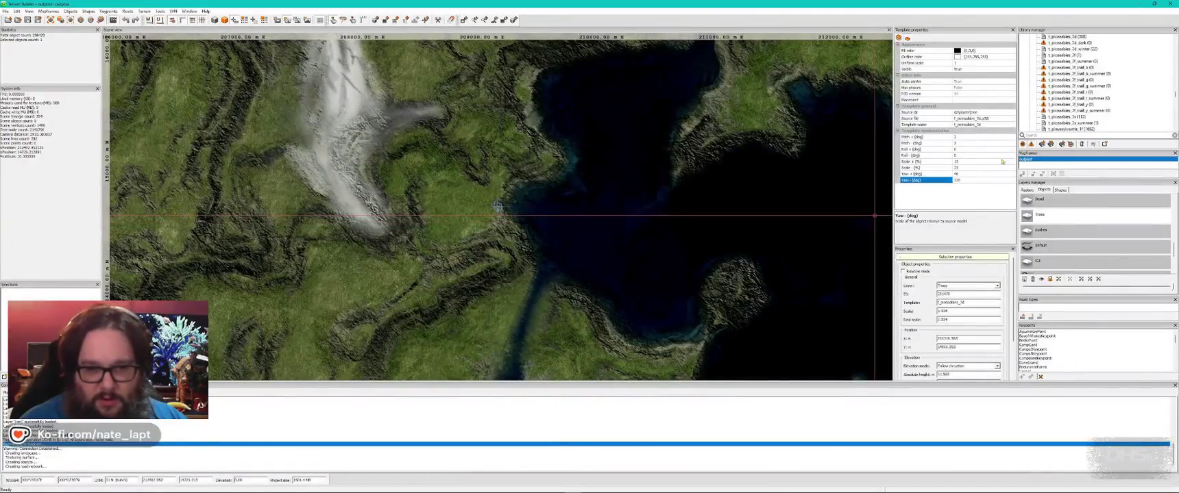
# Step: Set the template's Pitch + to 4, Pitch - to 8 and Roll + to 2 degrees
pyautogui.click(973, 139)
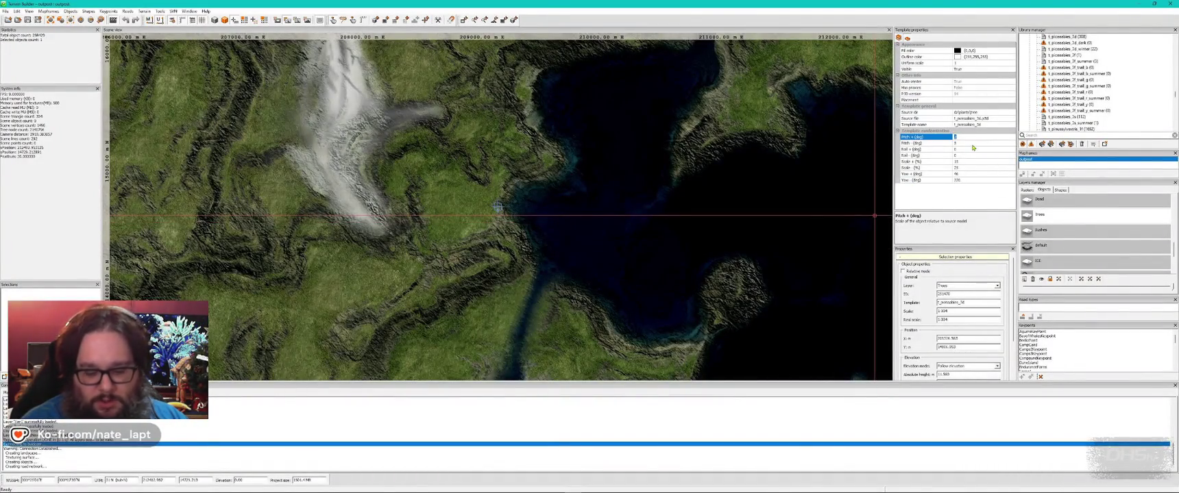
pyautogui.write('4')
pyautogui.click(973, 143)
pyautogui.write('8')
pyautogui.press('Return')
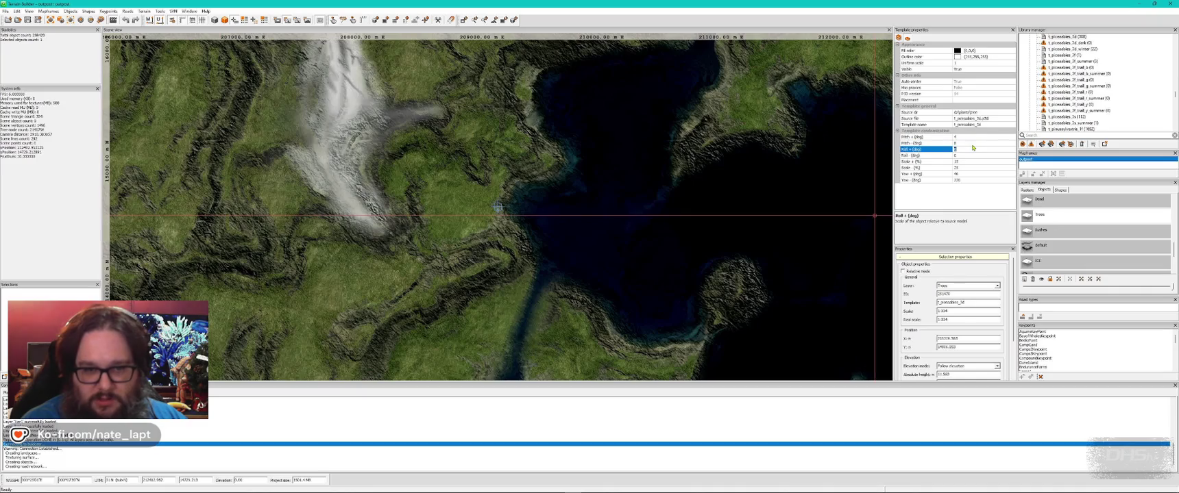
pyautogui.write('2')
pyautogui.press('Return')
pyautogui.hotkey('alt', 'Tab')
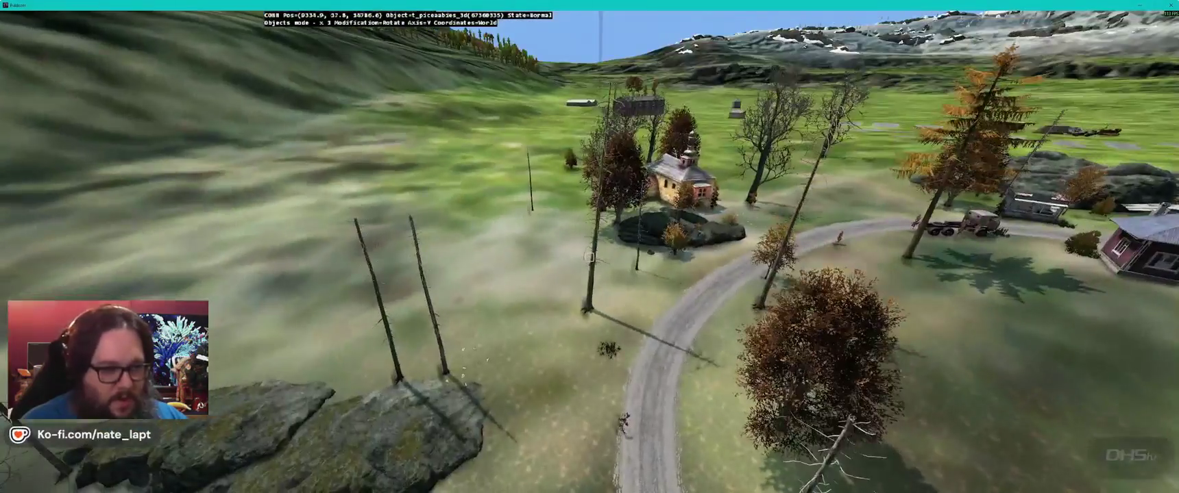
# Step: Fly from the church over the rocky lake shore and forested slope to the snowy ridge
pyautogui.press('a')
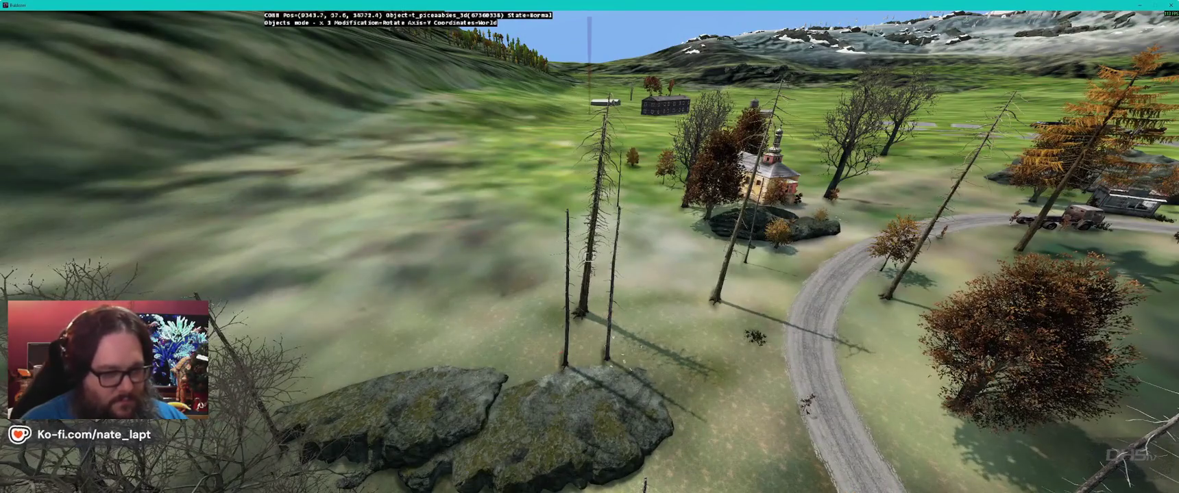
pyautogui.press('s')
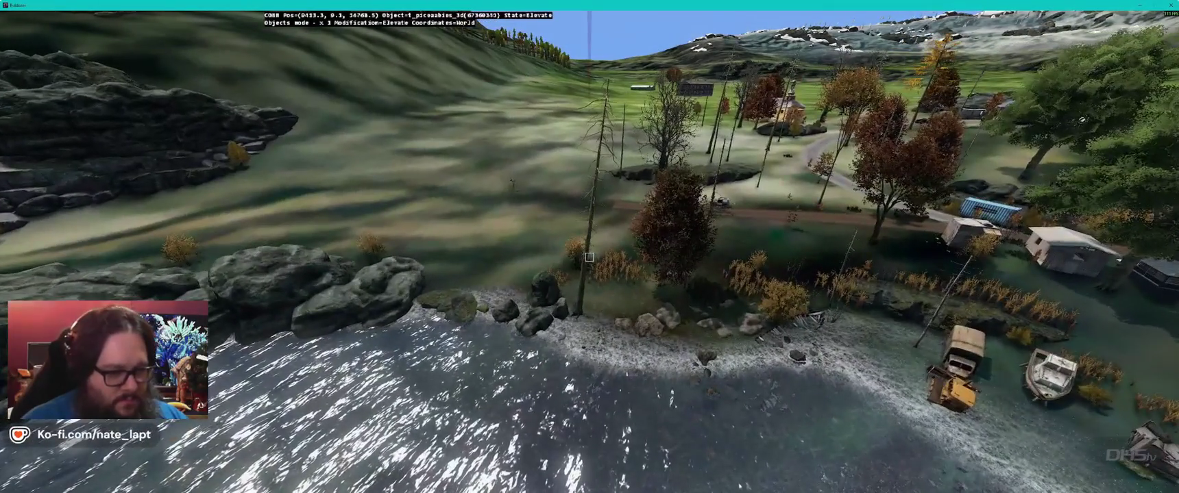
pyautogui.press('w')
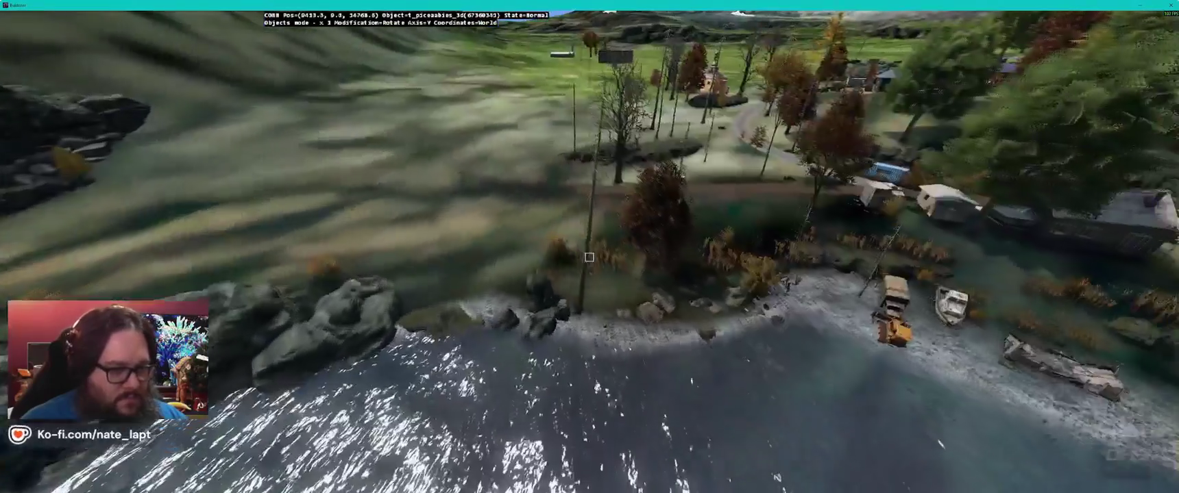
pyautogui.press('w')
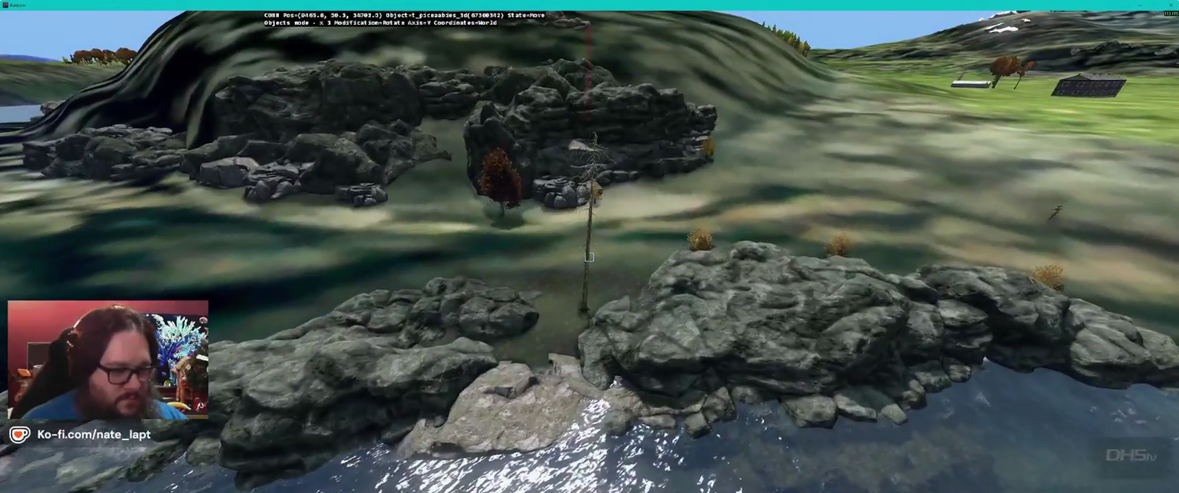
pyautogui.press('w')
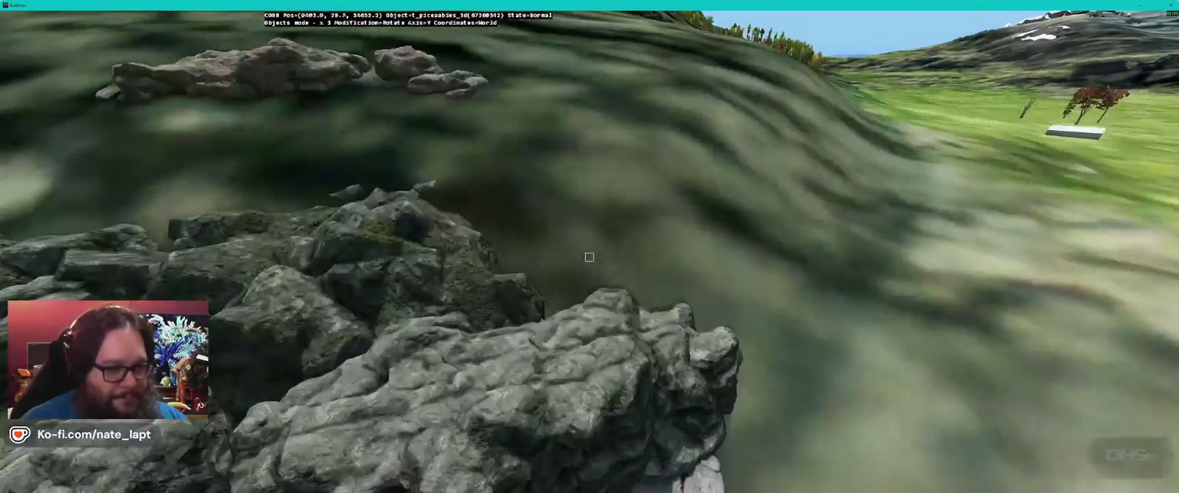
pyautogui.press('w')
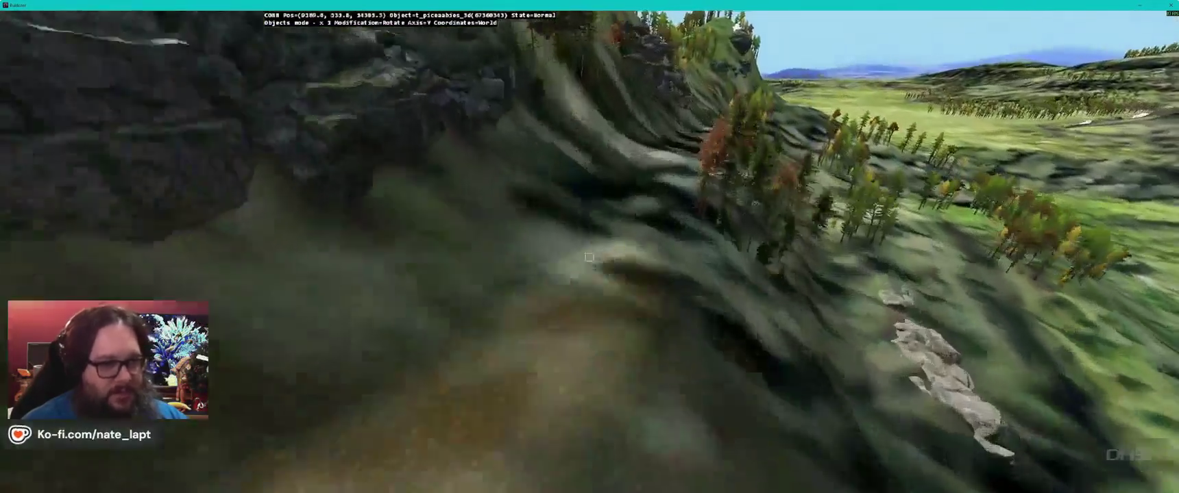
pyautogui.press('w')
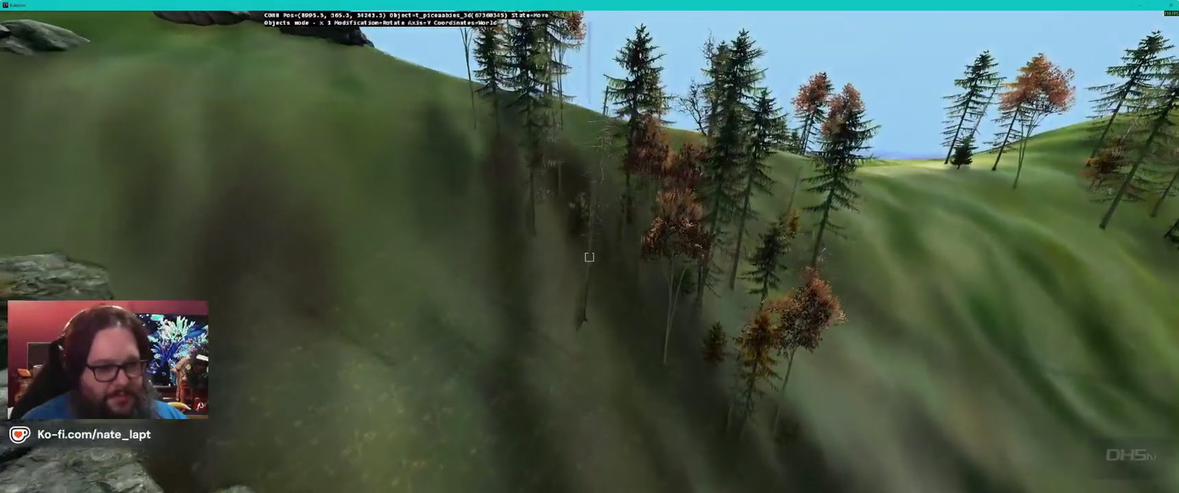
pyautogui.press('w')
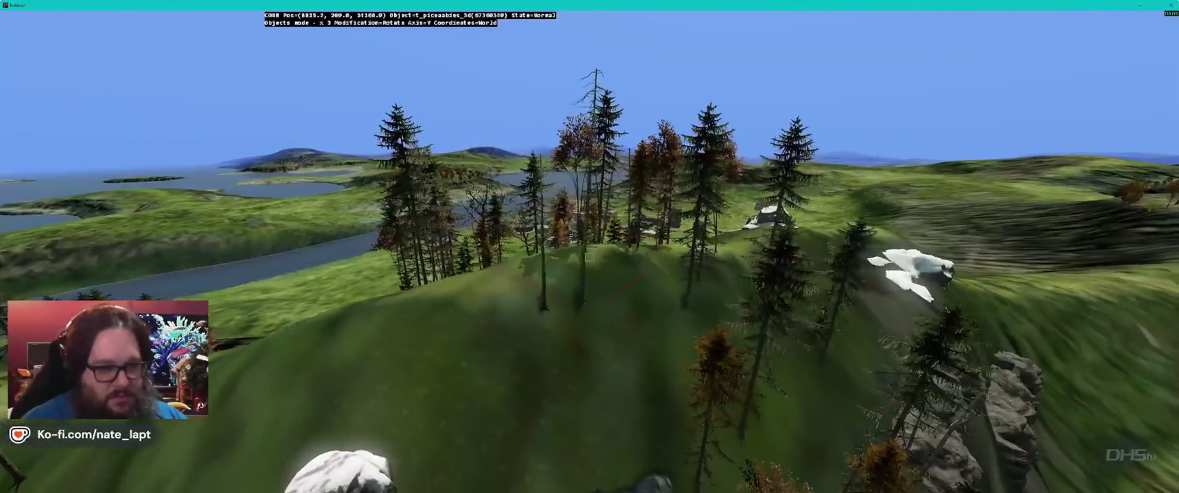
pyautogui.press('w')
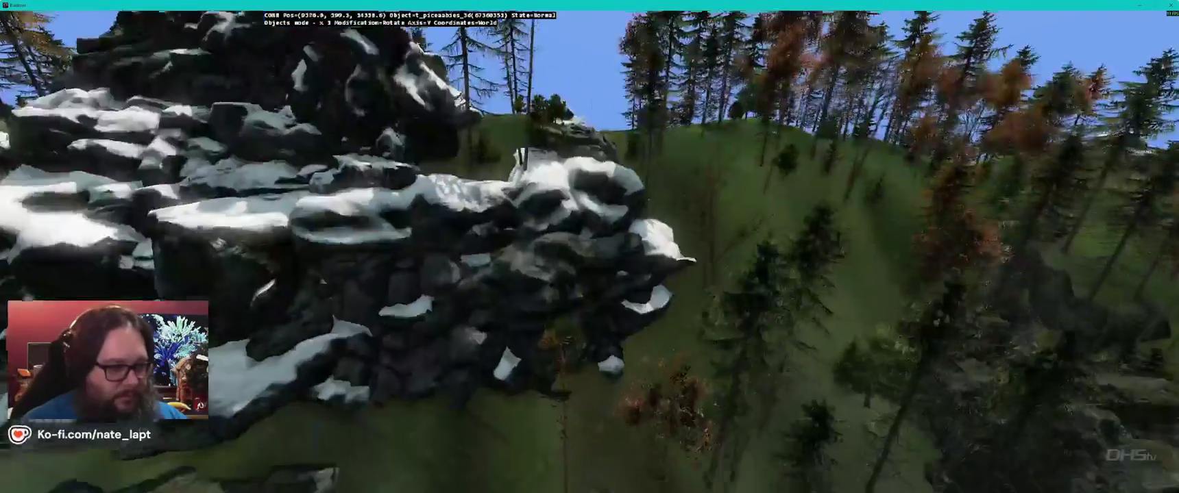
pyautogui.press('w')
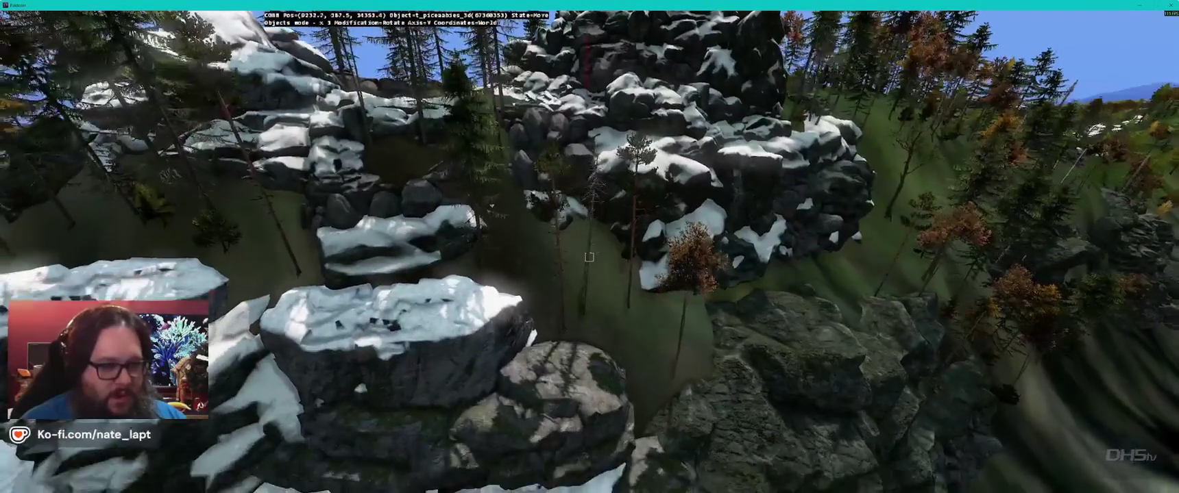
pyautogui.press('w')
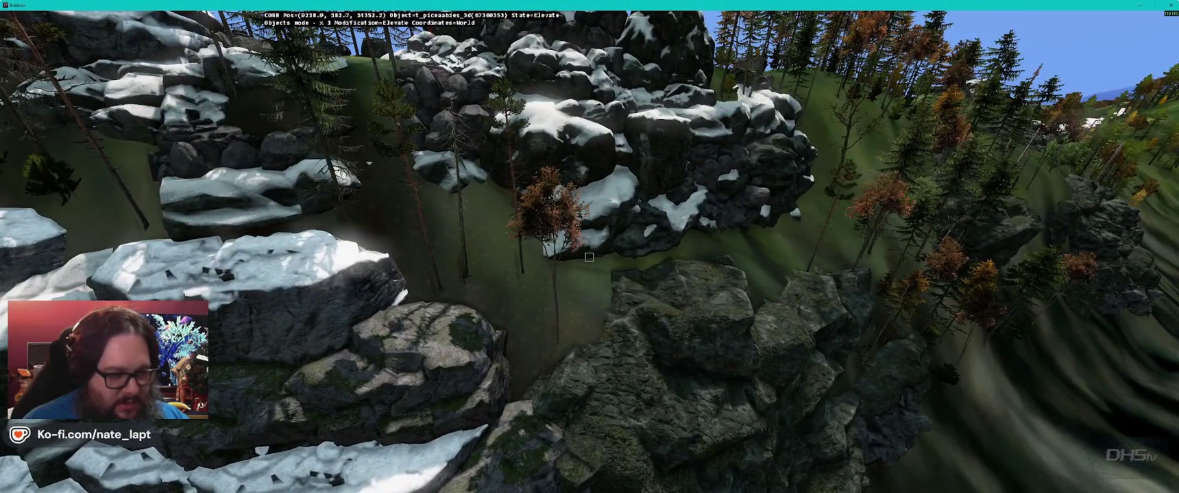
pyautogui.press('w')
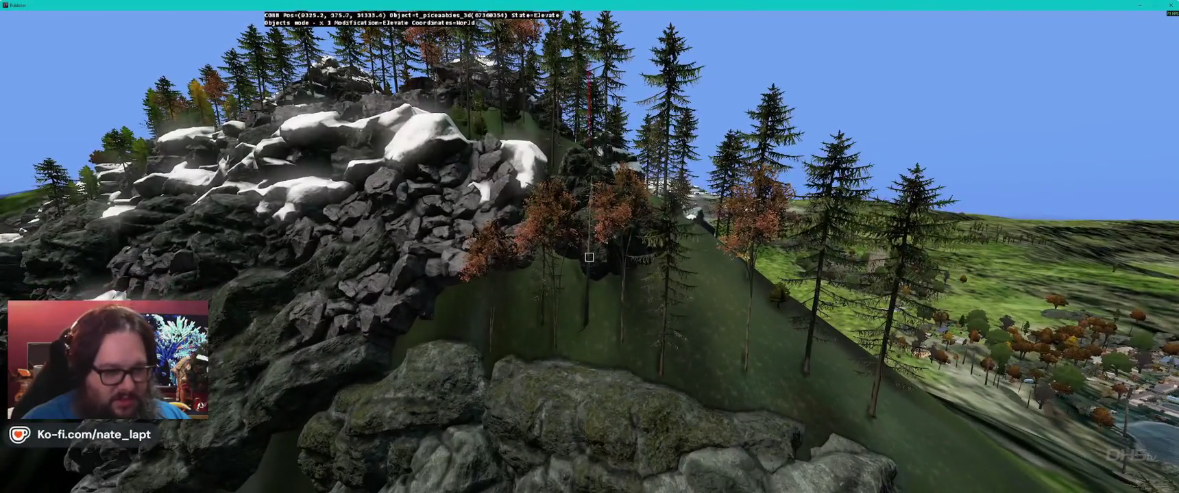
# Step: Fly through the gully and over the village to the barracks and tower, then return to Terrain Builder
pyautogui.press('w')
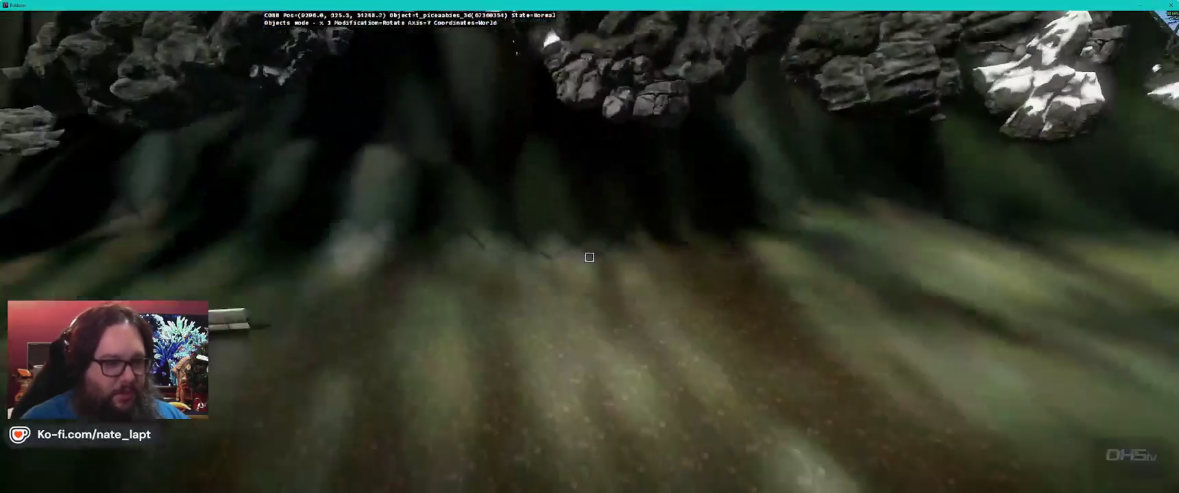
pyautogui.press('w')
pyautogui.press('w')
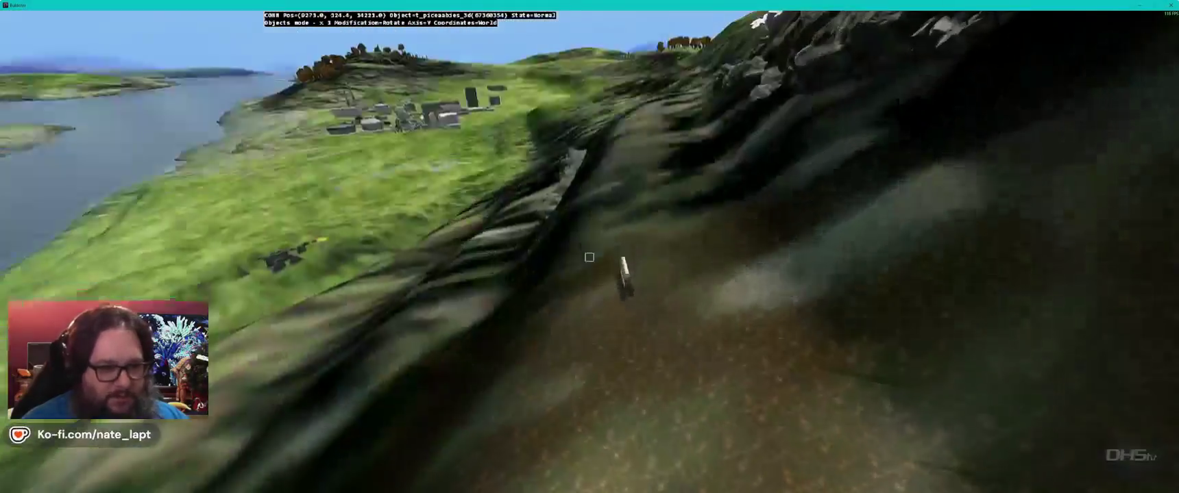
pyautogui.press('w')
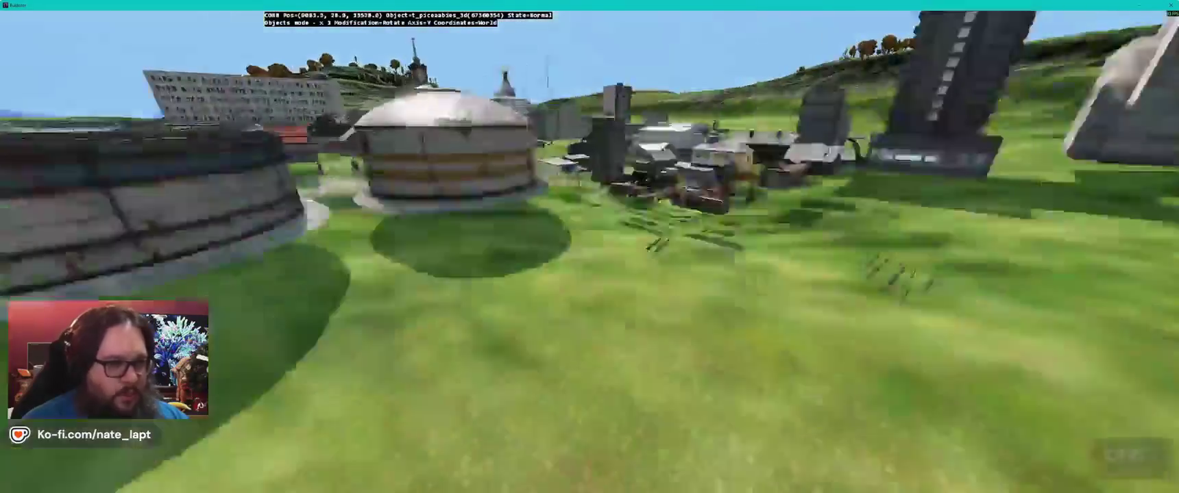
pyautogui.press('w')
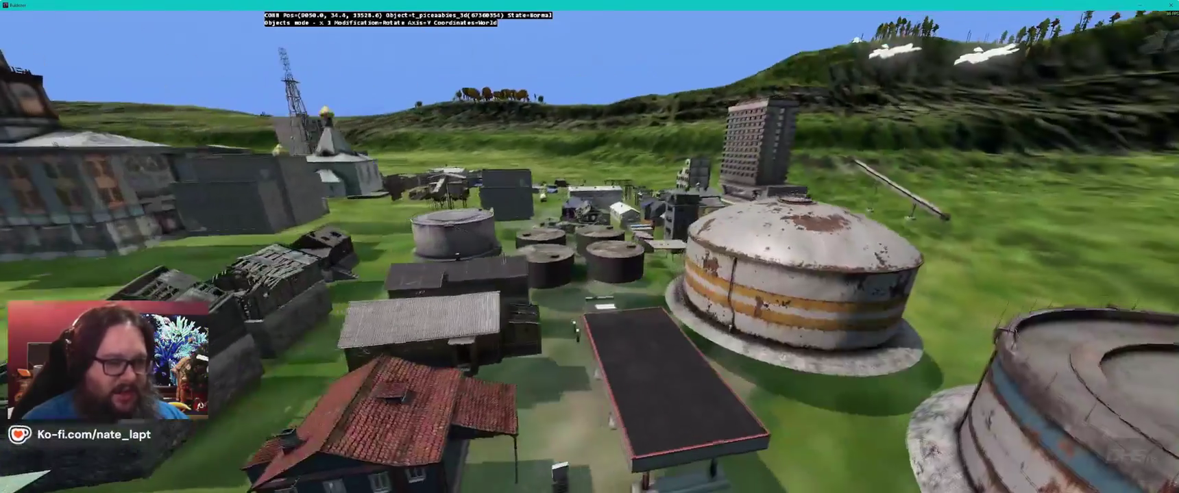
pyautogui.press('w')
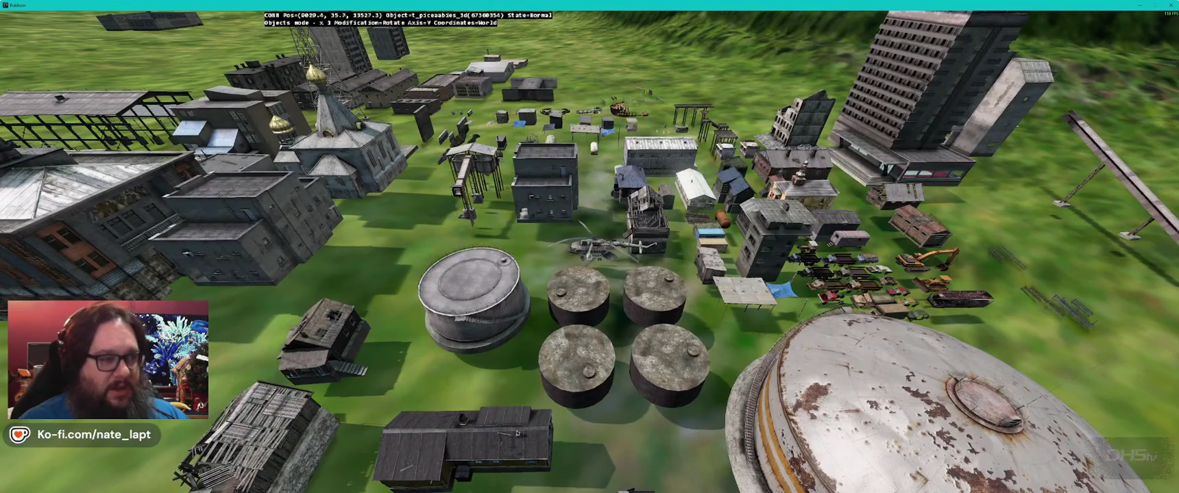
pyautogui.press('w')
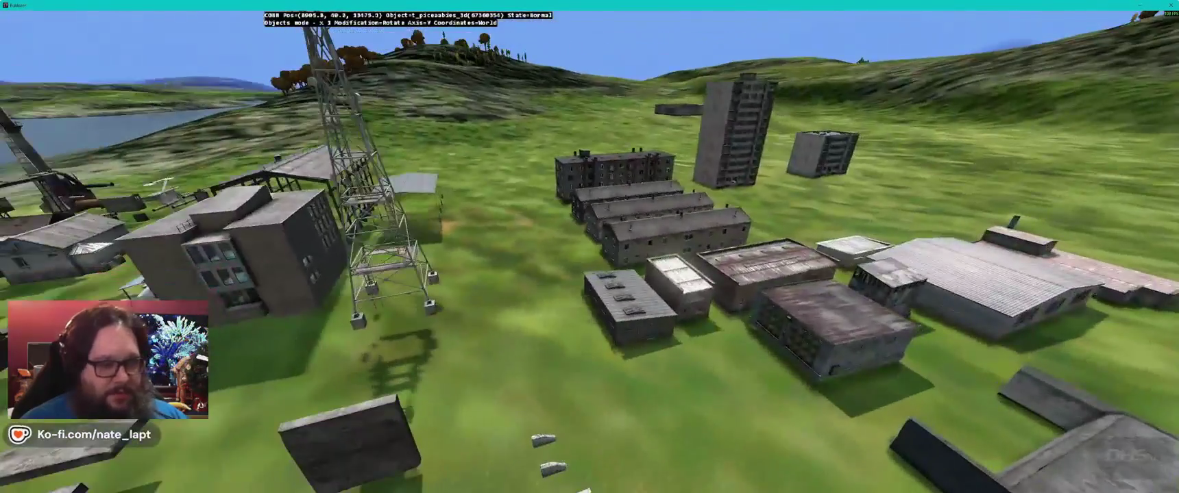
pyautogui.press('w')
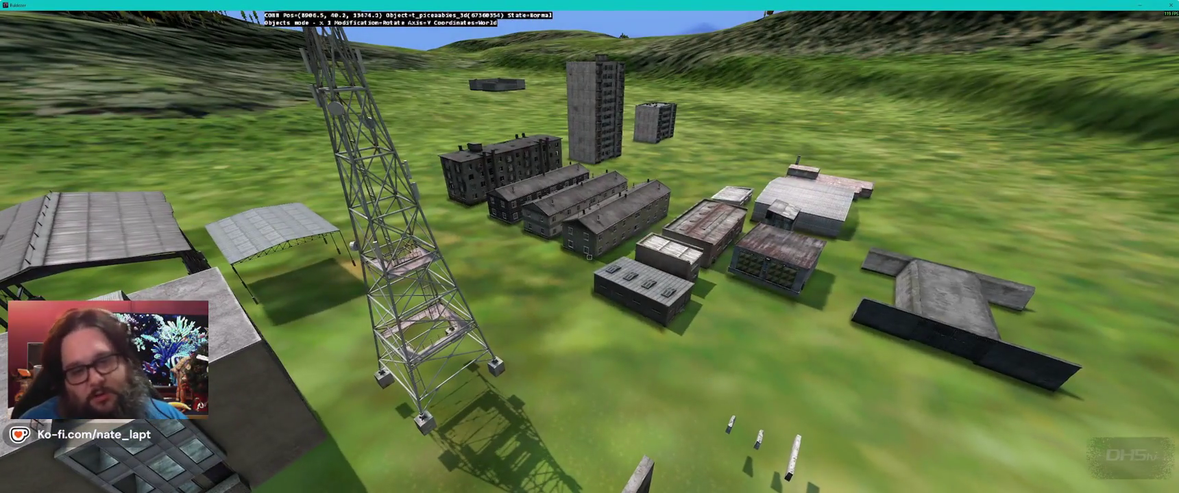
pyautogui.press('w')
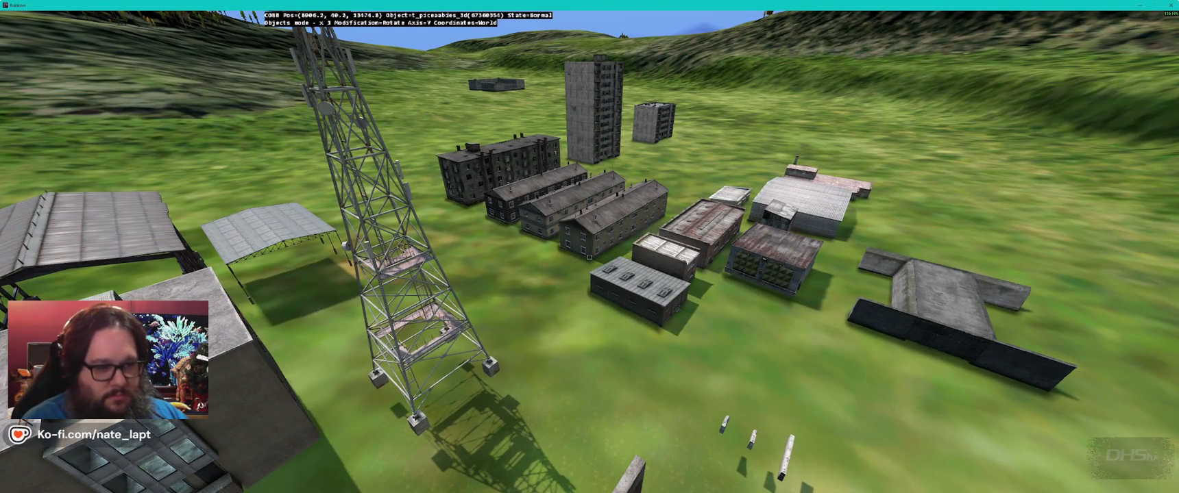
pyautogui.hotkey('alt', 'Tab')
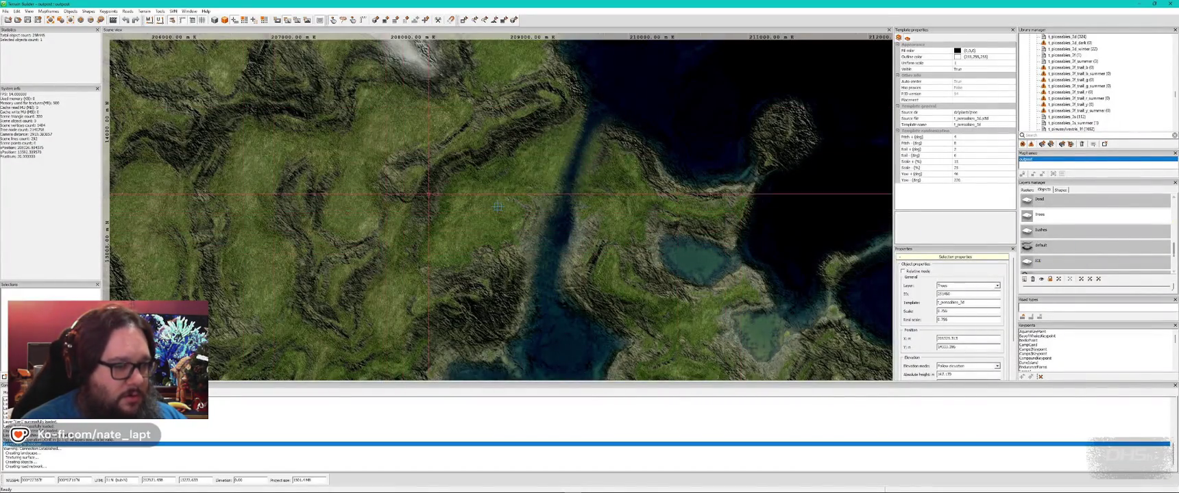
# Step: Zoom the map onto the town and display its placed object footprints
pyautogui.scroll(2, 504, 218)
pyautogui.scroll(3, 514, 201)
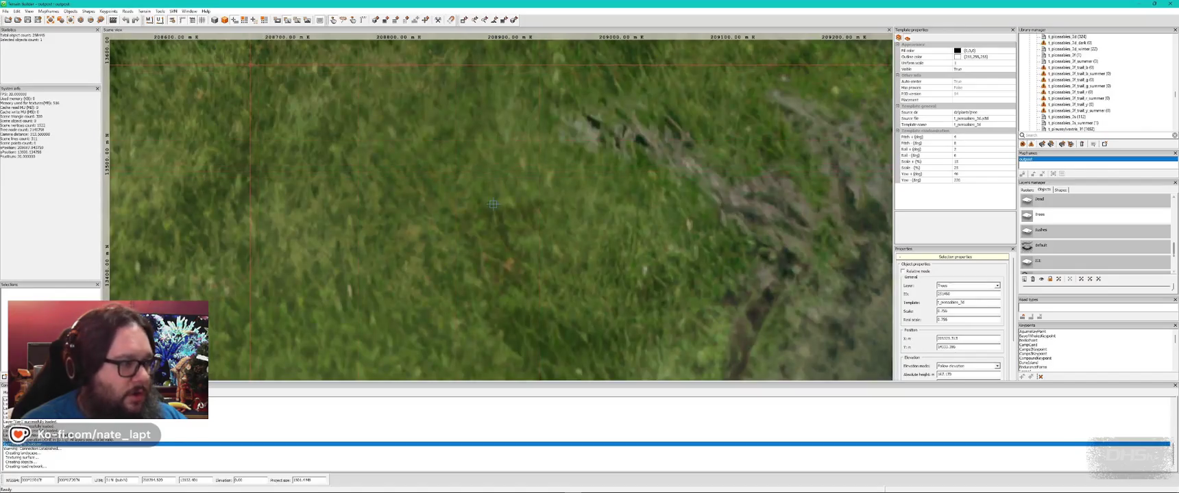
pyautogui.click(217, 20)
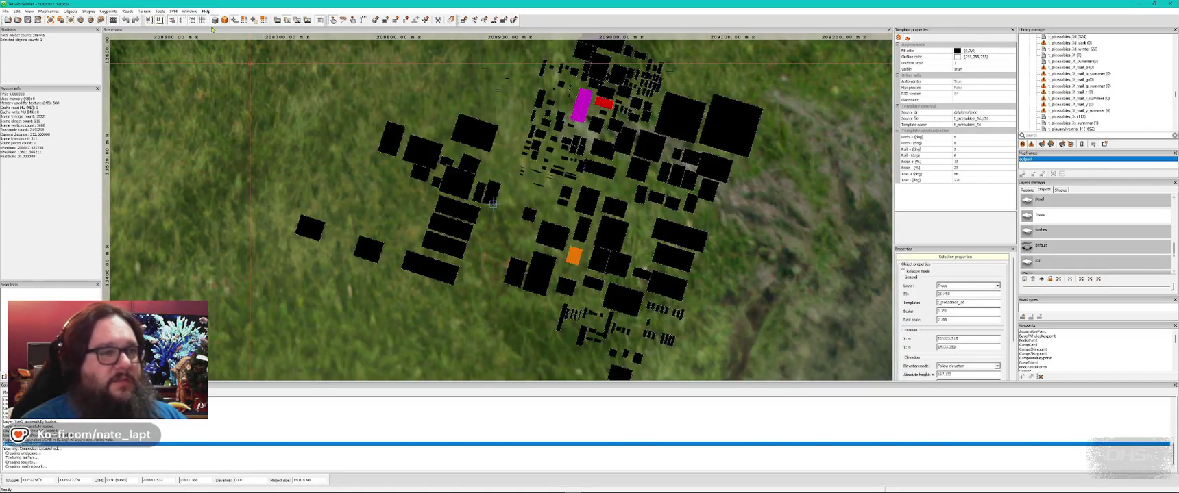
# Step: Save the project, then zoom further into the town and view it in Buldozer
pyautogui.click(28, 19)
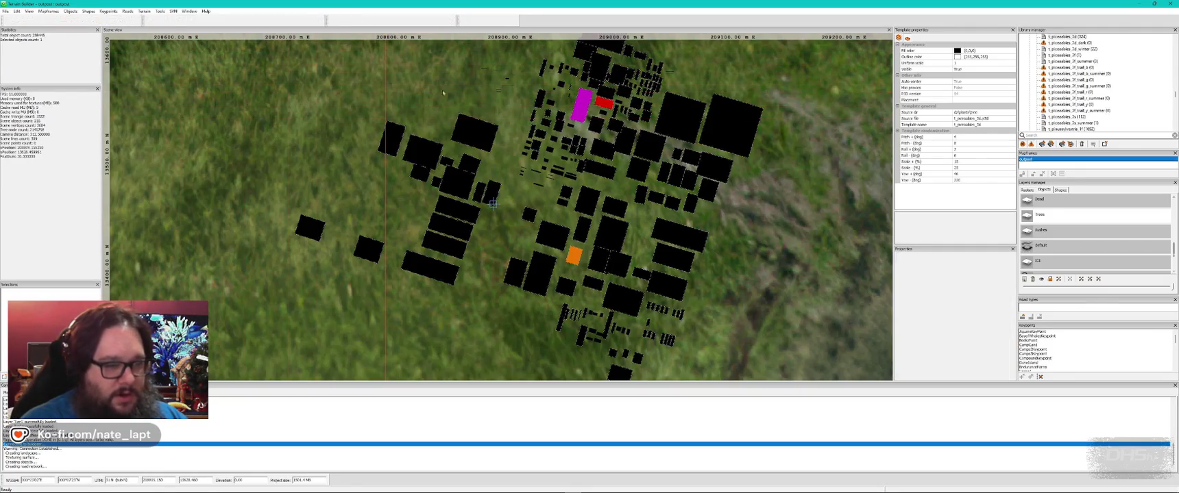
pyautogui.scroll(3, 493, 204)
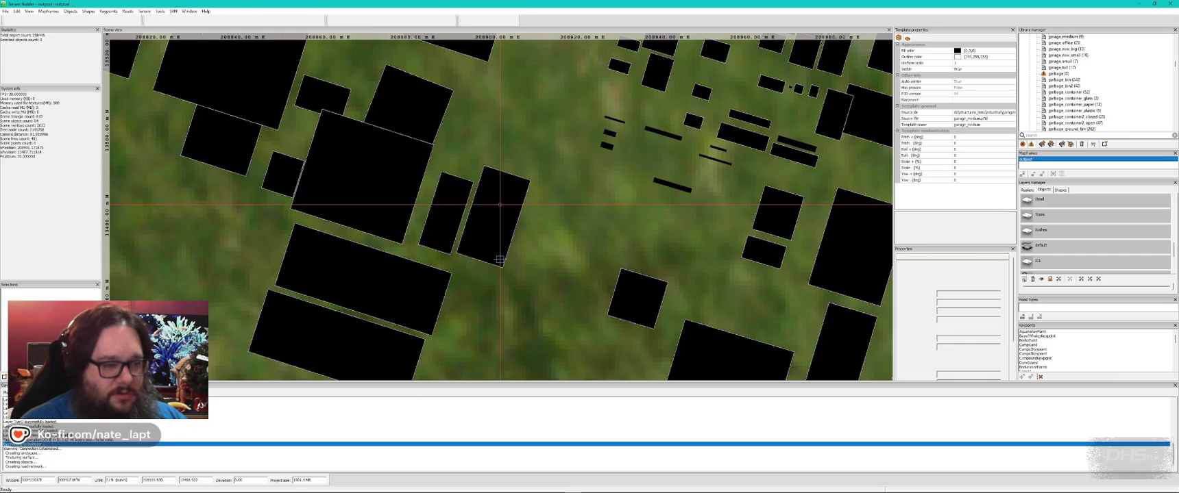
pyautogui.hotkey('alt', 'Tab')
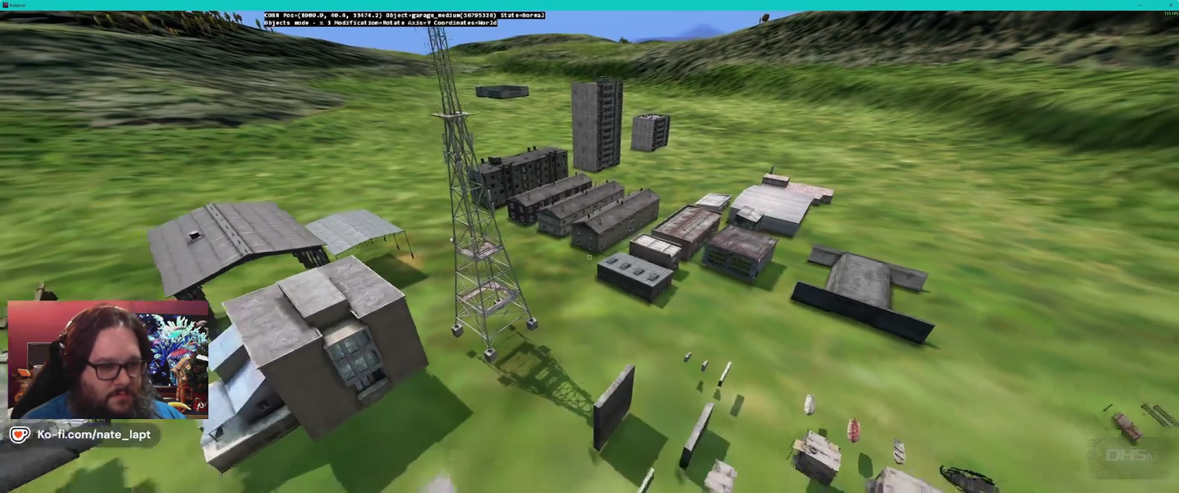
# Step: Fly back to the pier and drag the garage_medium slightly to a new spot by the shore
pyautogui.press('w')
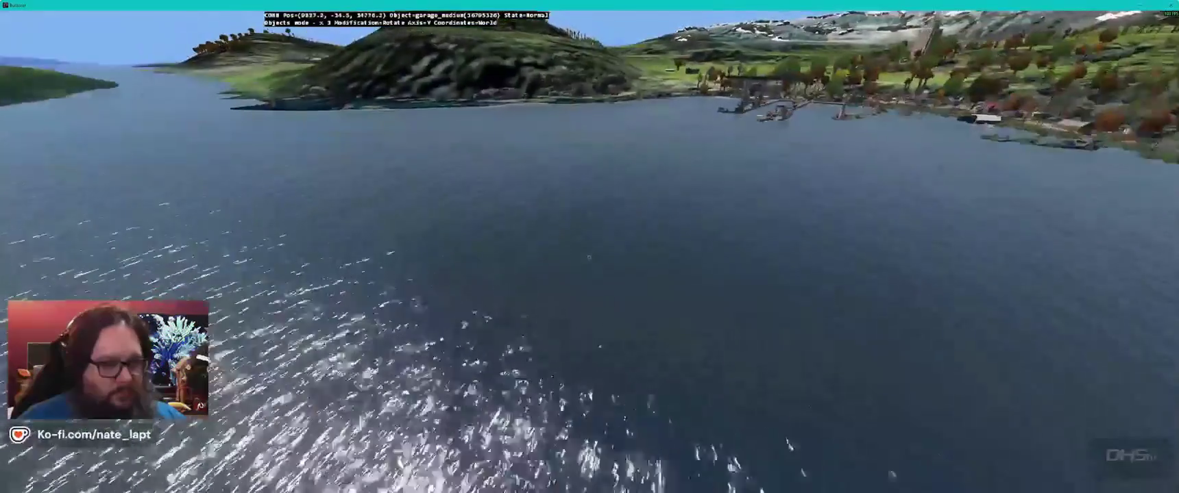
pyautogui.press('w')
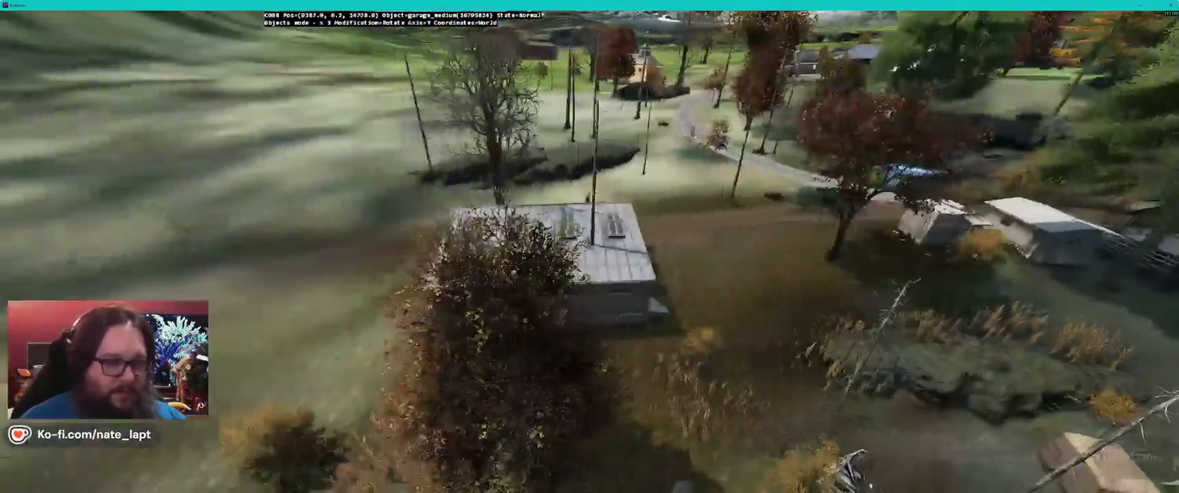
pyautogui.moveTo(548, 267); pyautogui.dragTo(541, 267)
pyautogui.moveTo(634, 274); pyautogui.dragTo(623, 267)
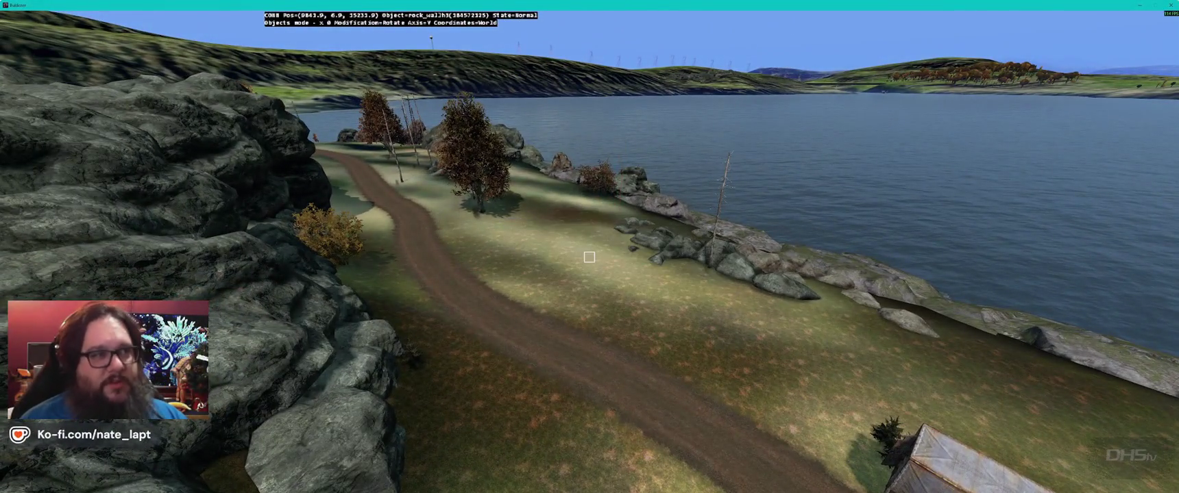
pyautogui.hotkey('alt', 'Tab')
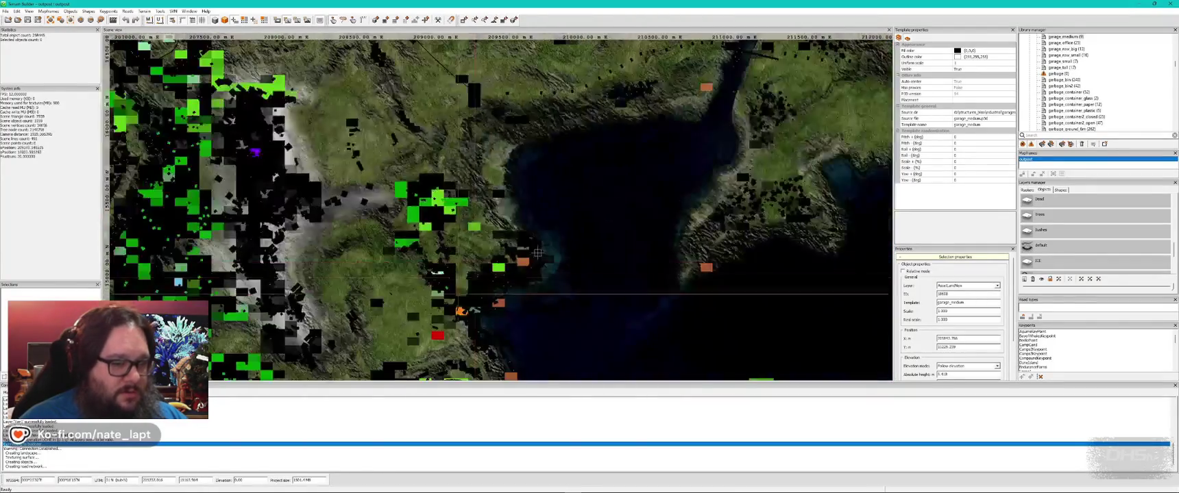
# Step: Switch from the Terrain Builder map to the Buldozer 3D view of the object field
pyautogui.hotkey('alt', 'Tab')
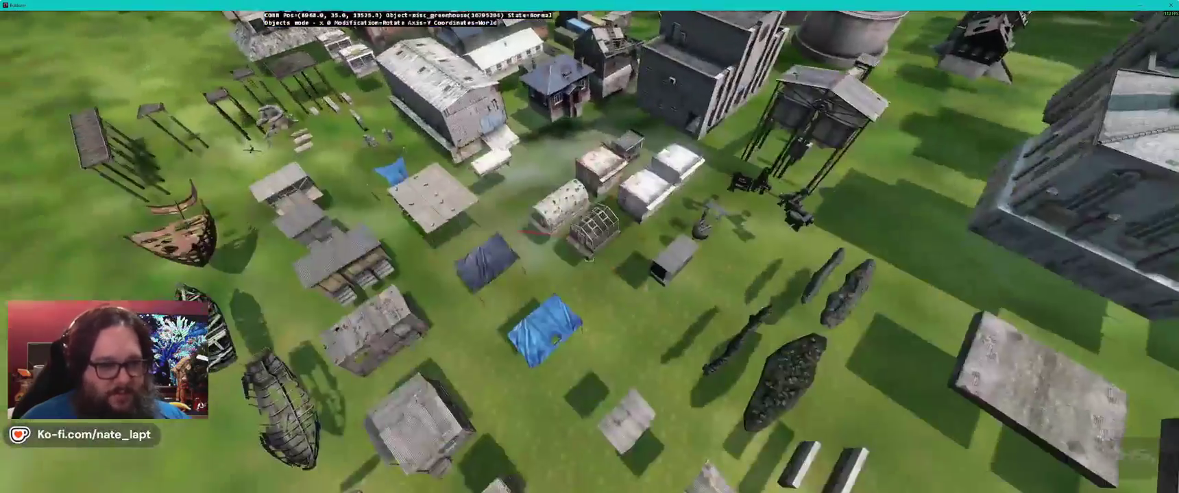
# Step: Move the boat next to the table and the greenhouse beside the blue tarp
pyautogui.moveTo(588, 258); pyautogui.dragTo(588, 269)
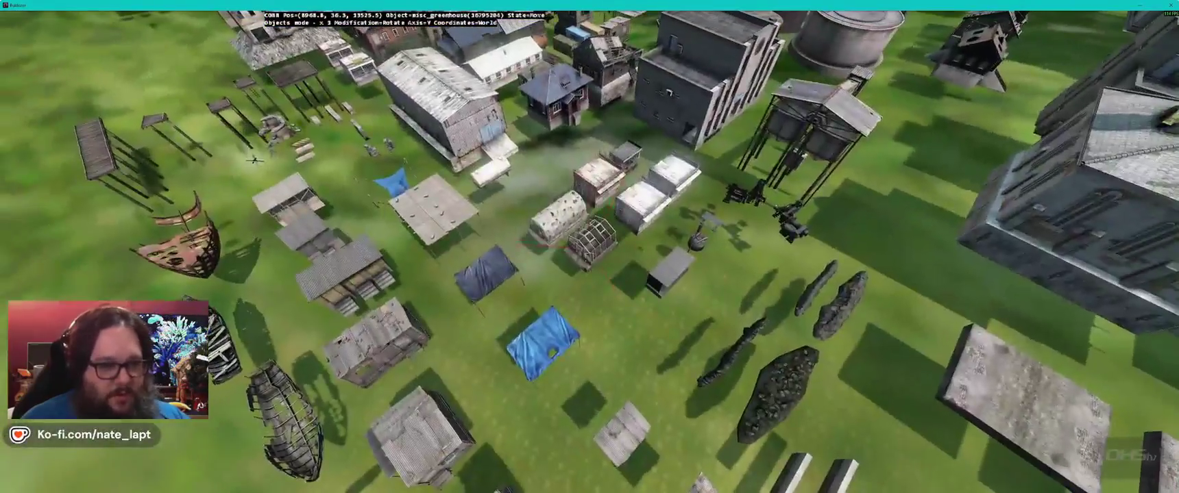
pyautogui.press('a')
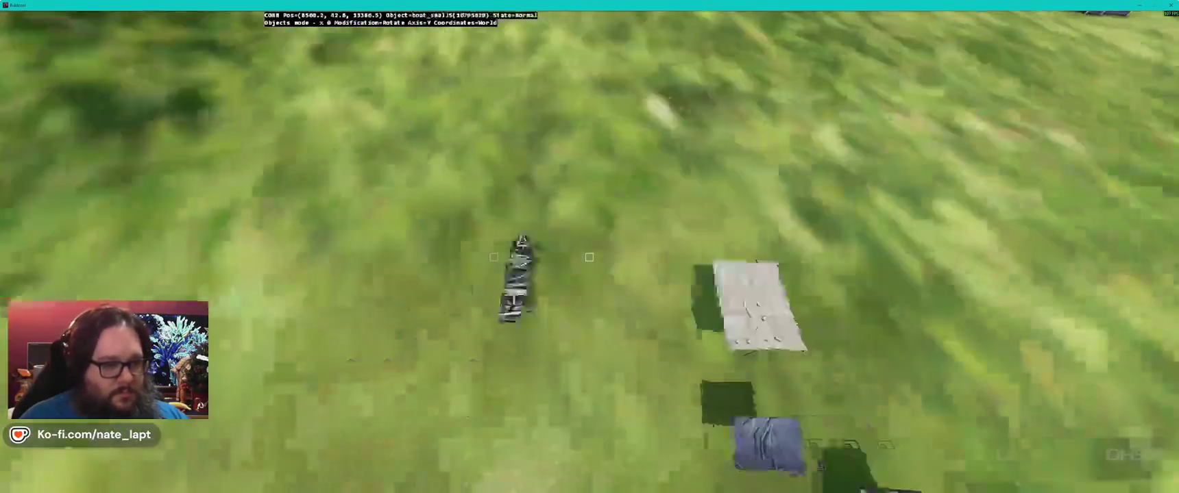
pyautogui.moveTo(588, 226); pyautogui.dragTo(586, 257)
pyautogui.moveTo(709, 349); pyautogui.dragTo(589, 257)
# Step: Paste a copy of the large open shed near the small object group
pyautogui.press('w')
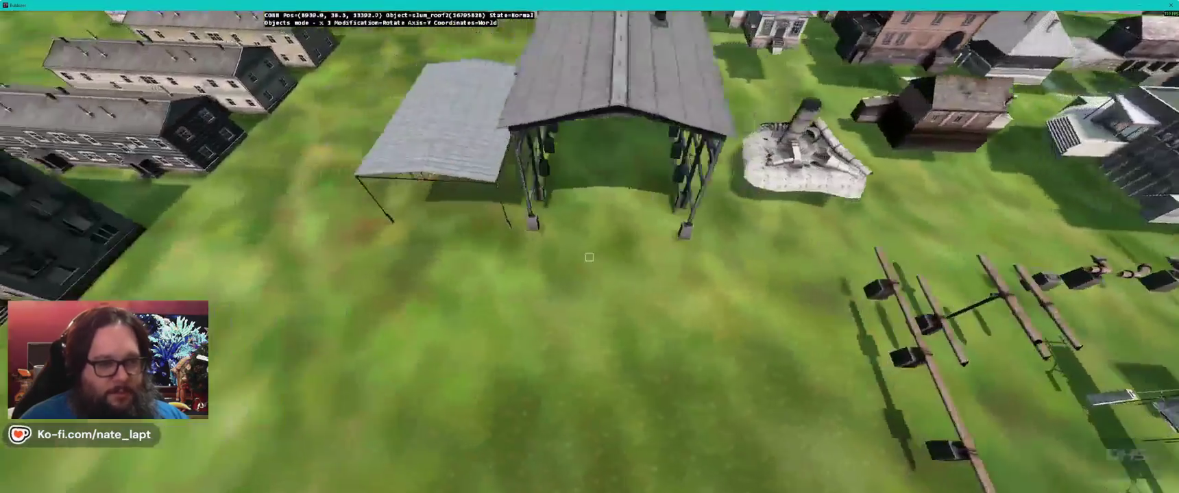
pyautogui.press('w')
pyautogui.hotkey('ctrl', 'v')
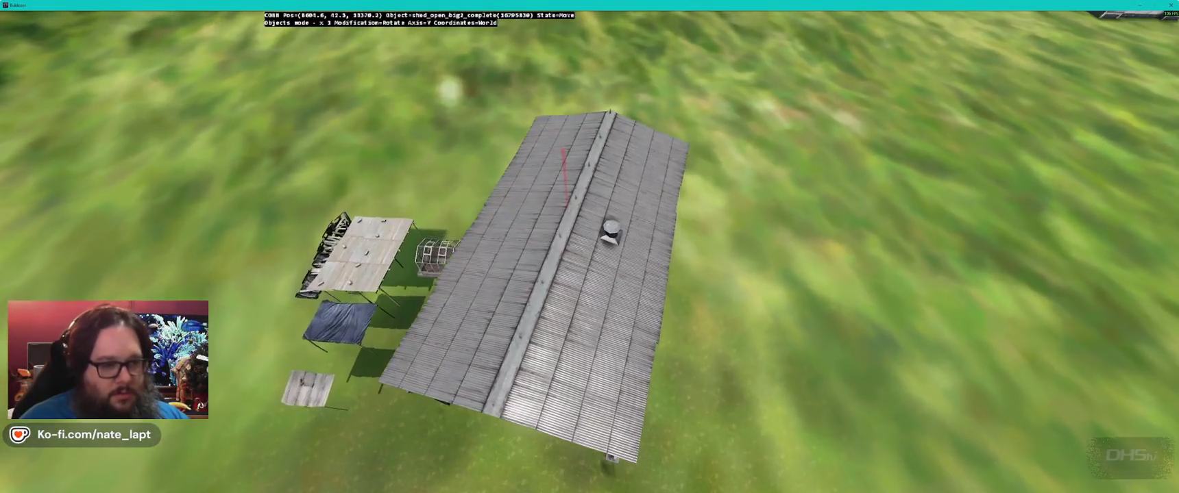
# Step: Set the pasted large open shed down in place
pyautogui.click(588, 256)
pyautogui.press('w')
pyautogui.press('w')
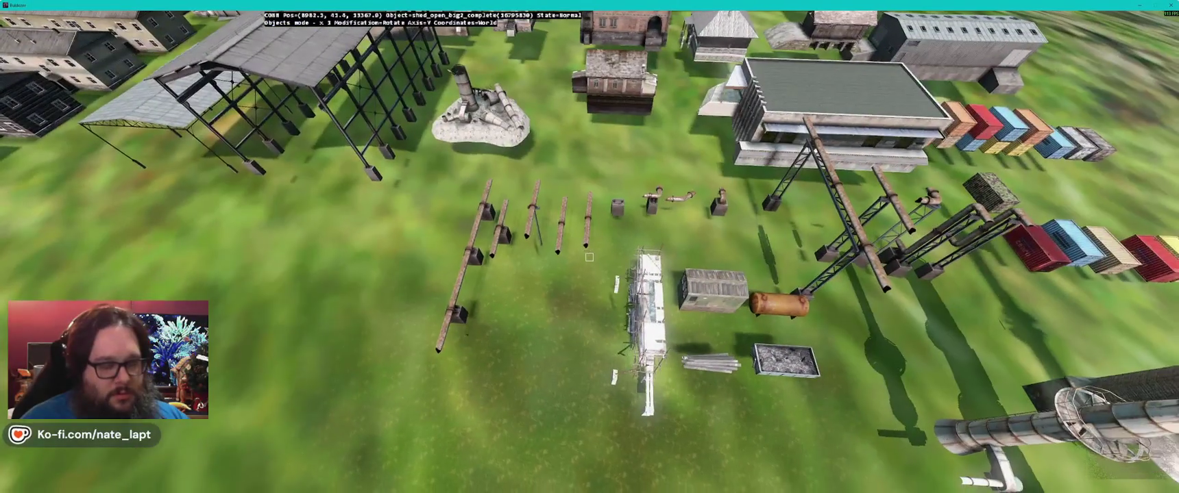
pyautogui.press('w')
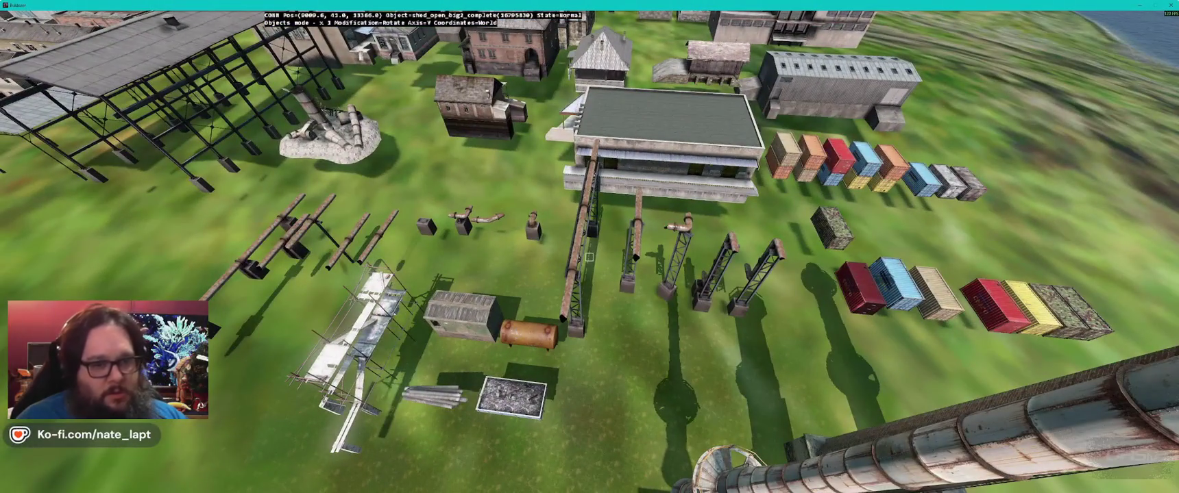
pyautogui.press('w')
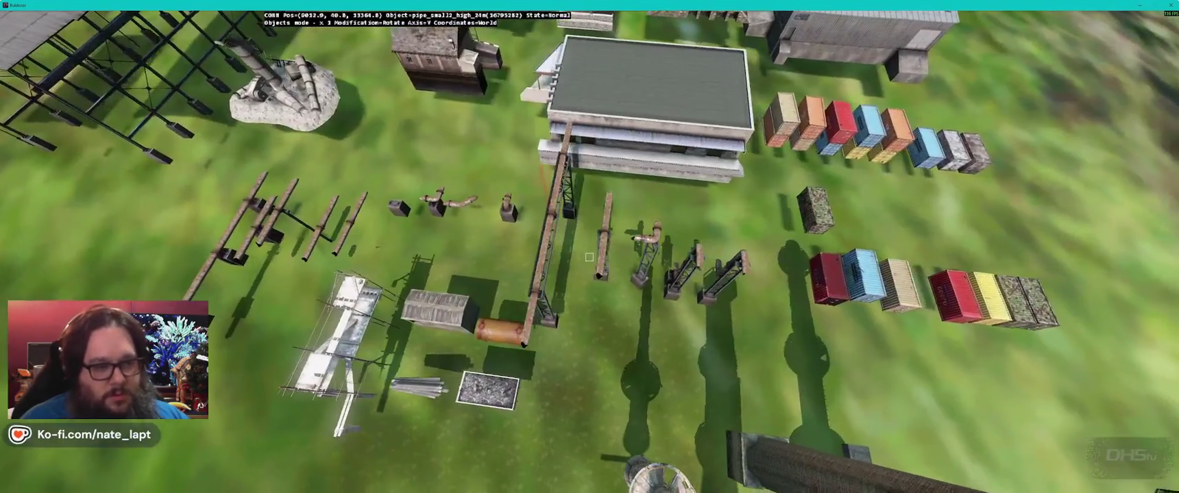
pyautogui.press('d')
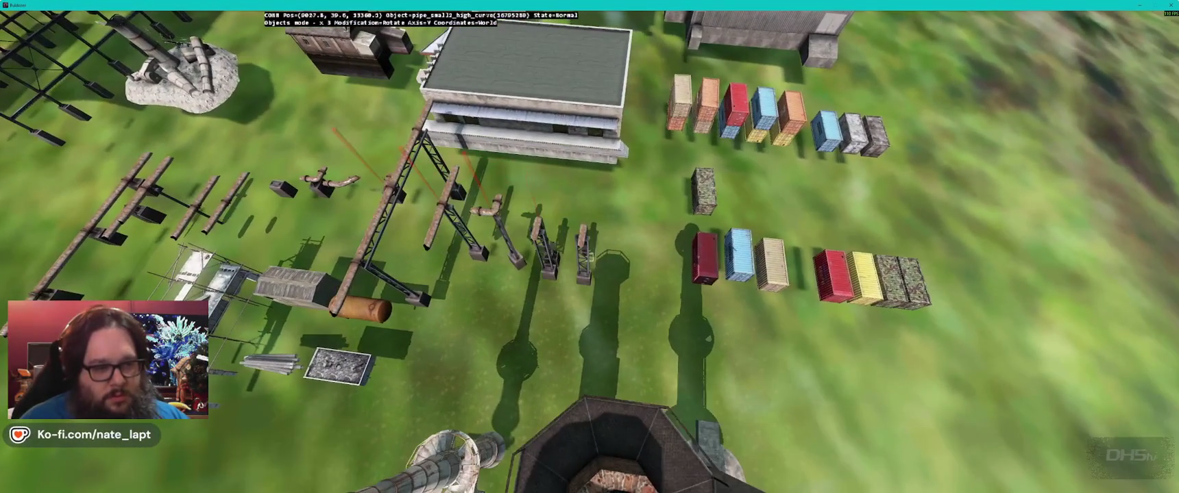
pyautogui.press('s')
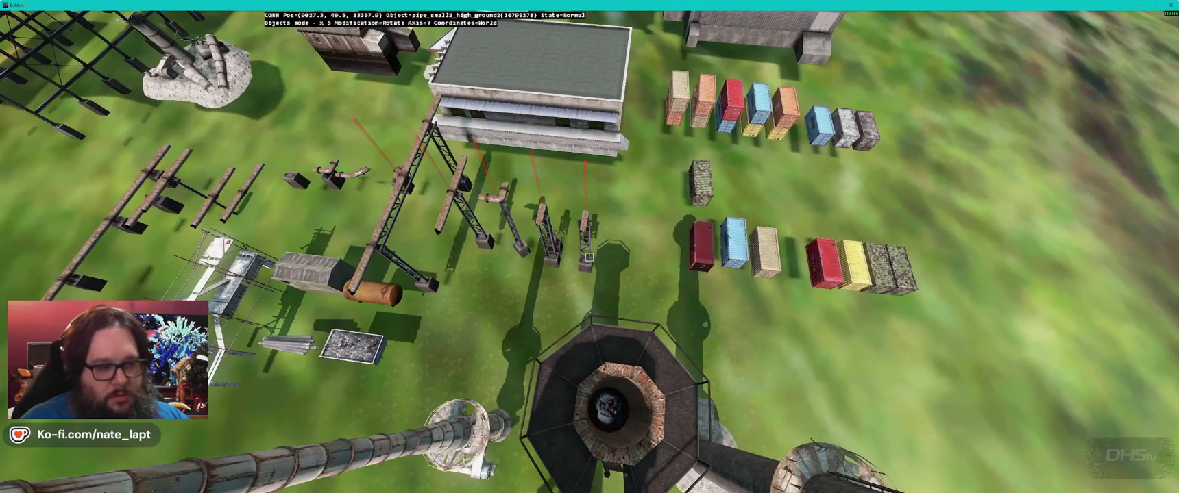
# Step: Carry the pipe sections and the small rail station building beside the shed
pyautogui.press('w')
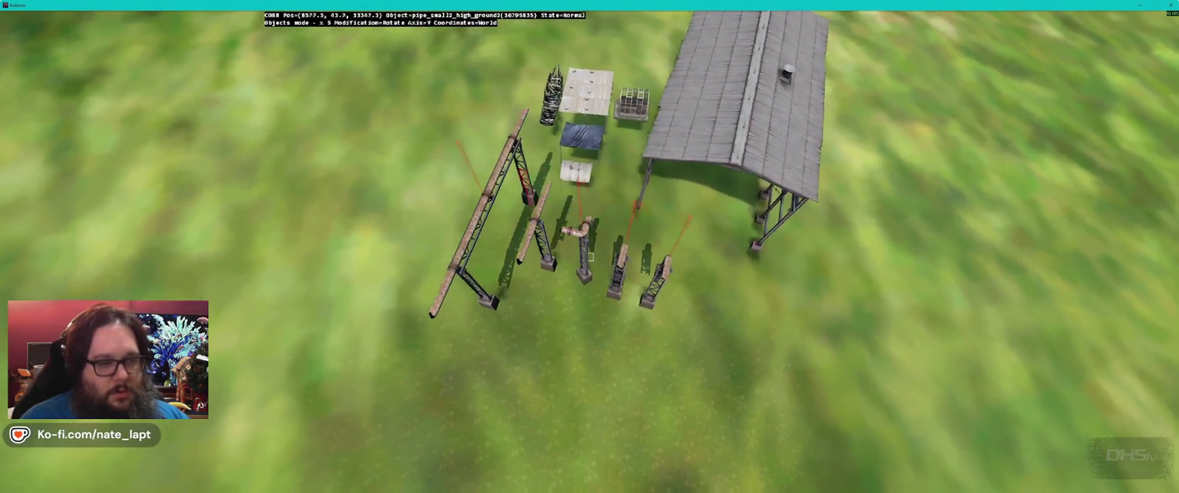
pyautogui.press('d')
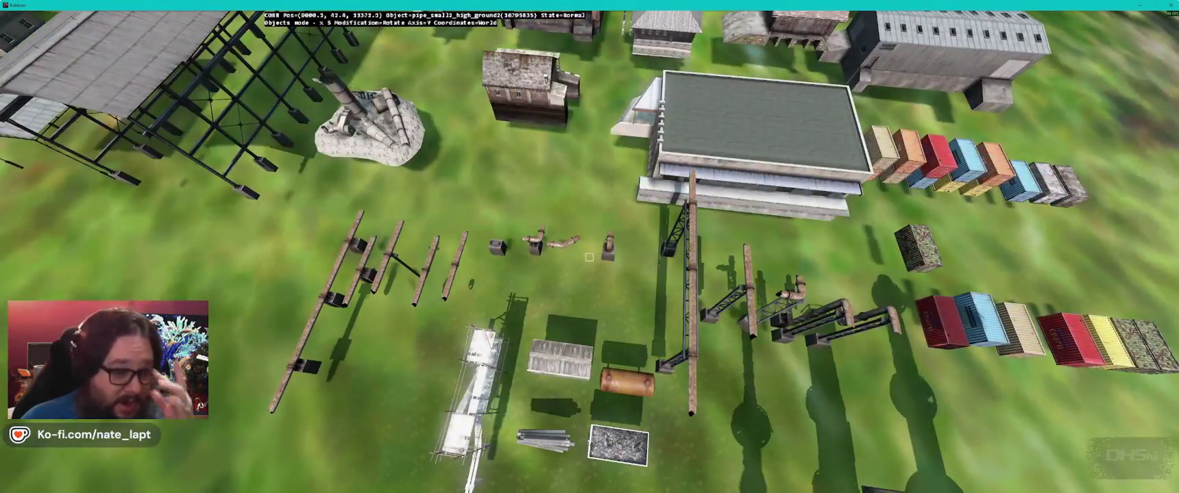
pyautogui.press('s')
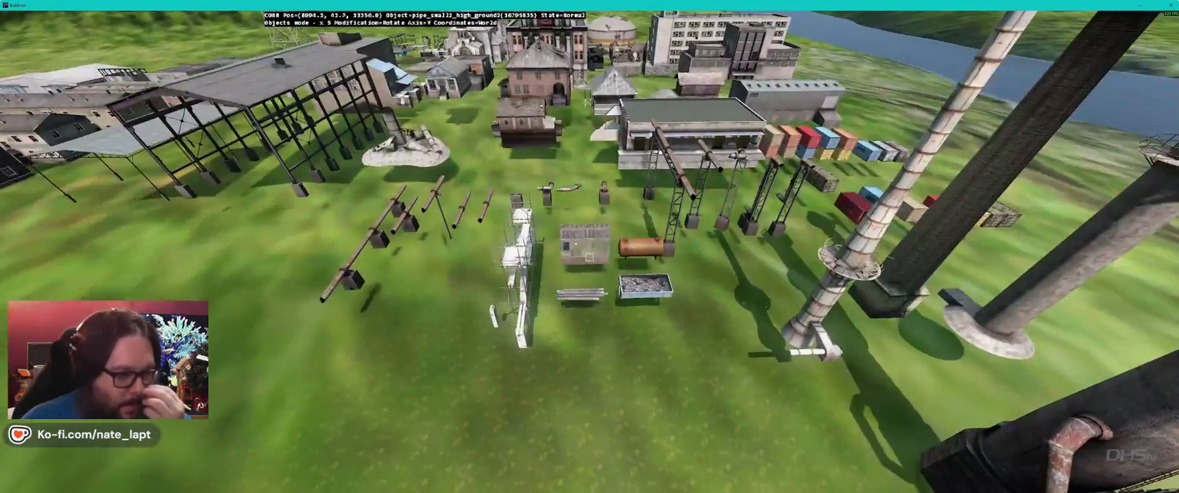
pyautogui.press('d')
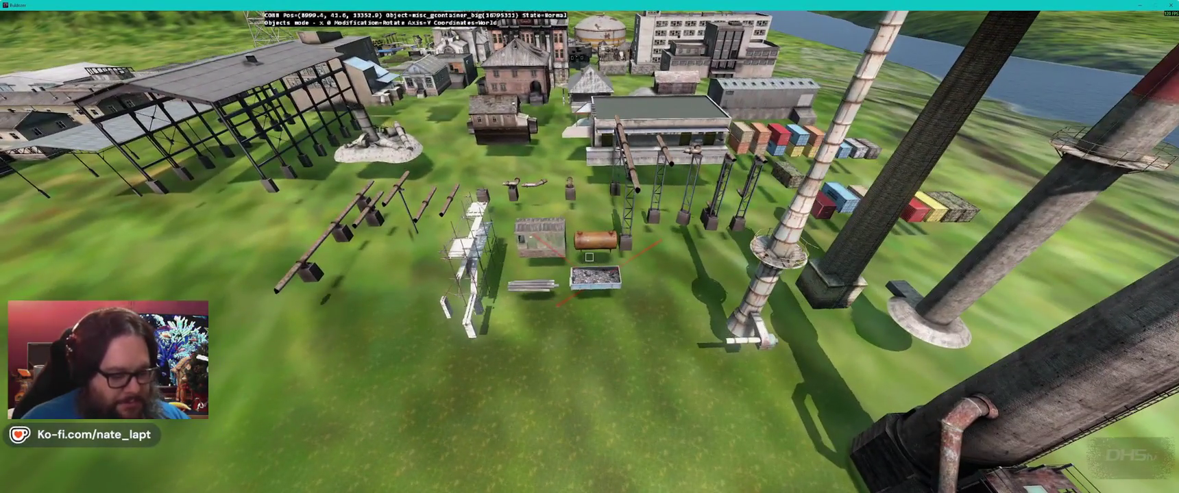
pyautogui.press('a')
pyautogui.press('d')
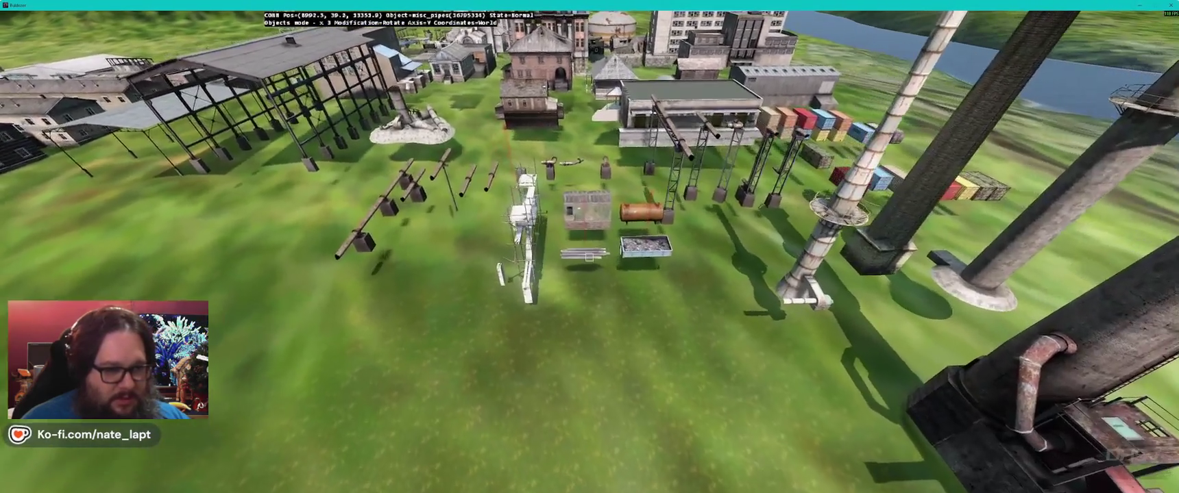
pyautogui.press('w')
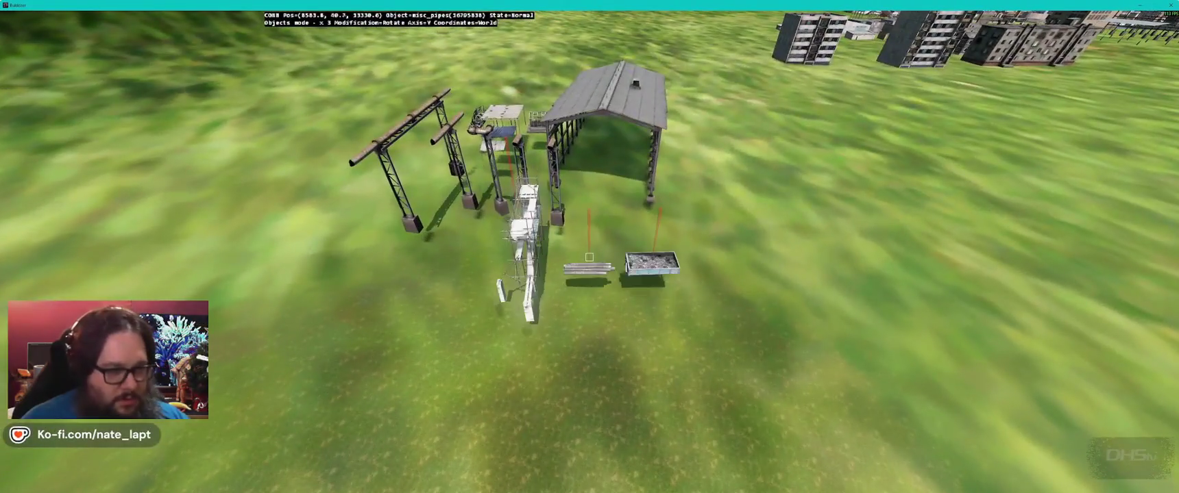
pyautogui.moveTo(589, 257); pyautogui.dragTo(589, 257)
pyautogui.press('d')
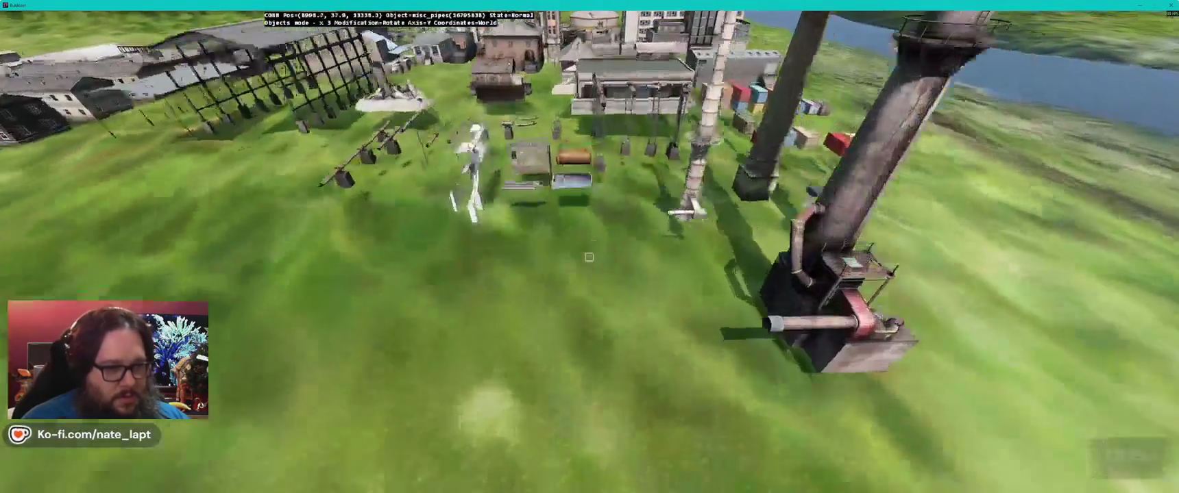
pyautogui.press('d')
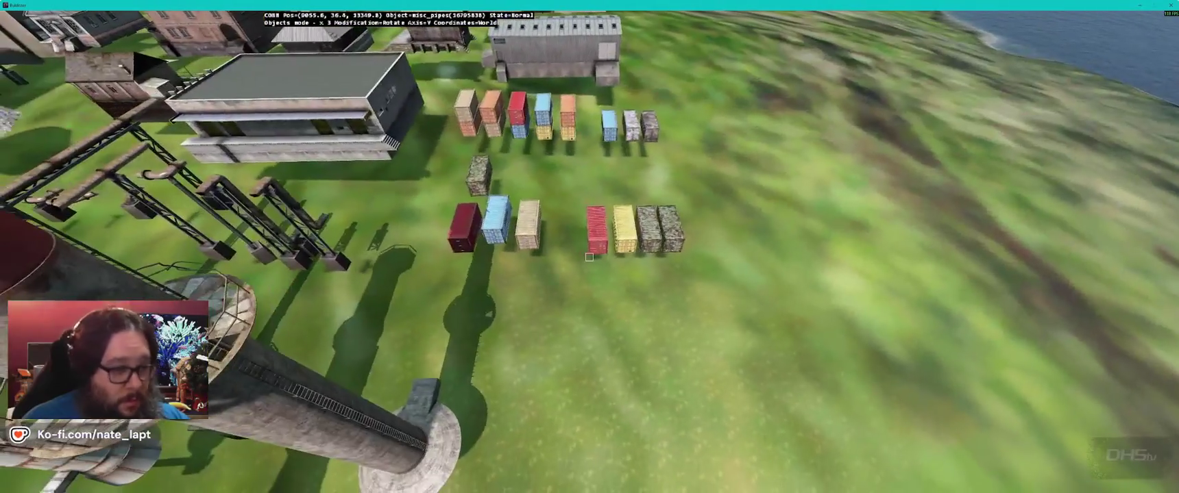
pyautogui.press('d')
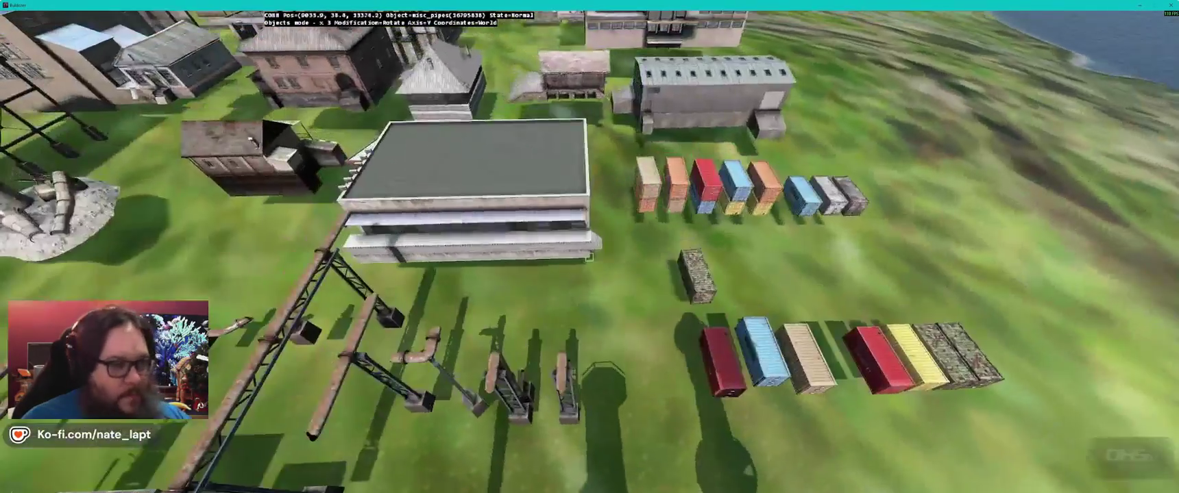
pyautogui.press('a')
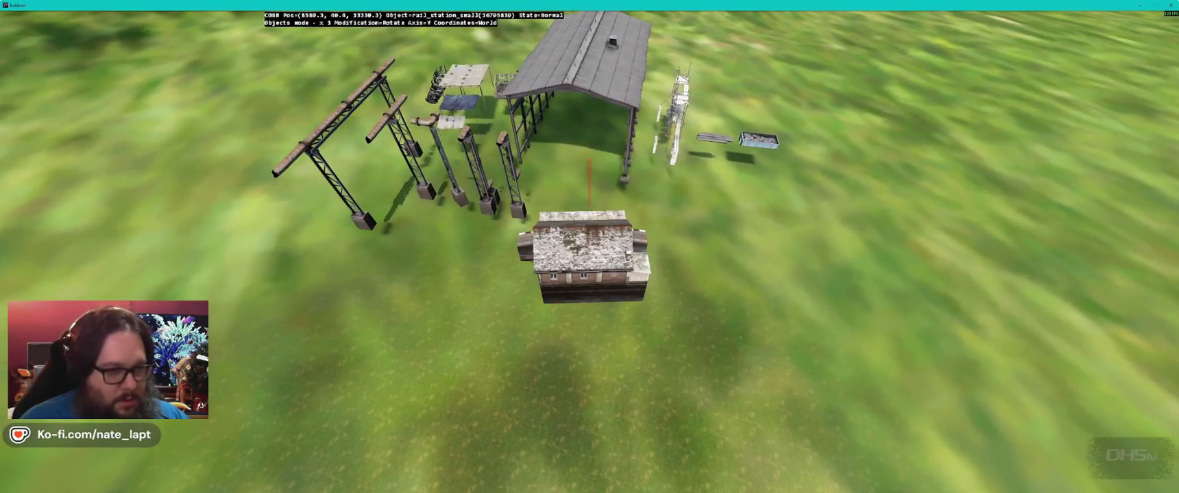
# Step: Fly over the rows of buildings to inspect the debris piles
pyautogui.press('d')
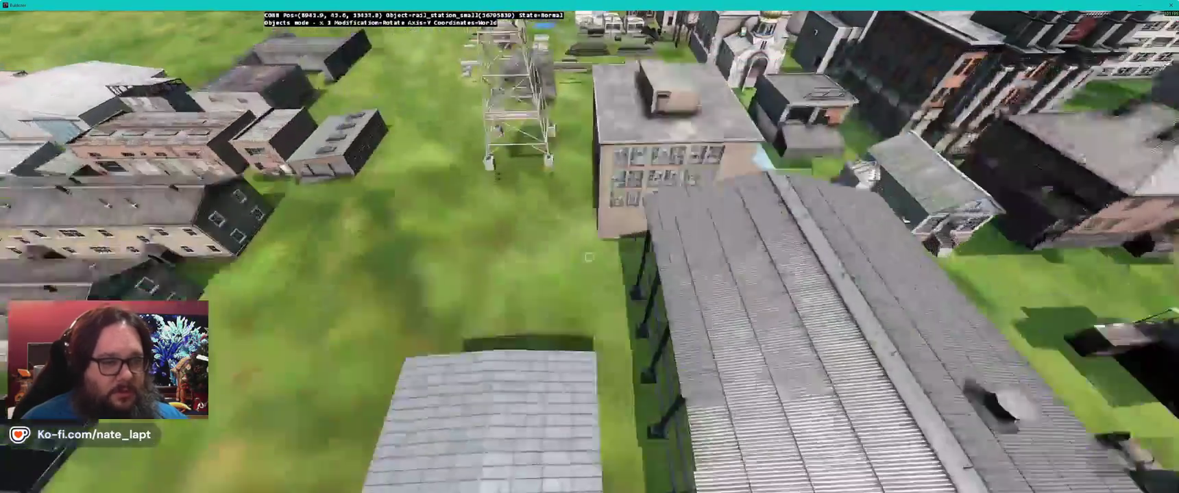
pyautogui.press('d')
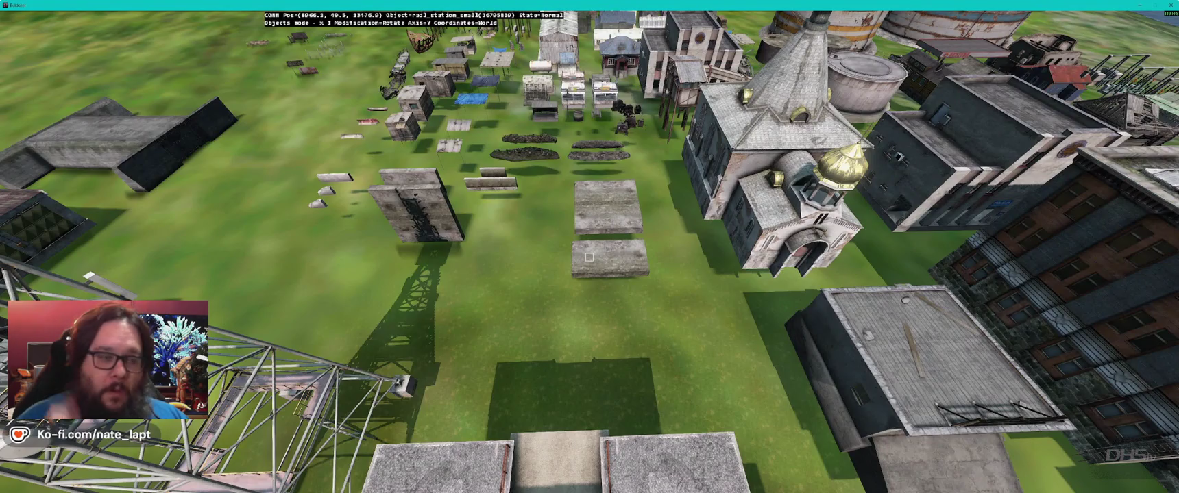
pyautogui.press('w')
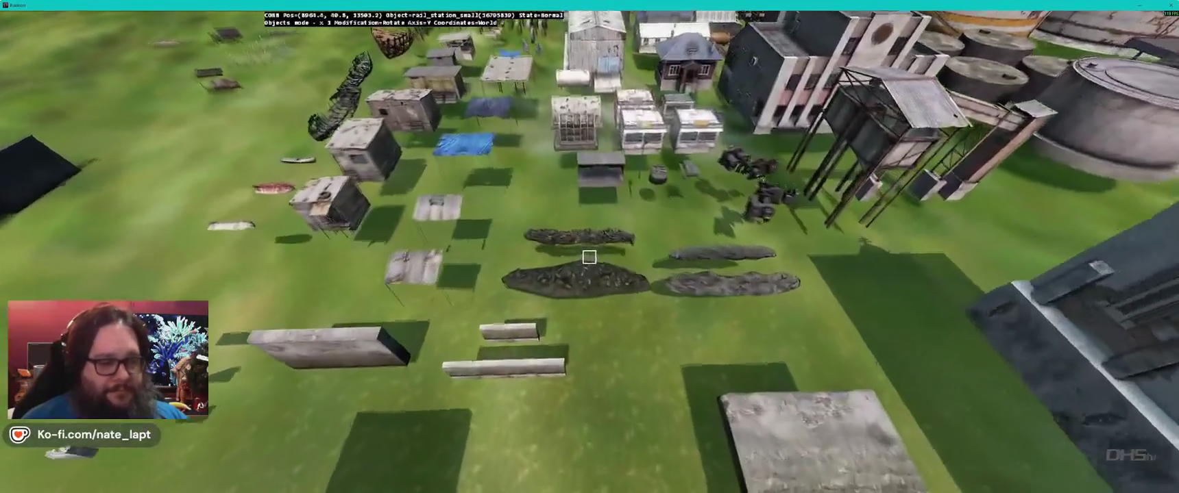
pyautogui.moveTo(589, 257); pyautogui.dragTo(589, 257)
pyautogui.press('w')
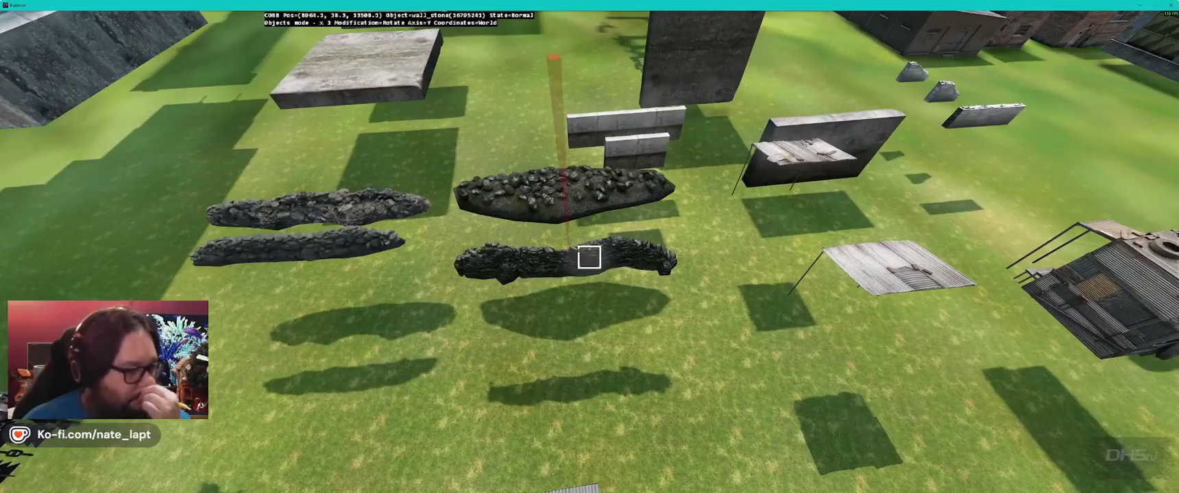
pyautogui.press('w')
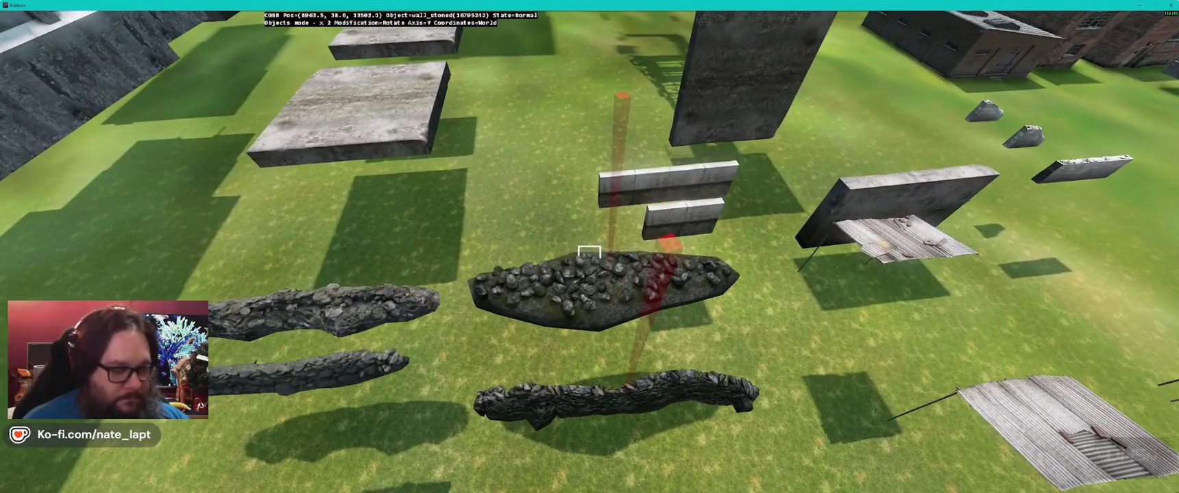
pyautogui.press('s')
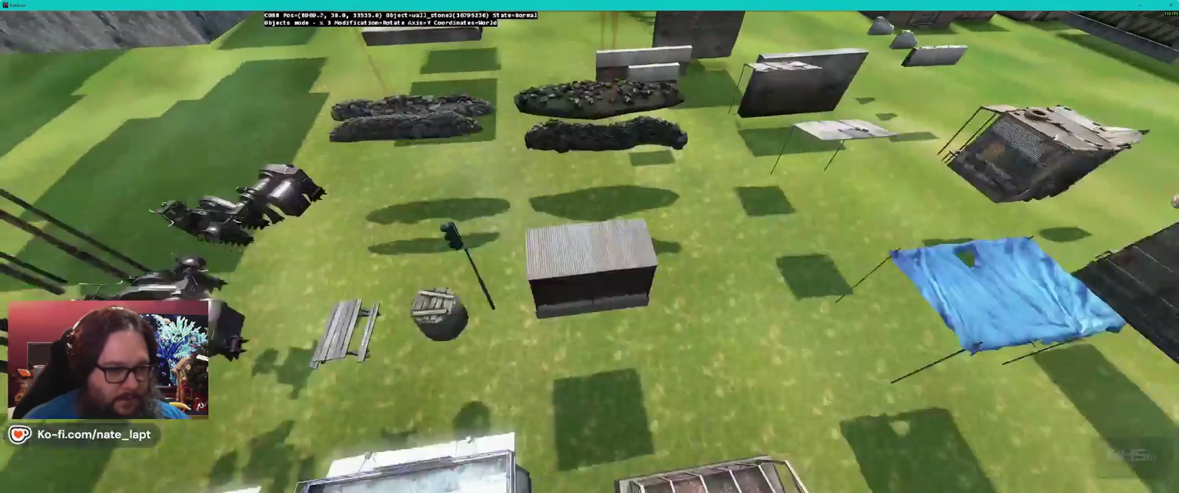
# Step: Sweep the view past the blue tarp and vehicle rows to the ruined housing block
pyautogui.moveTo(590, 257); pyautogui.dragTo(589, 257)
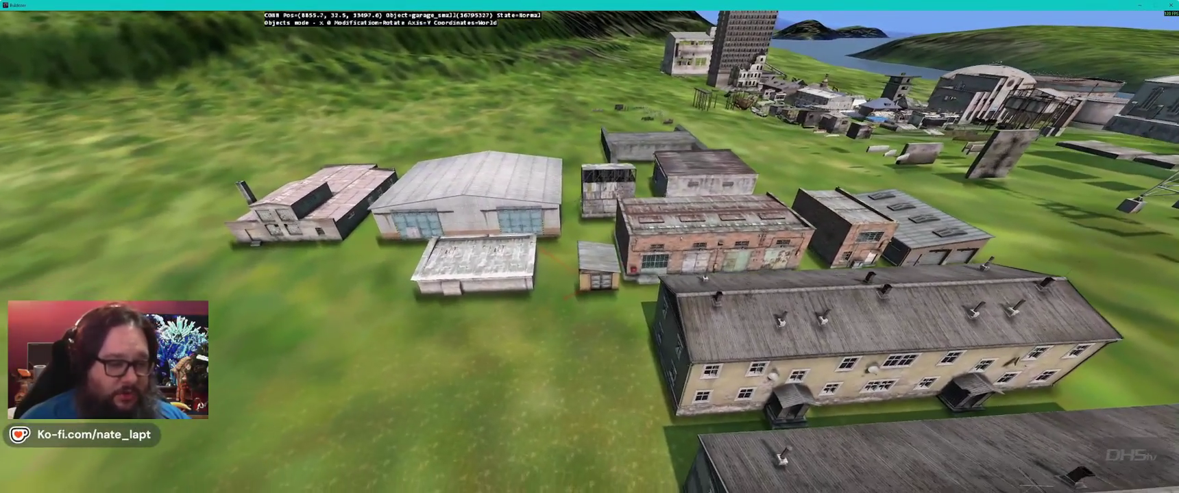
pyautogui.moveTo(590, 257); pyautogui.dragTo(589, 257)
pyautogui.scroll(3, 589, 257)
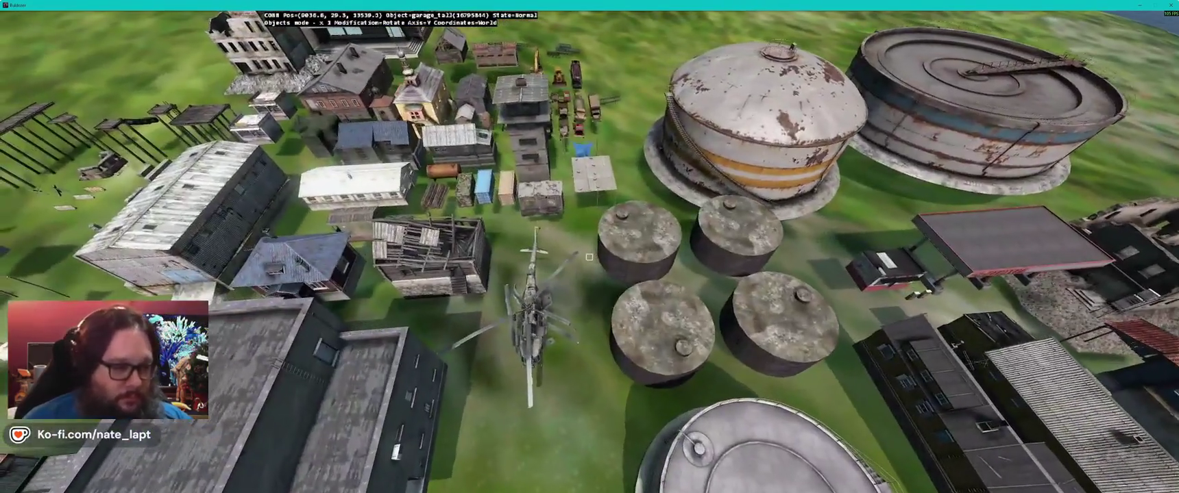
pyautogui.moveTo(589, 257); pyautogui.dragTo(589, 257)
pyautogui.press('a')
pyautogui.press('a')
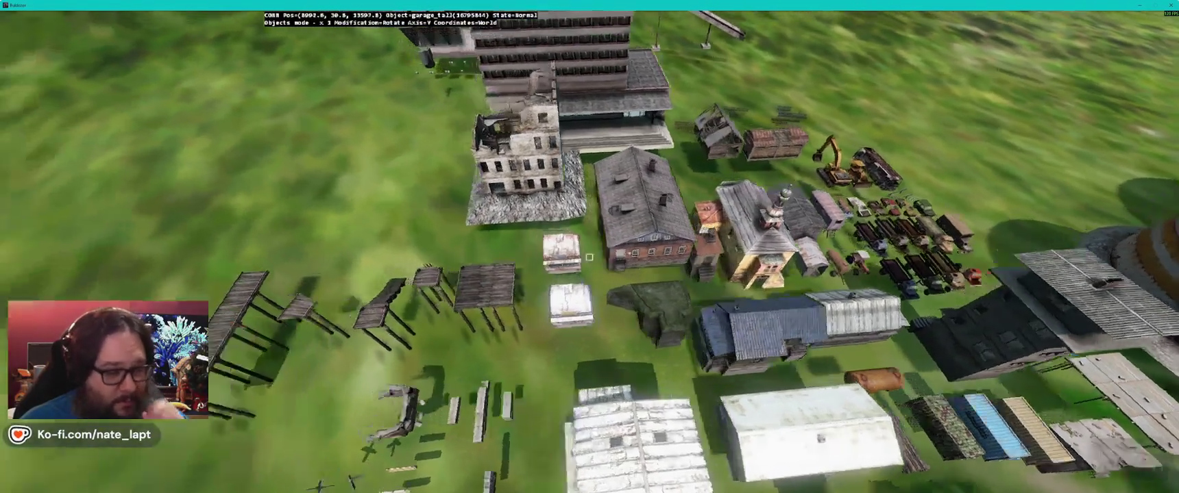
pyautogui.press('a')
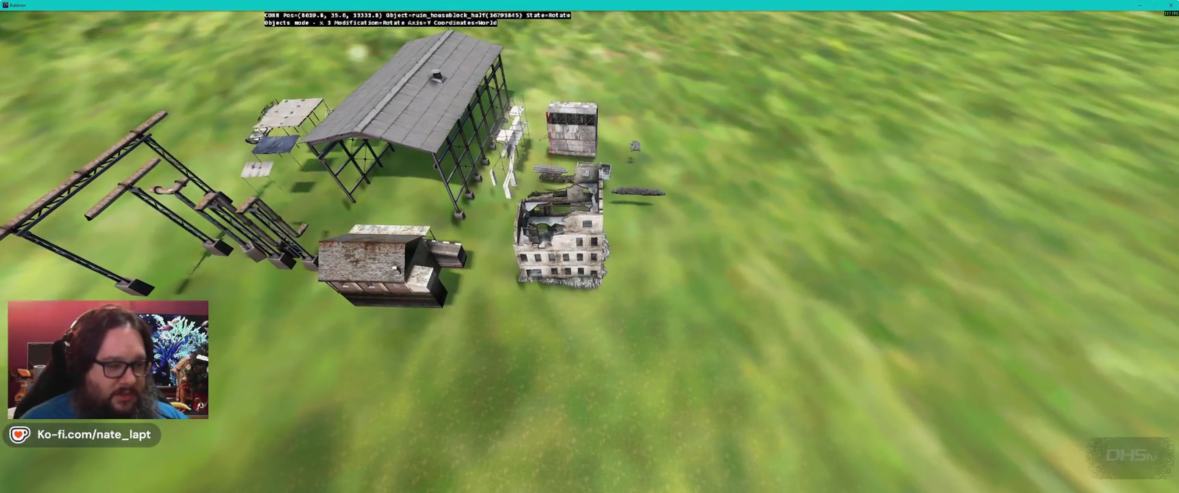
# Step: Zoom into the village on the map, then fly the Buldozer view over the harbour
pyautogui.hotkey('alt', 'Tab')
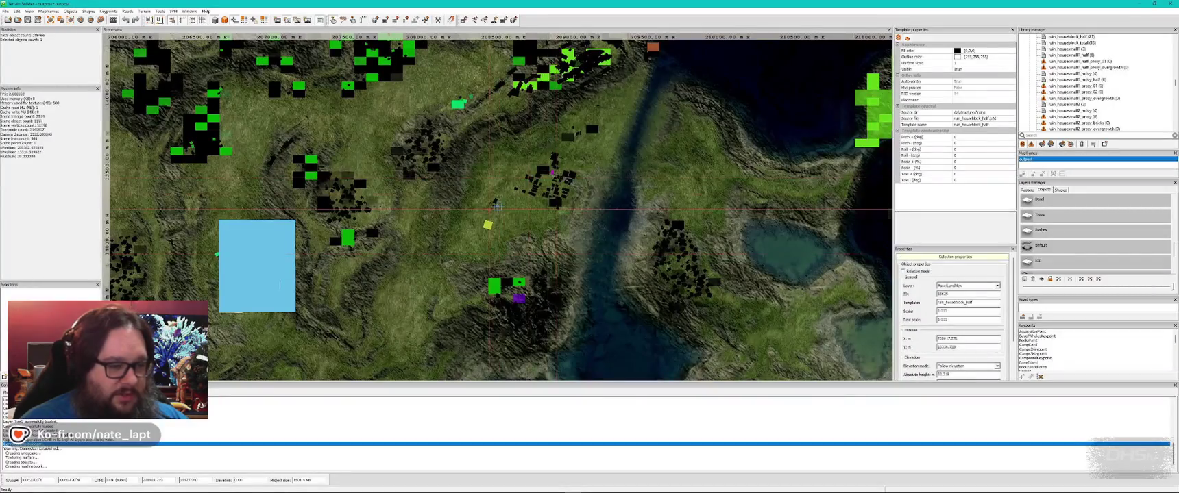
pyautogui.scroll(5, 497, 205)
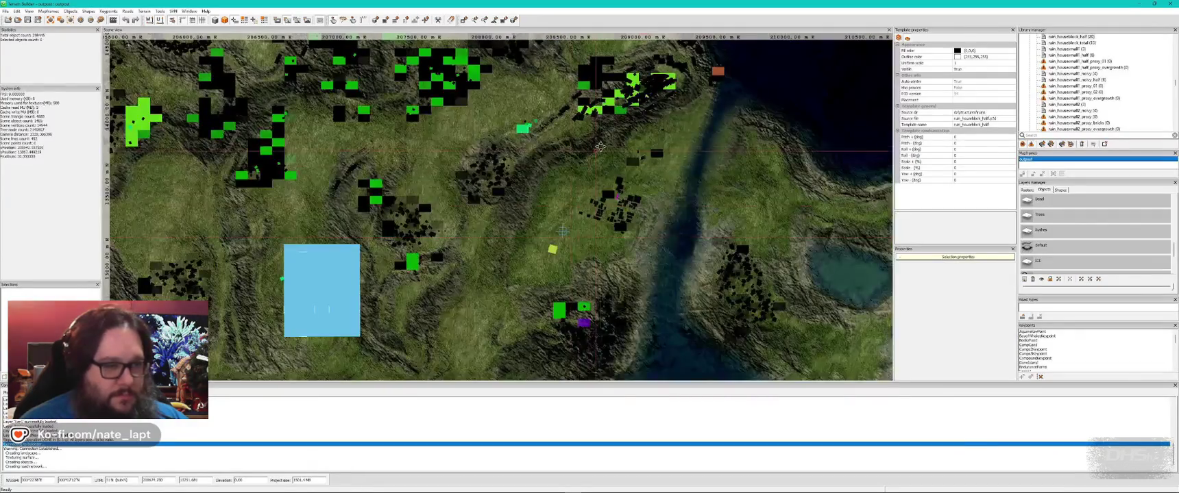
pyautogui.scroll(10, 562, 232)
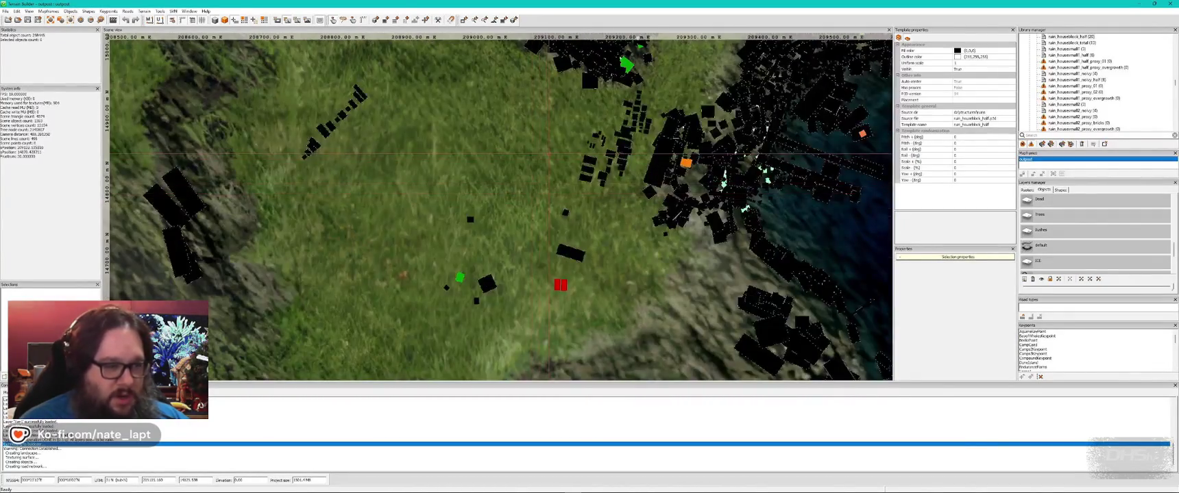
pyautogui.hotkey('alt', 'Tab')
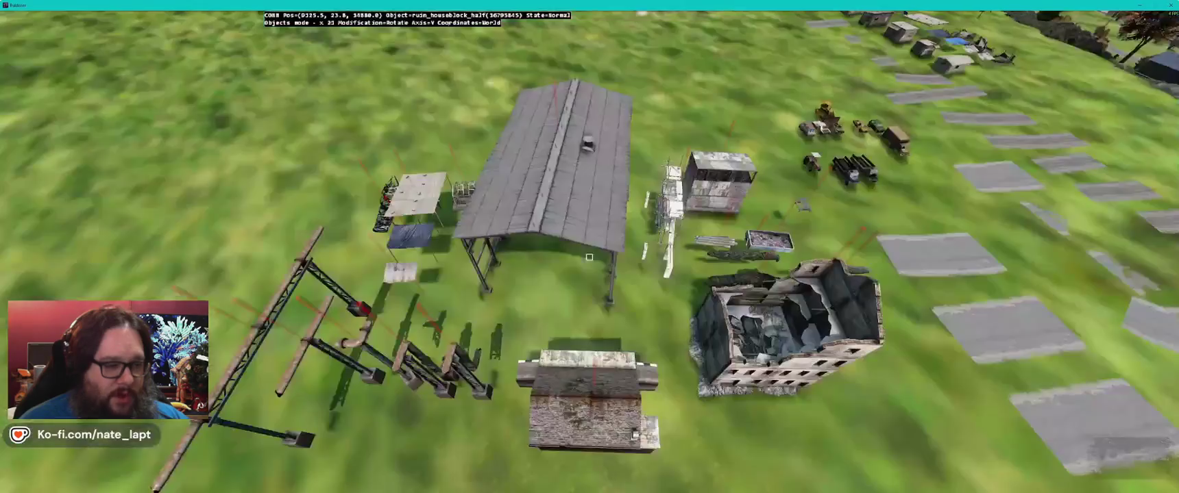
pyautogui.press('d')
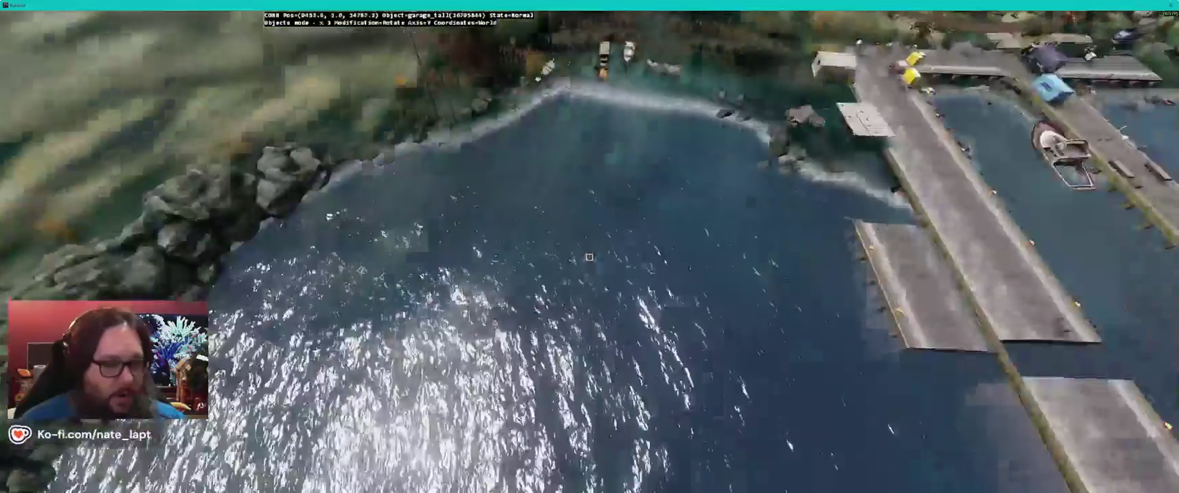
pyautogui.press('w')
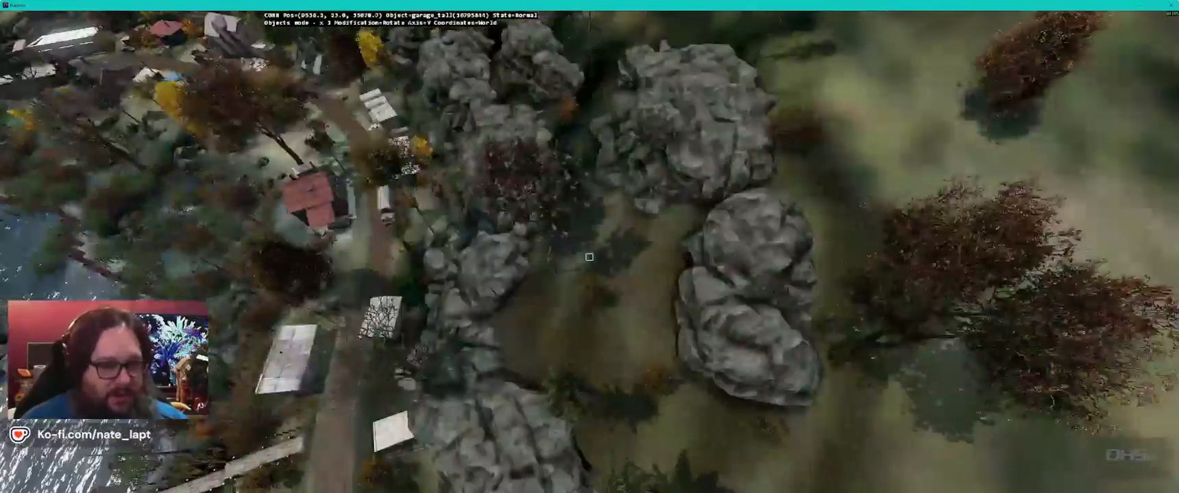
pyautogui.press('w')
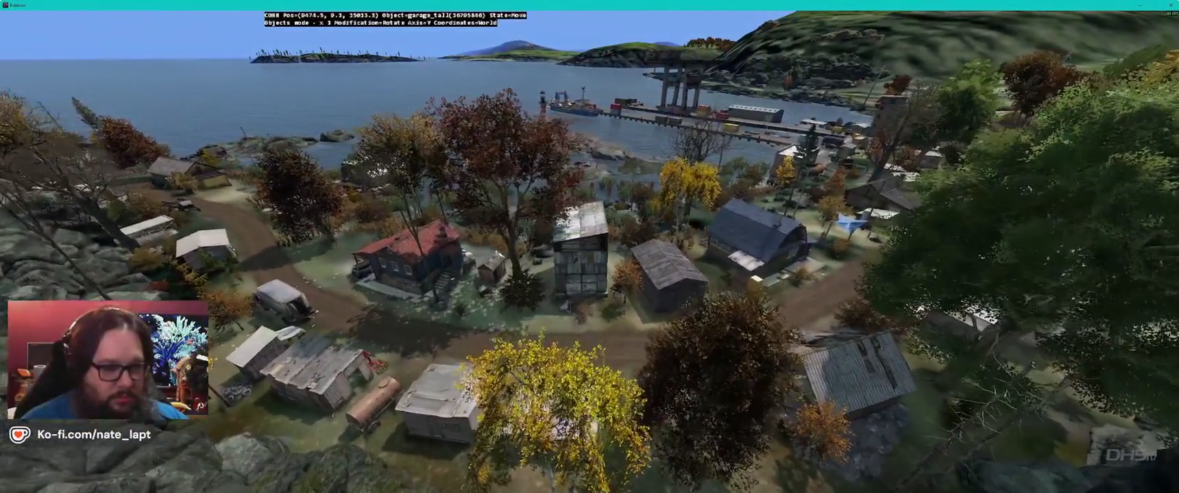
pyautogui.press('w')
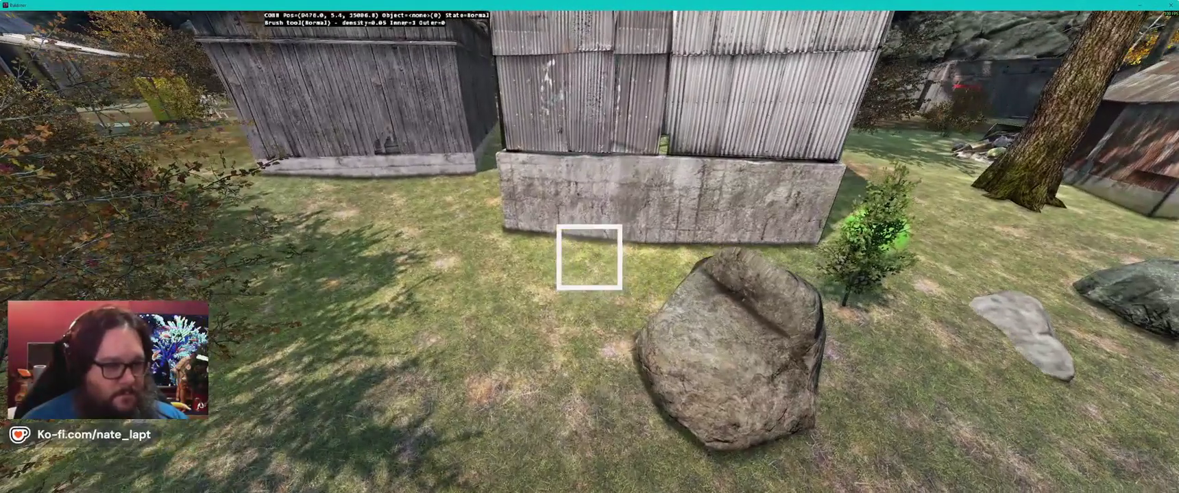
pyautogui.press('w')
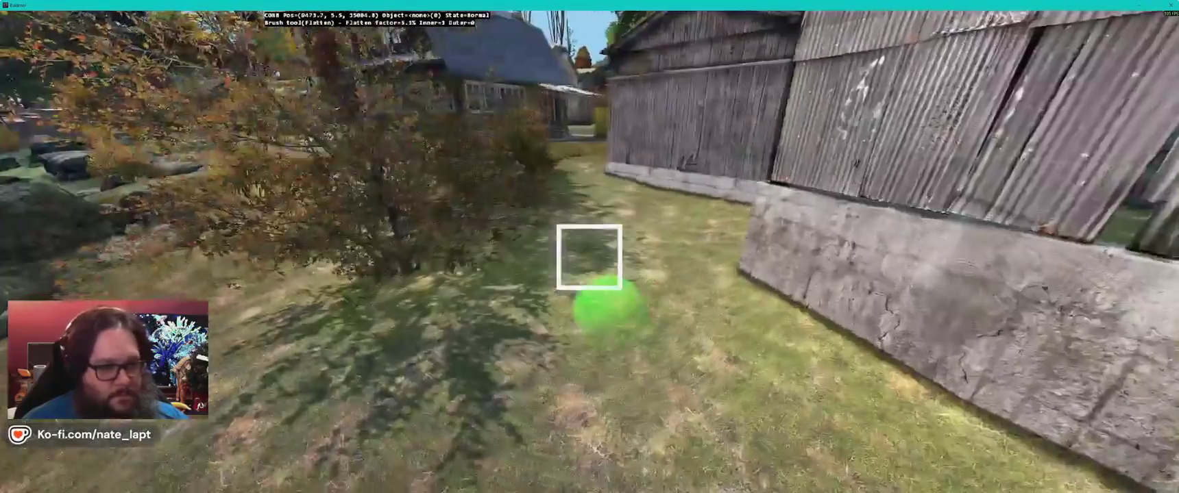
pyautogui.moveTo(589, 257); pyautogui.dragTo(589, 257)
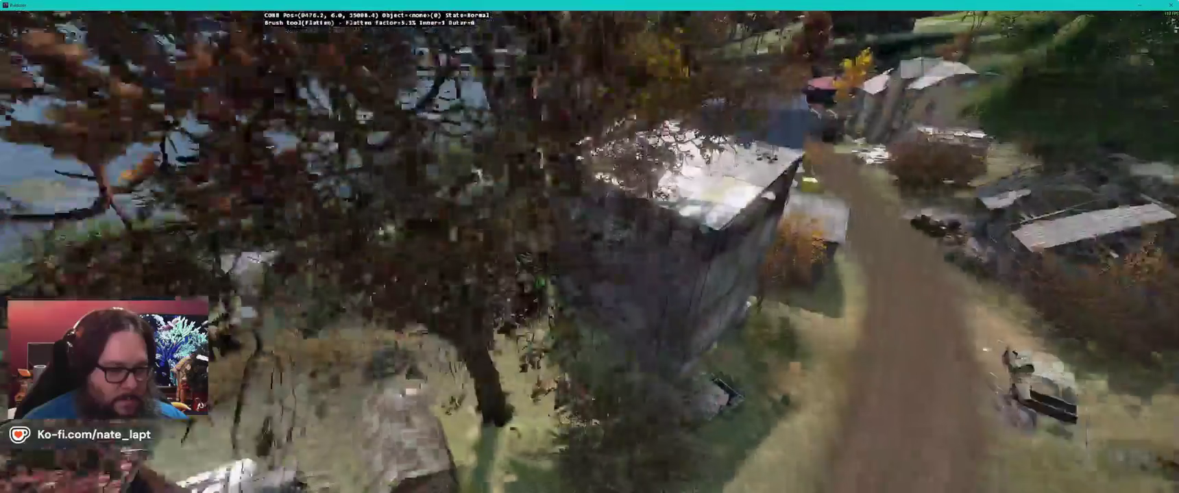
pyautogui.press('b')
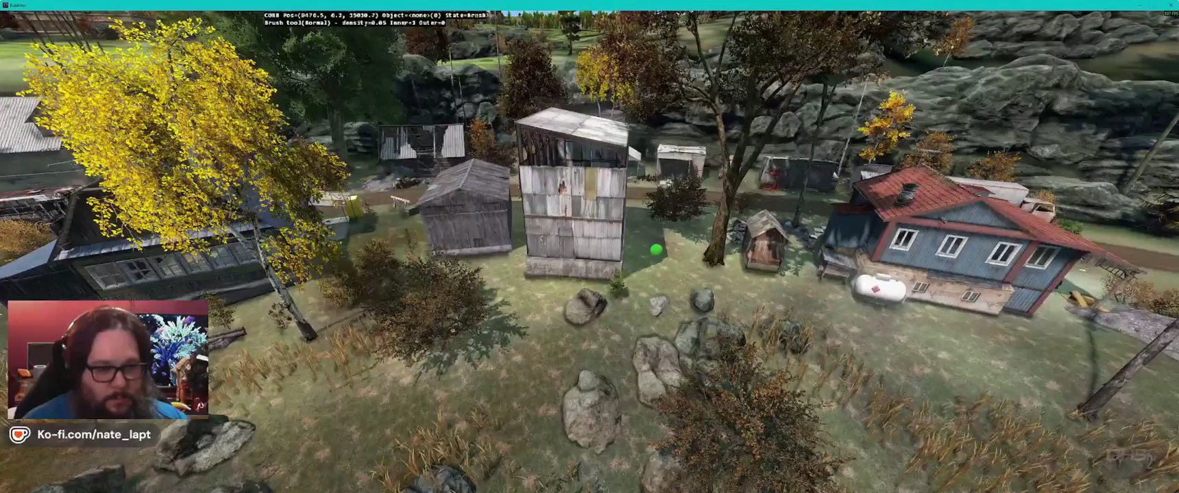
pyautogui.press('b')
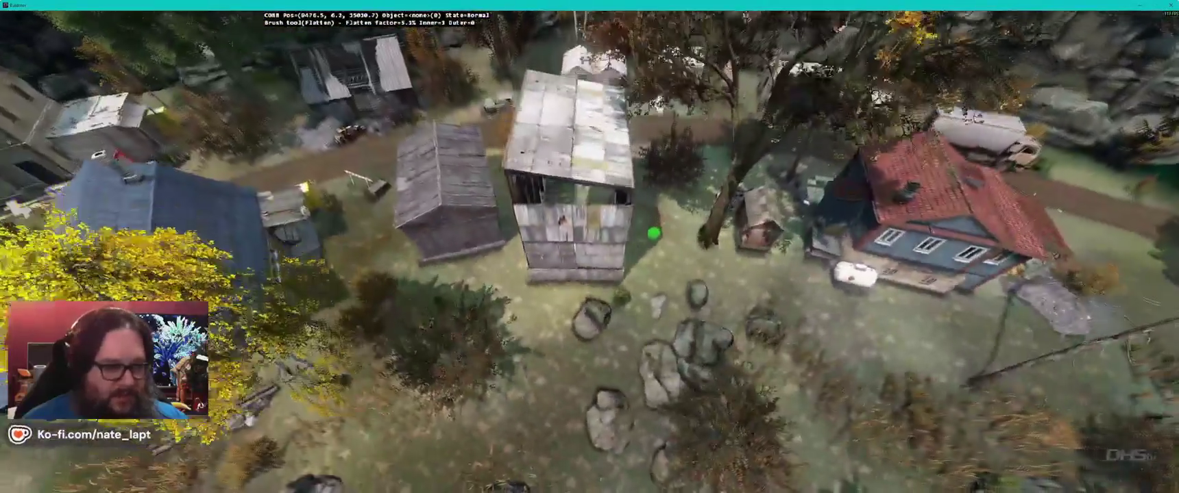
pyautogui.press('b')
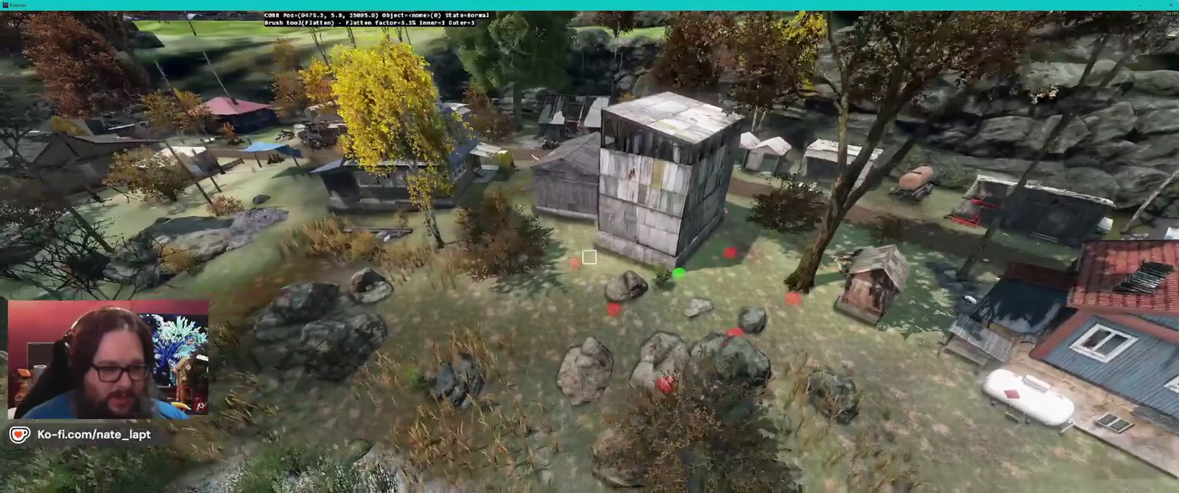
pyautogui.press('Escape')
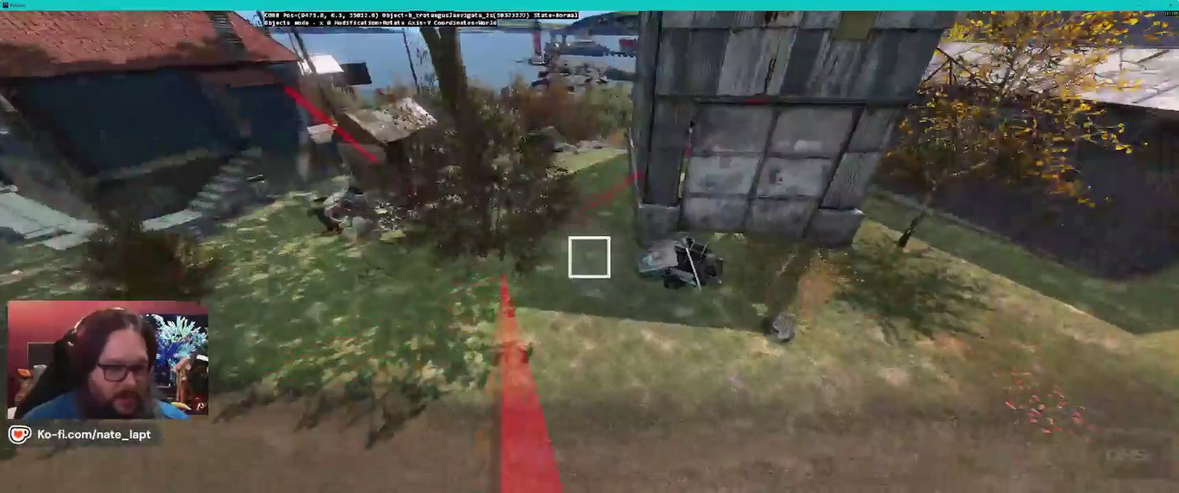
# Step: Move garbage_pile3 to its new spot beside the tall shed
pyautogui.click(588, 257)
pyautogui.hotkey('alt', 'Tab')
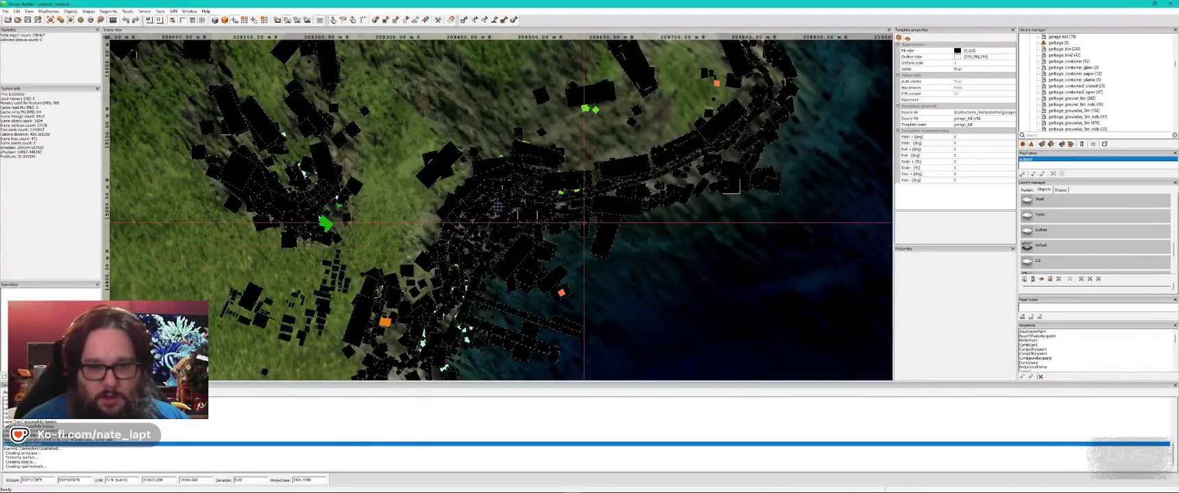
pyautogui.hotkey('alt', 'Tab')
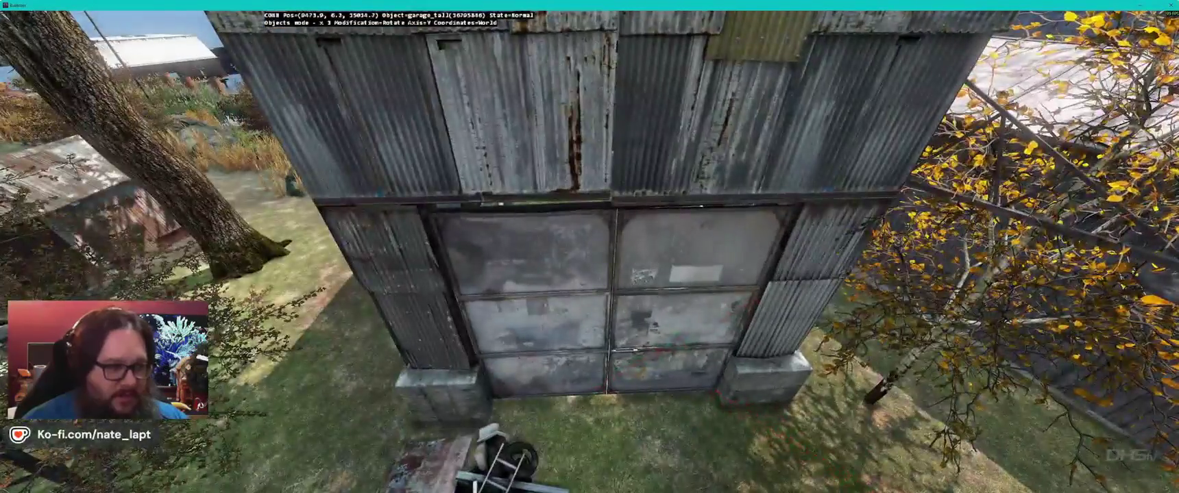
pyautogui.hotkey('alt', 'Tab')
pyautogui.click(960, 286)
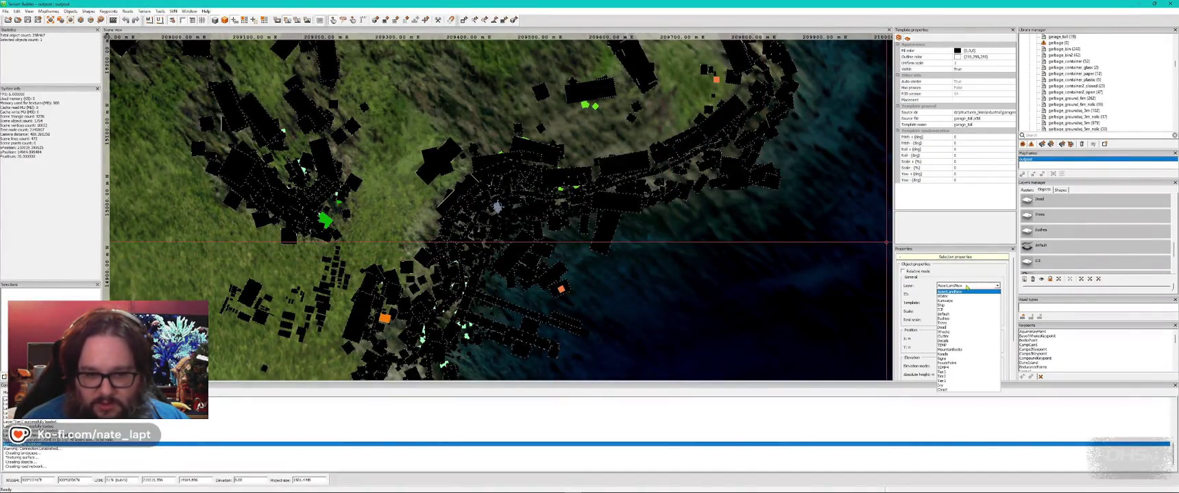
pyautogui.click(955, 375)
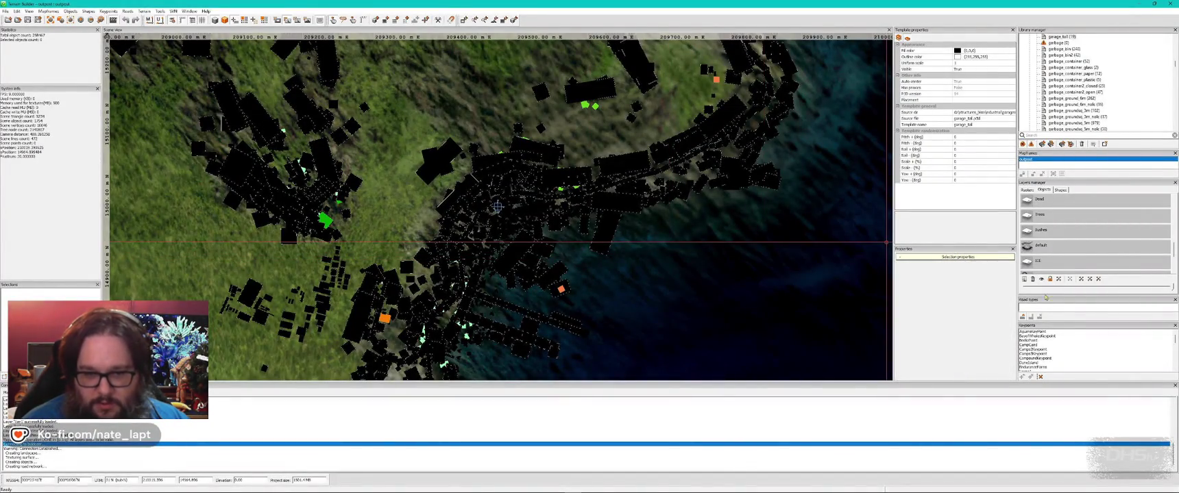
pyautogui.scroll(-2, 1075, 255)
pyautogui.scroll(3, 1074, 255)
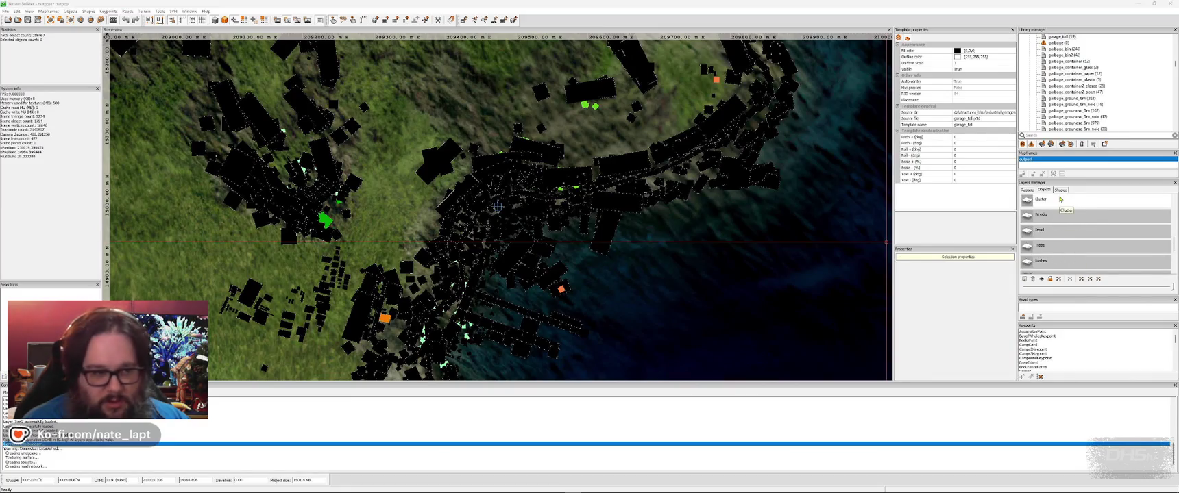
pyautogui.hotkey('alt', 'Tab')
pyautogui.press('a')
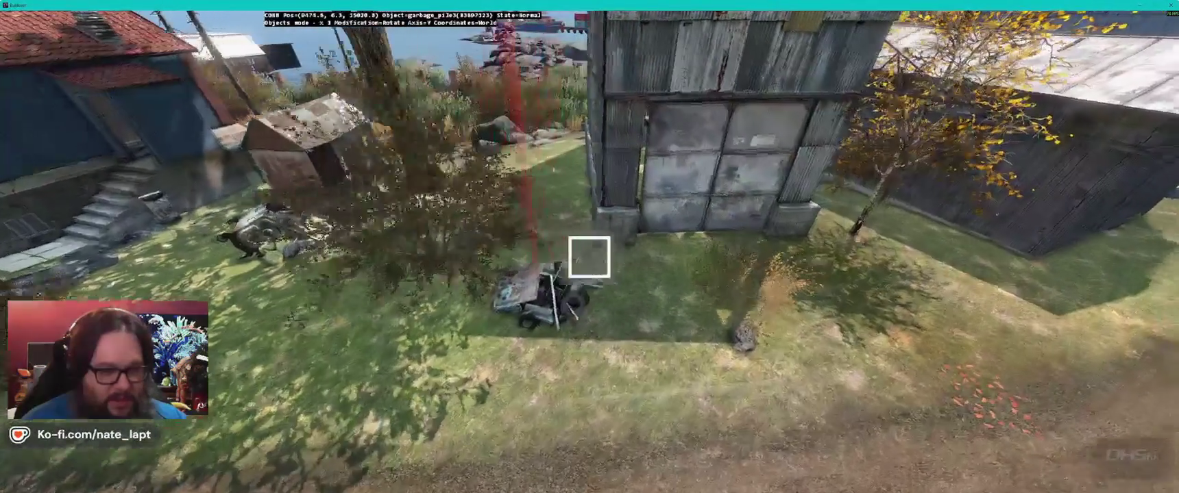
pyautogui.press('w')
pyautogui.press('w')
pyautogui.press('w')
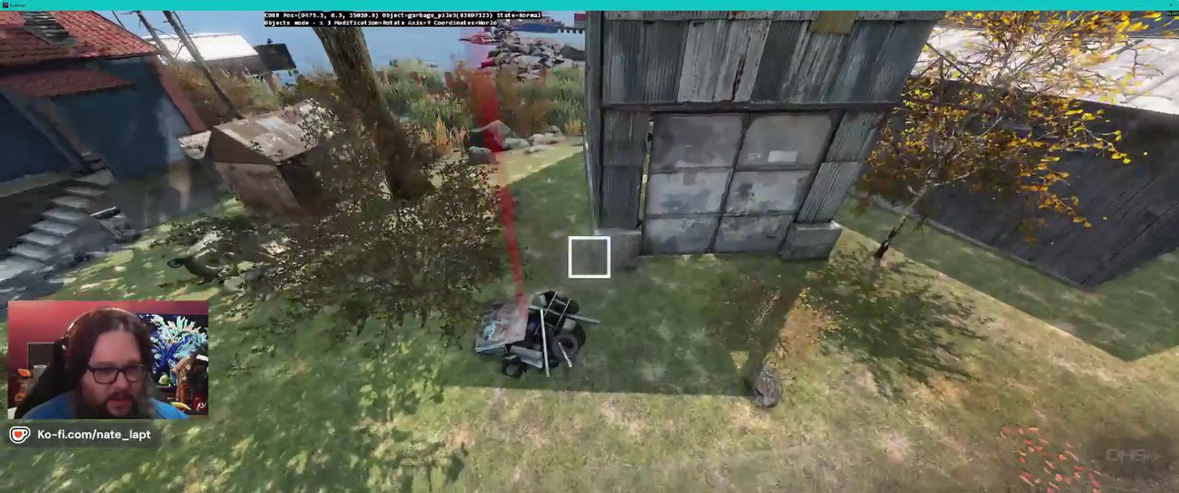
pyautogui.press('s')
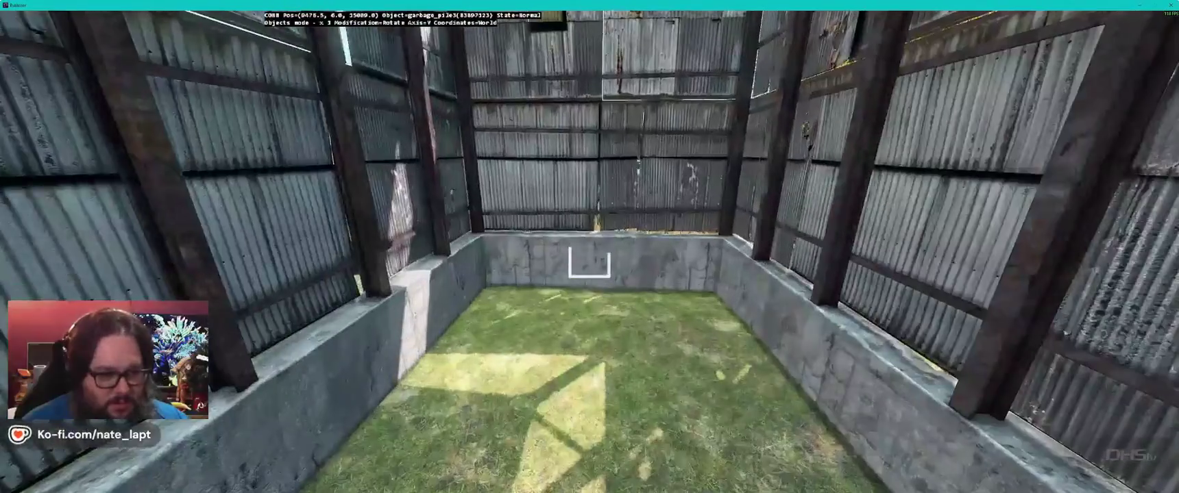
# Step: Make Tier2 the active layer in Terrain Builder
pyautogui.hotkey('alt', 'Tab')
pyautogui.scroll(-3, 1111, 226)
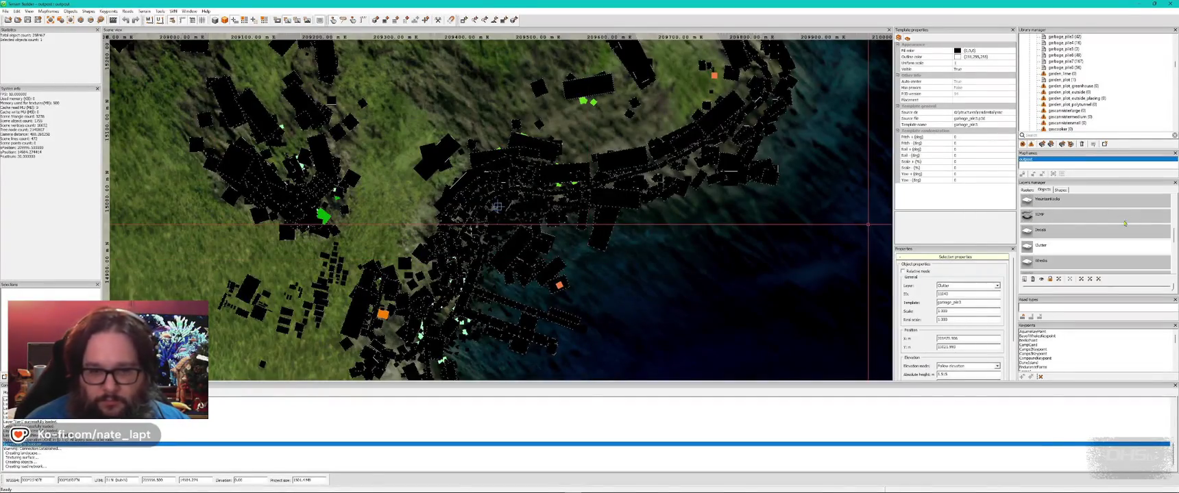
pyautogui.click(1078, 206)
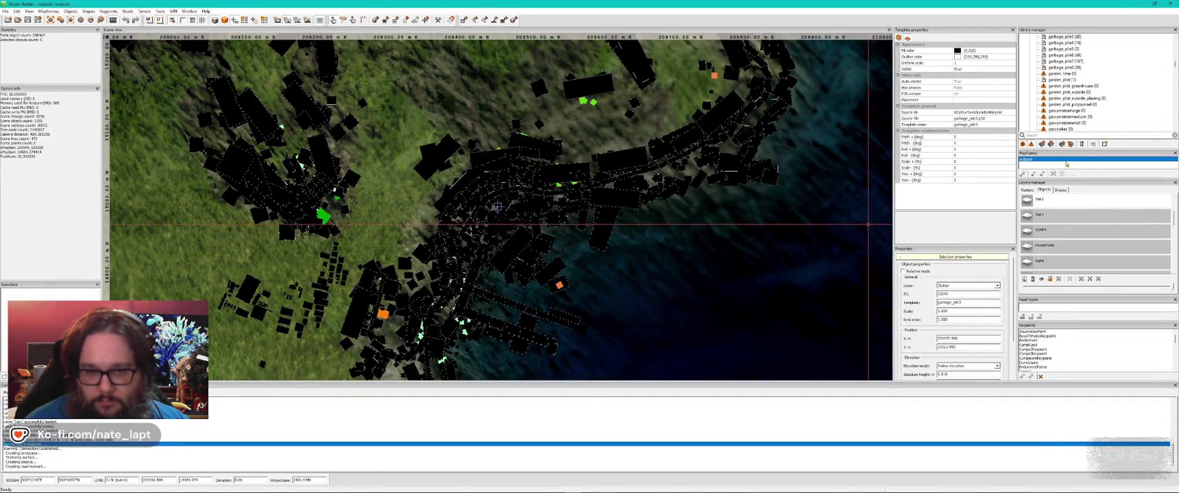
# Step: Search the library for 'rtine' and place the truck_01_engine wreck in the scene
pyautogui.click(1025, 135)
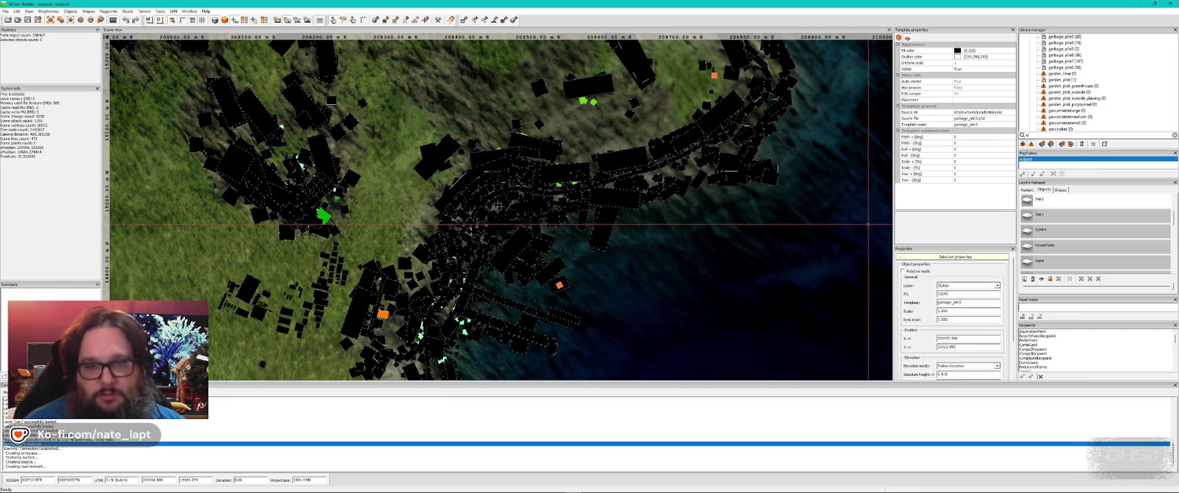
pyautogui.write('rt')
pyautogui.write('ine')
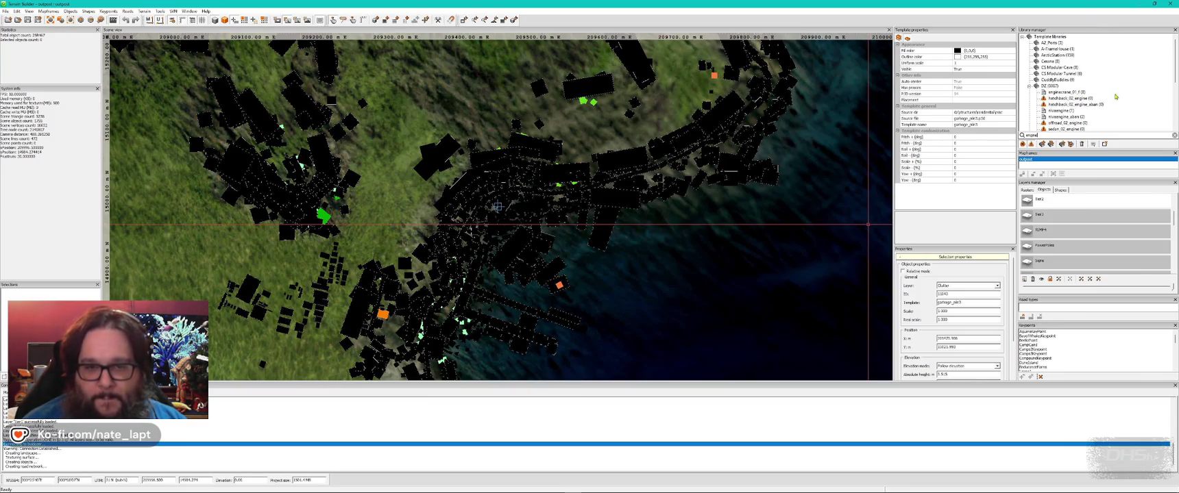
pyautogui.scroll(-1, 1100, 111)
pyautogui.scroll(-1, 1114, 113)
pyautogui.doubleClick(1069, 100)
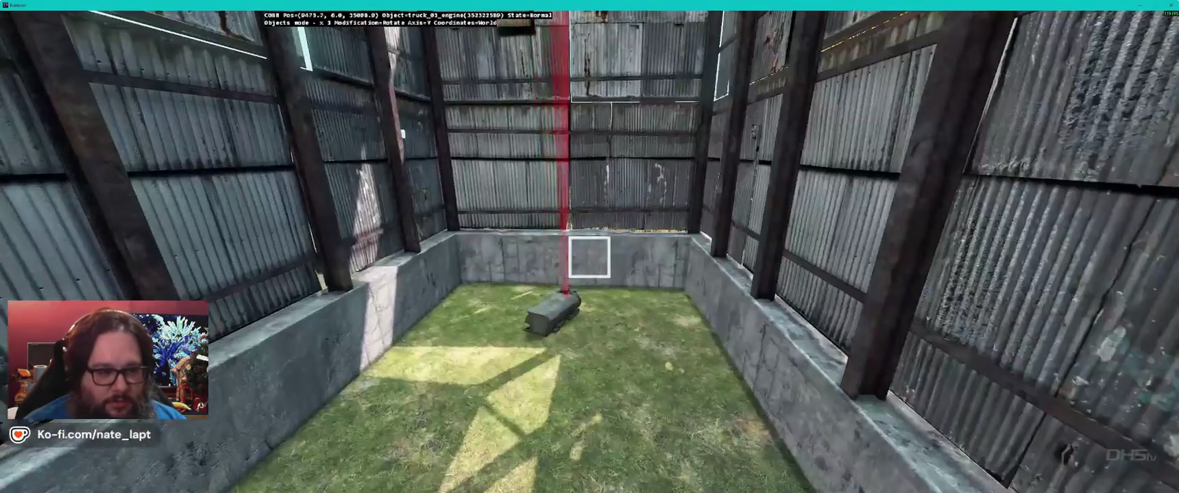
# Step: Rotate the truck engine to a new heading inside the enclosure
pyautogui.moveTo(588, 257)
pyautogui.mouseDown()
pyautogui.moveTo(589, 233)
pyautogui.moveTo(621, 233)
pyautogui.mouseUp()
pyautogui.press('s')
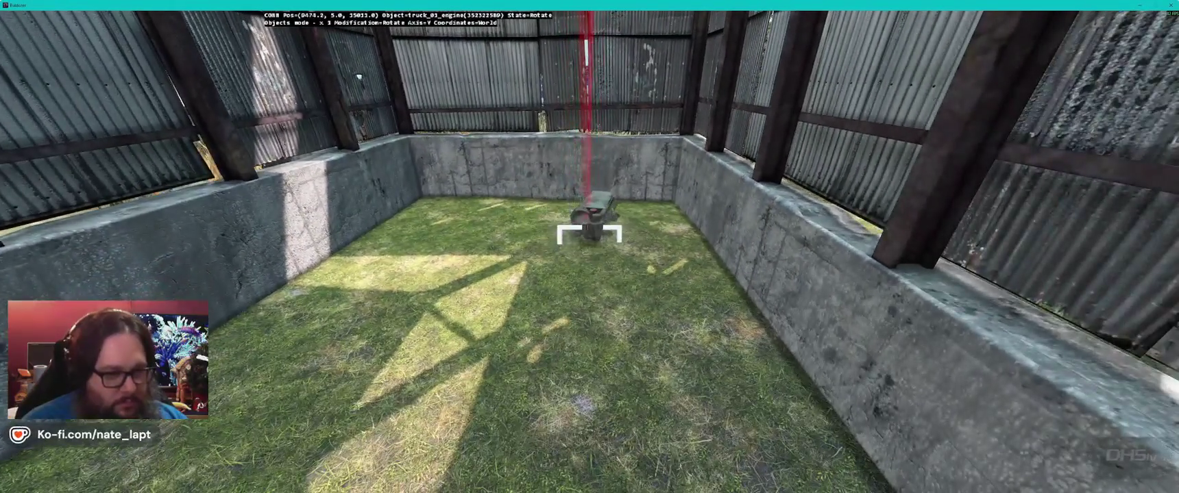
pyautogui.press('w')
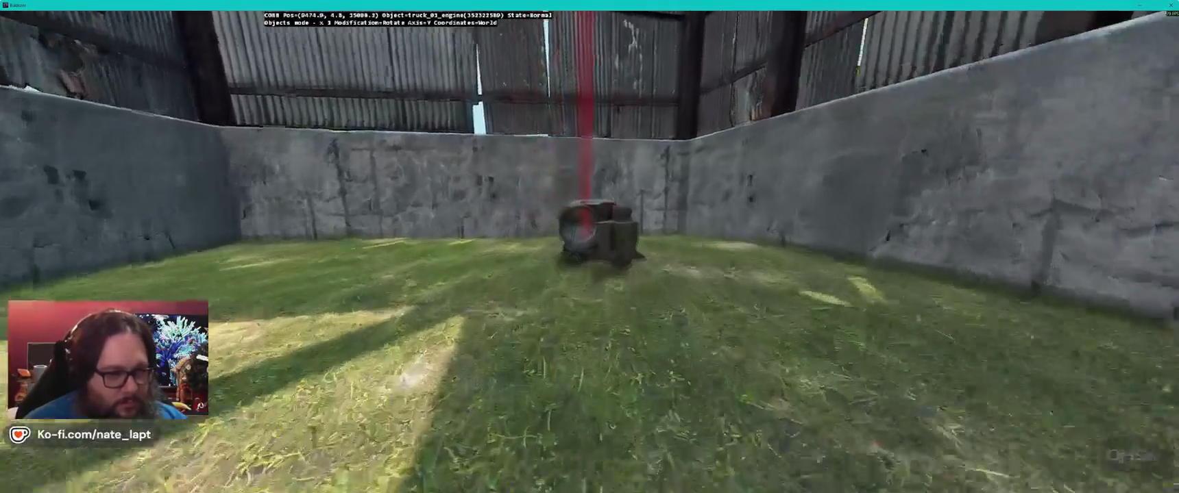
pyautogui.press('w')
pyautogui.press('s')
pyautogui.press('w')
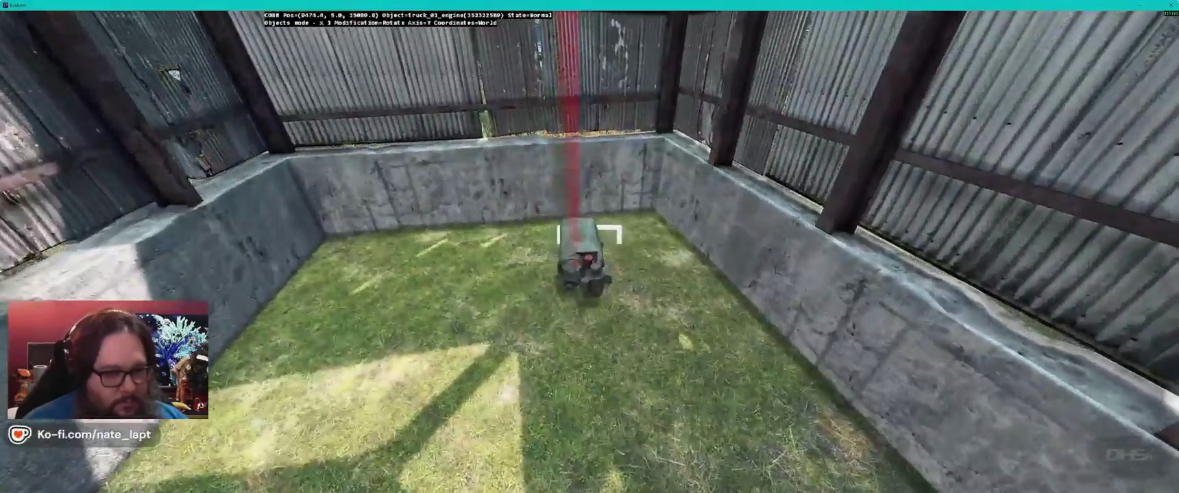
pyautogui.press('a')
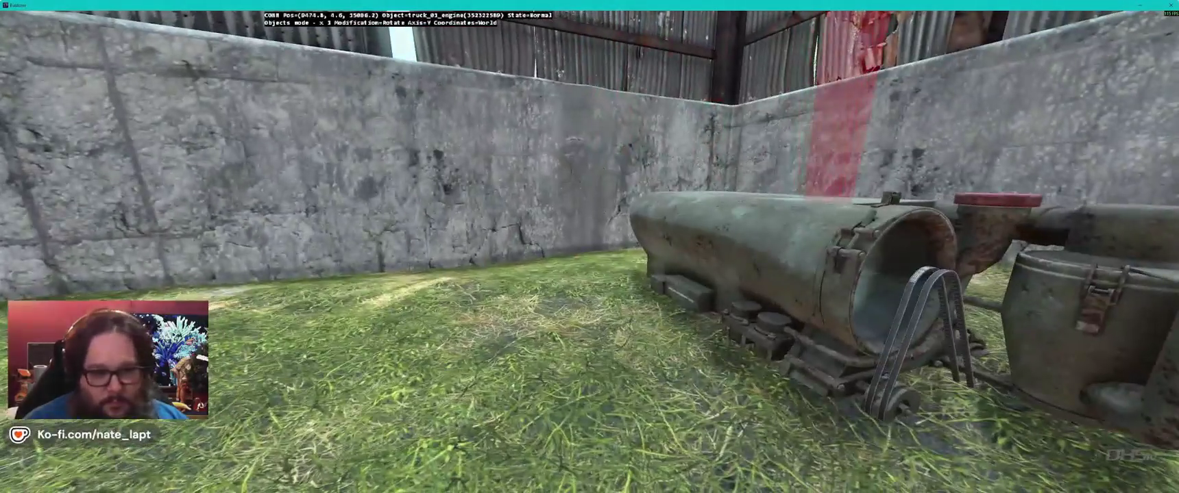
pyautogui.press('s')
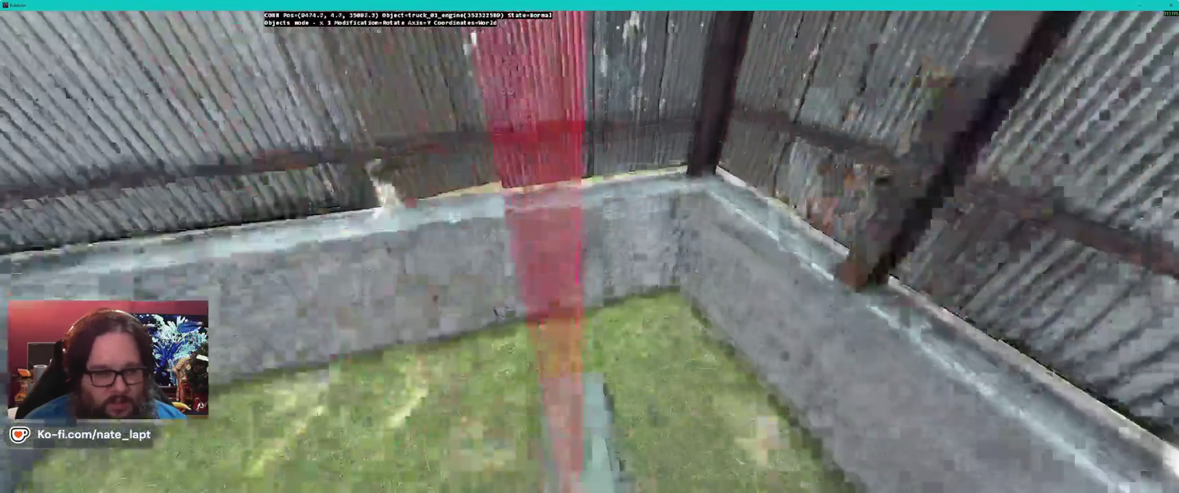
pyautogui.press('a')
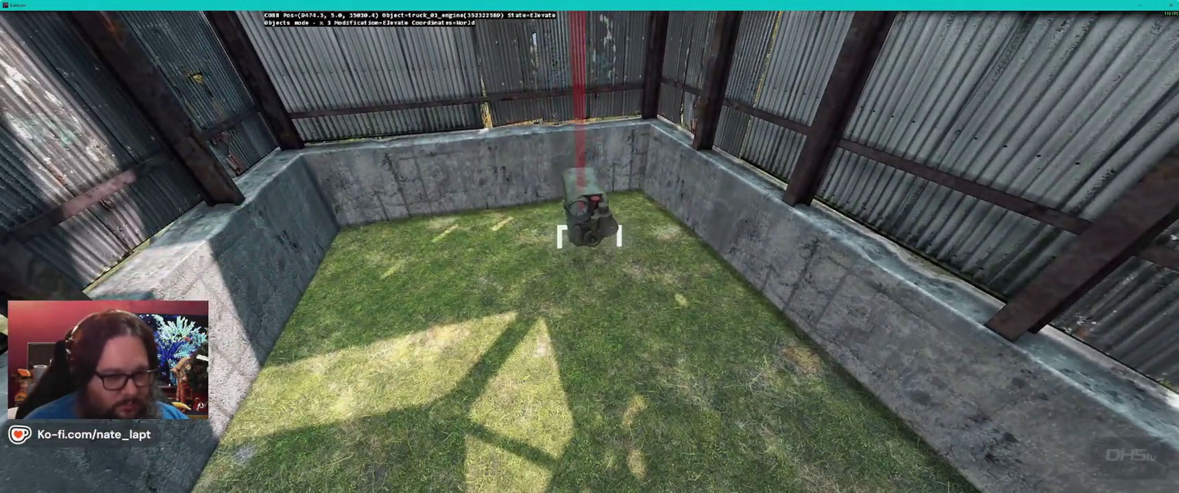
# Step: Tip the engine onto its side by rotating it about the Z axis
pyautogui.press('a')
pyautogui.moveTo(590, 240); pyautogui.dragTo(621, 239)
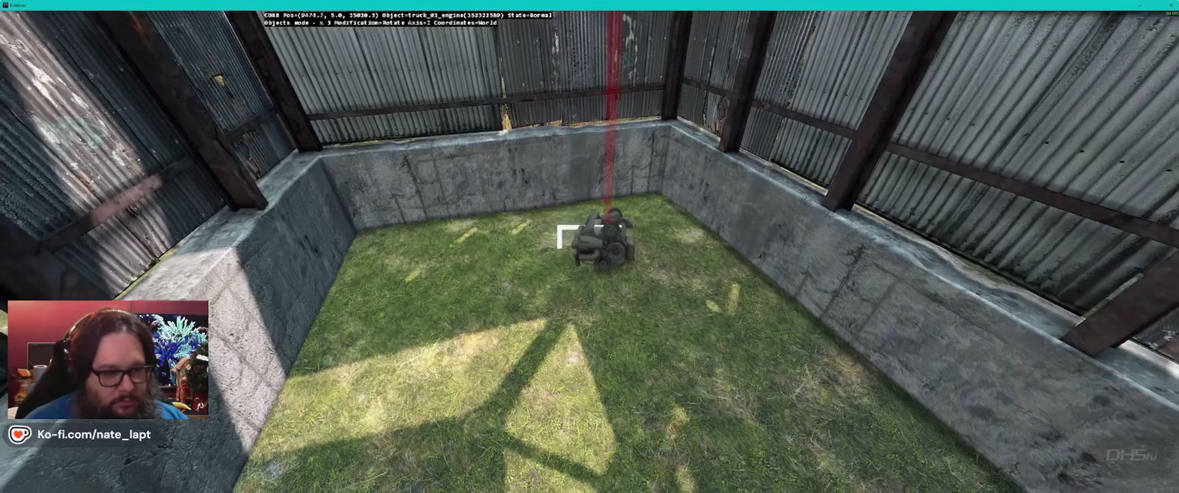
pyautogui.press('d')
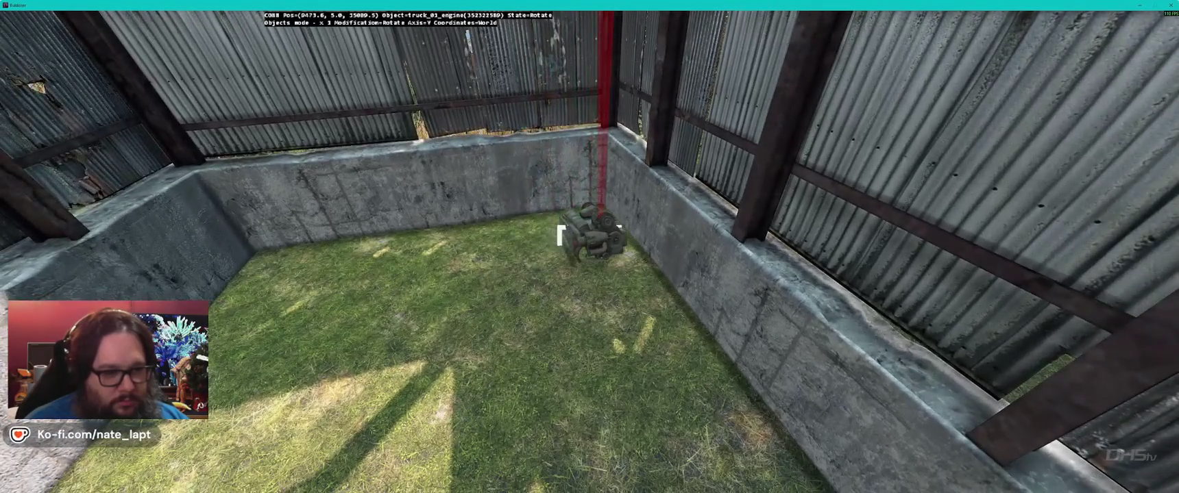
pyautogui.press('w')
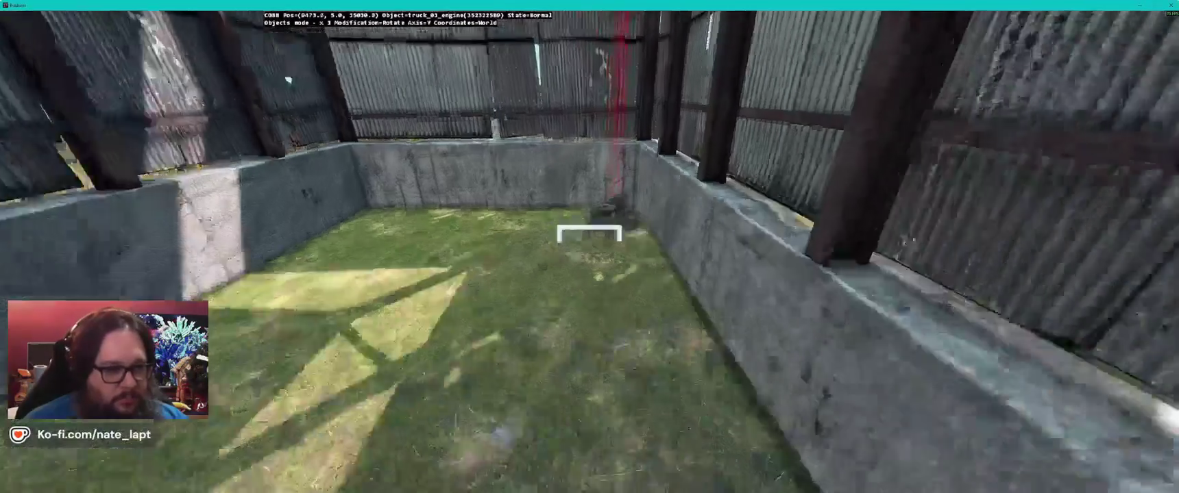
# Step: Search the library for 'barrel' and pick the pier_wooden_barrels object
pyautogui.hotkey('alt', 'Tab')
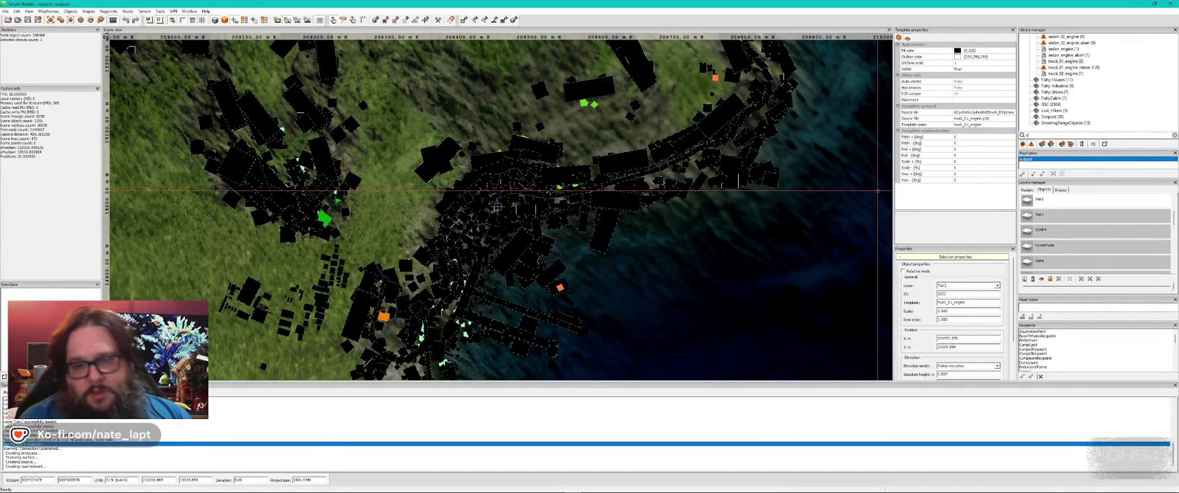
pyautogui.write('barrel')
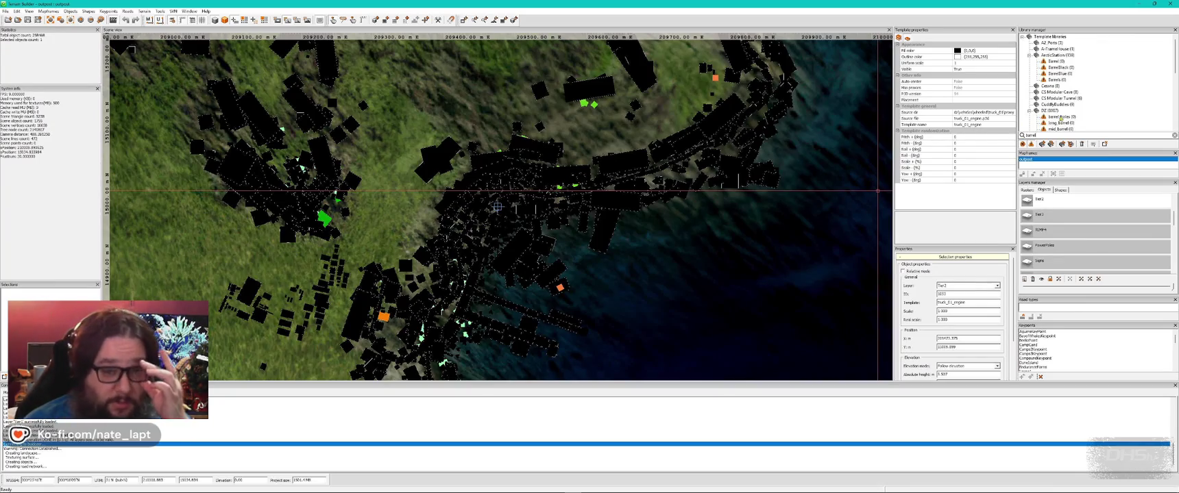
pyautogui.scroll(-2, 1111, 87)
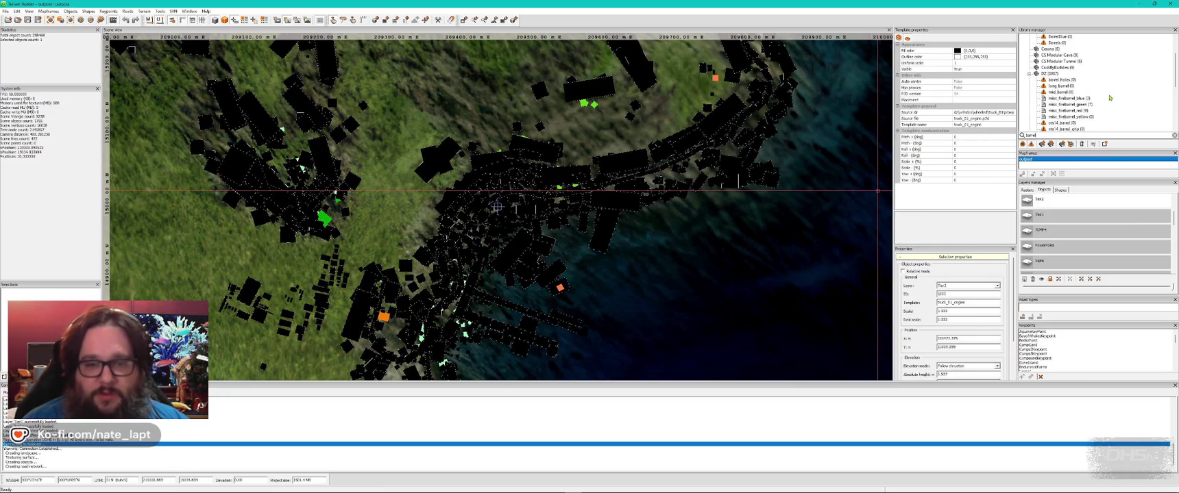
pyautogui.scroll(-2, 1111, 96)
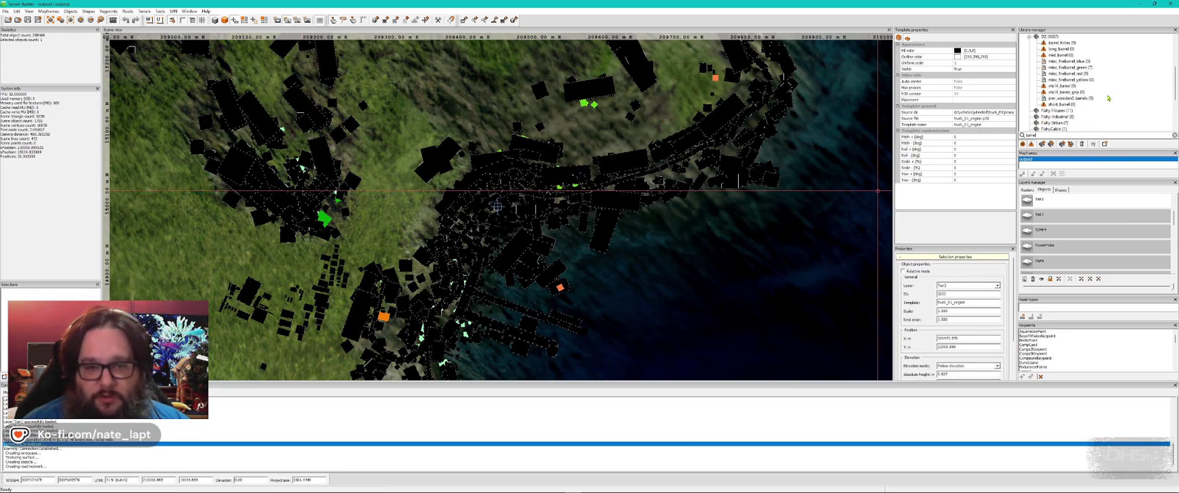
pyautogui.click(1069, 98)
pyautogui.hotkey('alt', 'Tab')
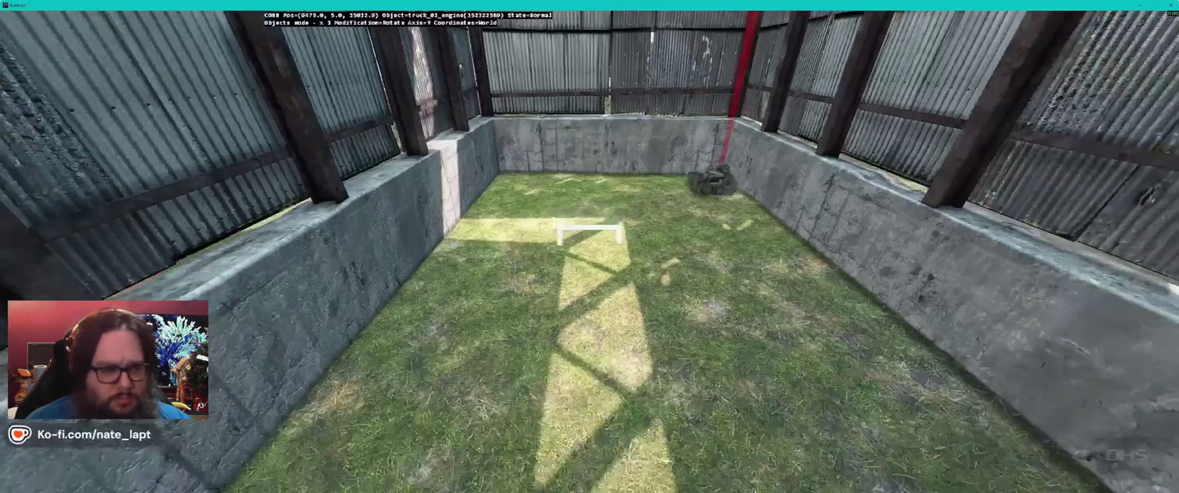
# Step: Replace the wooden pier object with the barrel_close barrel beside the engine
pyautogui.hotkey('alt', 'Tab')
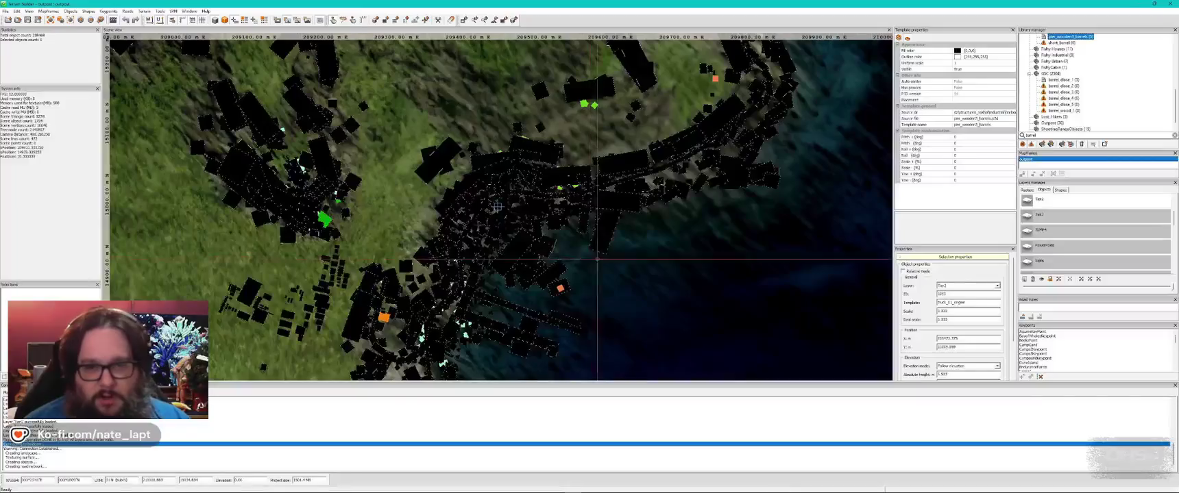
pyautogui.scroll(-1, 1140, 95)
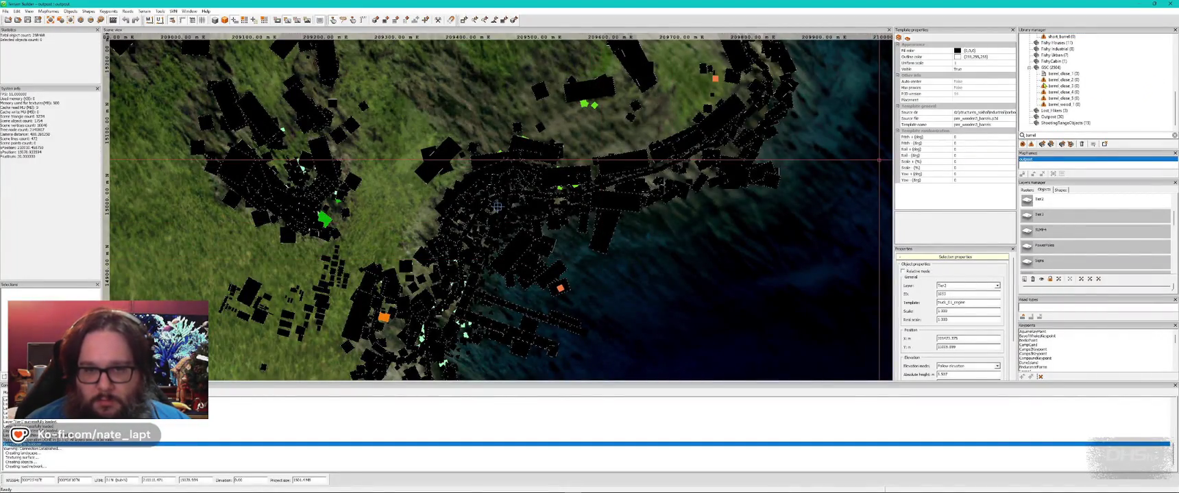
pyautogui.hotkey('alt', 'Tab')
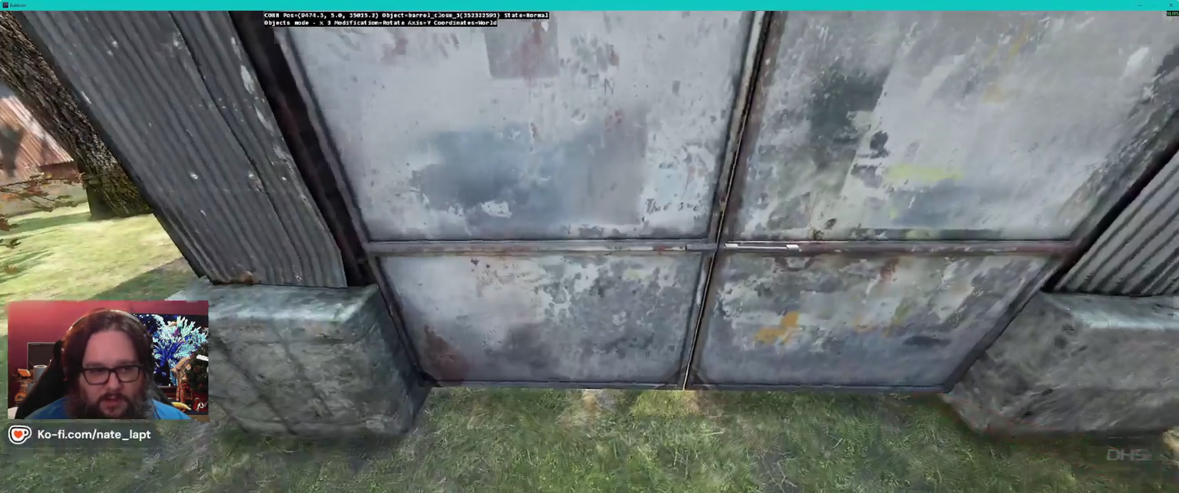
pyautogui.press('w')
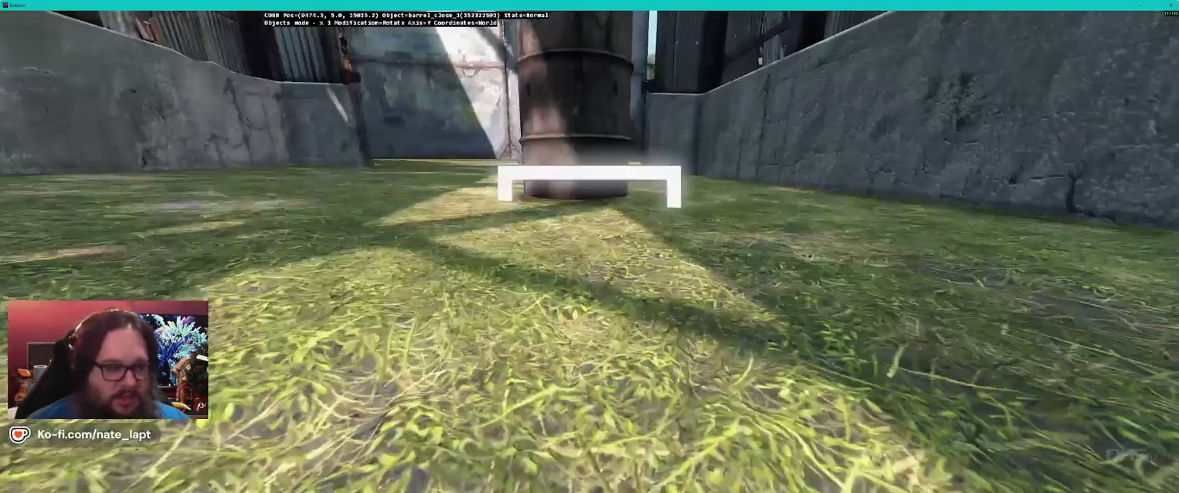
pyautogui.press('s')
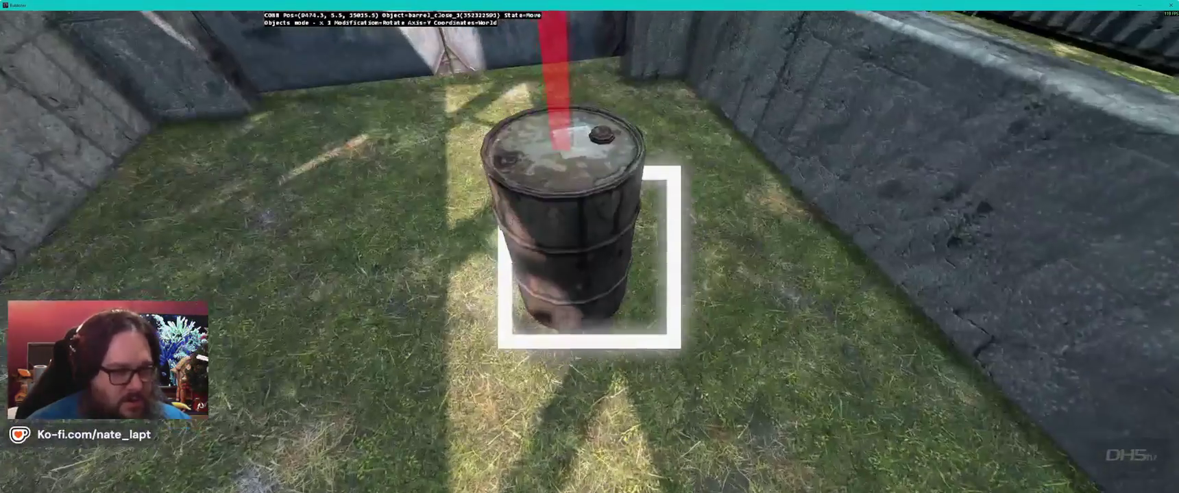
pyautogui.press('z')
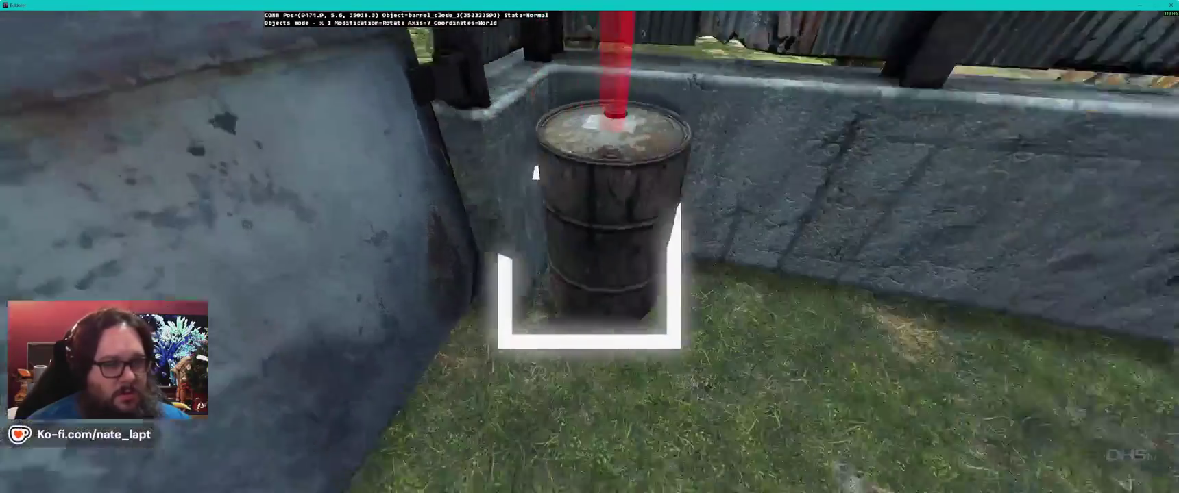
pyautogui.press('d')
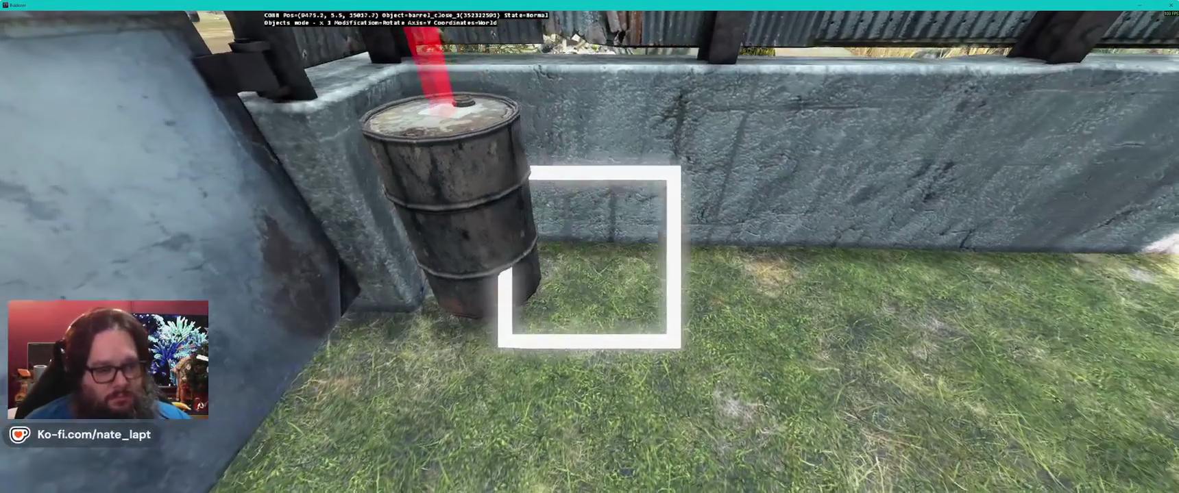
pyautogui.press('s')
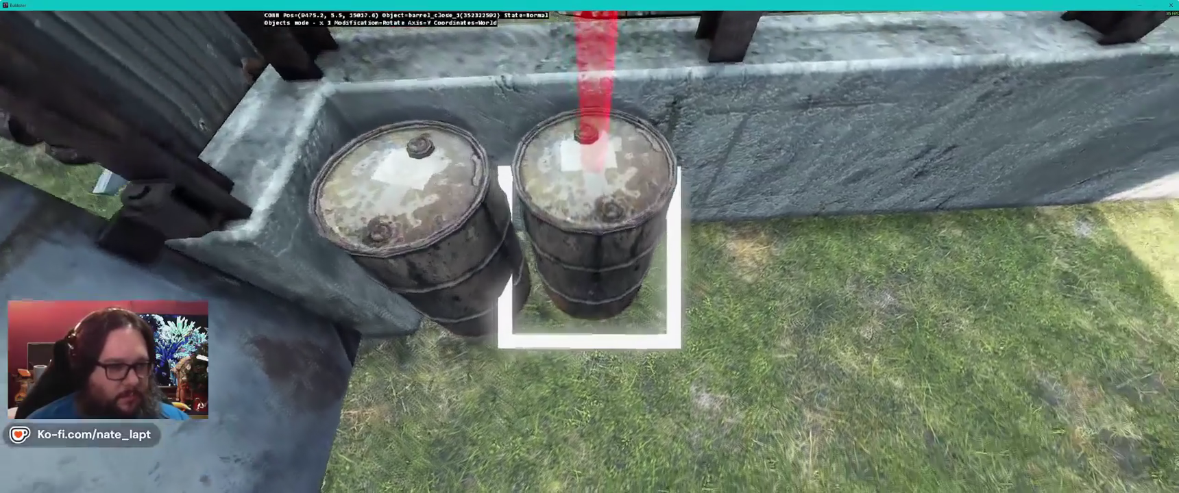
# Step: Tip the barrel onto its side and turn it slightly about the Z axis
pyautogui.press('z')
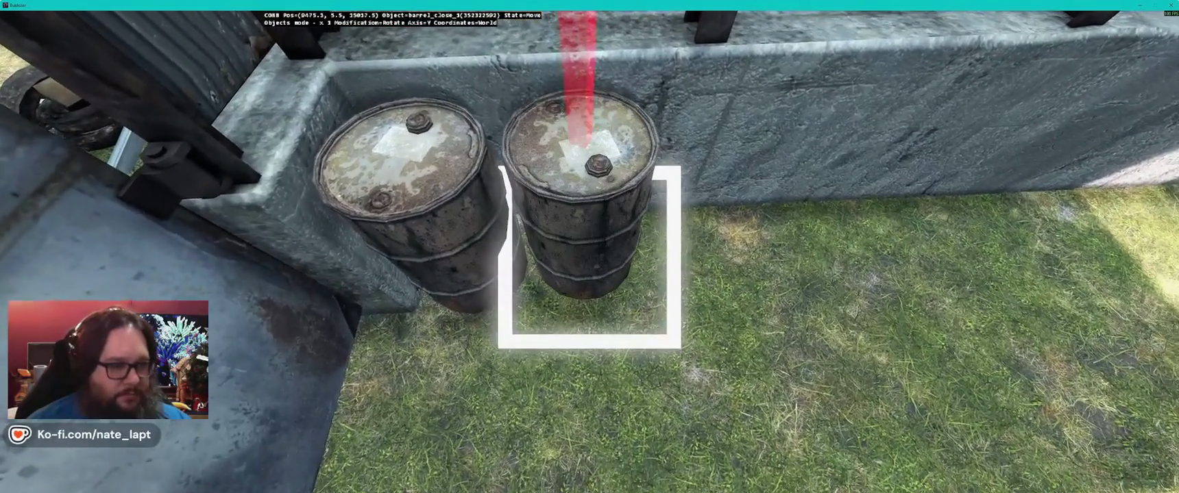
pyautogui.press('a')
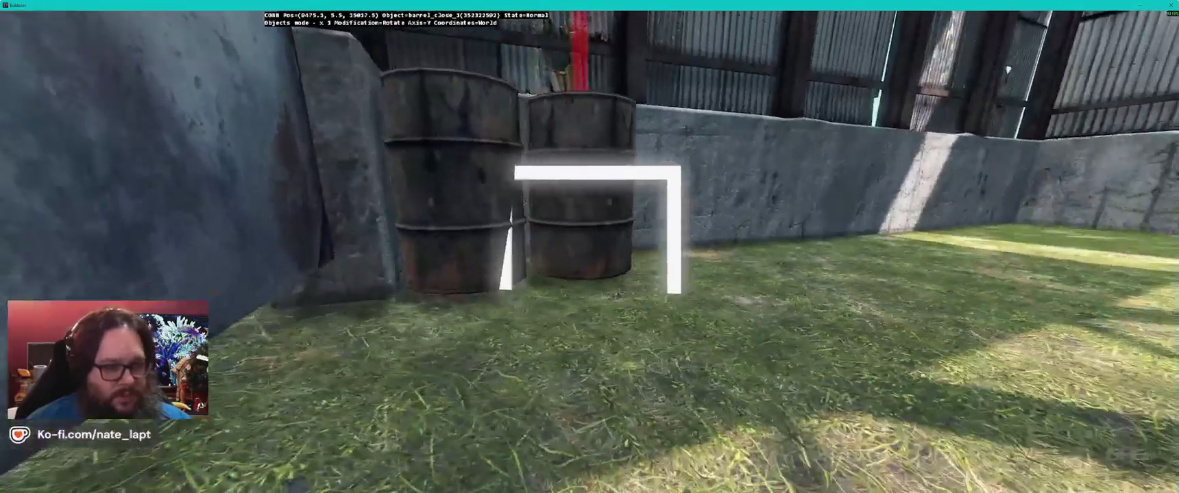
pyautogui.press('a')
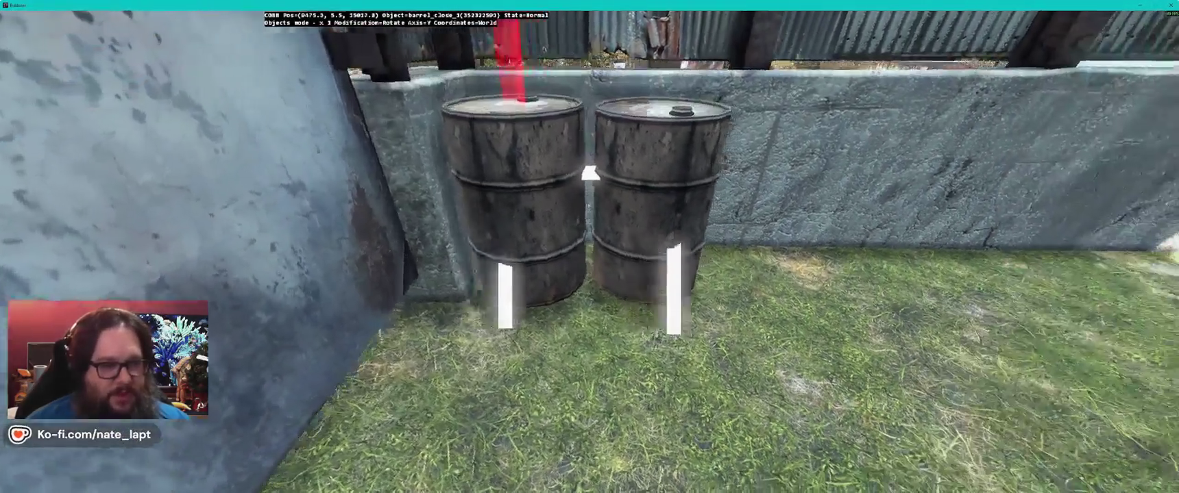
pyautogui.press('d')
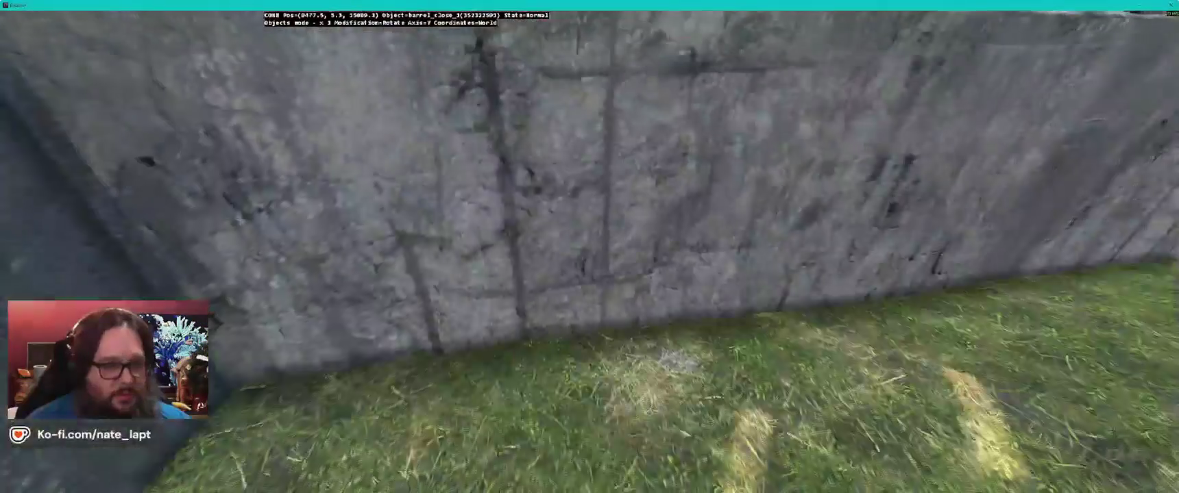
pyautogui.press('a')
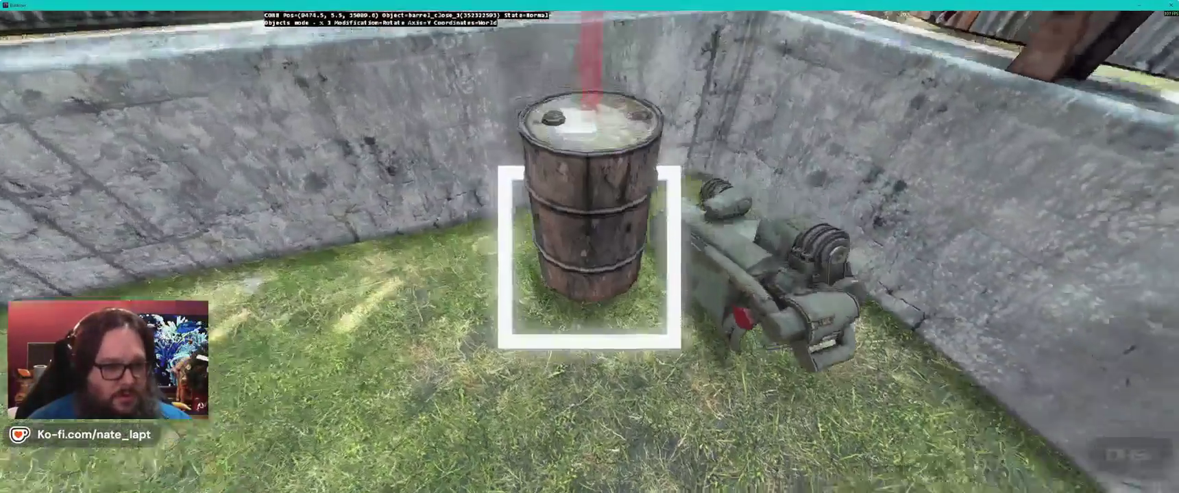
pyautogui.press('d')
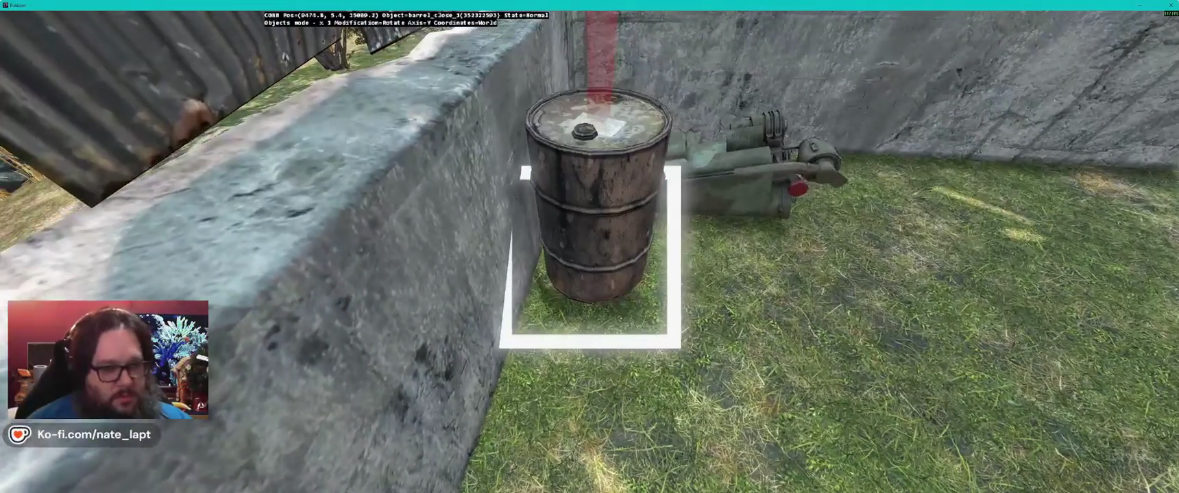
pyautogui.moveTo(590, 247)
pyautogui.mouseDown()
pyautogui.moveTo(590, 206)
pyautogui.moveTo(644, 206)
pyautogui.moveTo(589, 264)
pyautogui.moveTo(589, 185)
pyautogui.mouseUp()
pyautogui.press('r')
pyautogui.press('z')
pyautogui.moveTo(589, 226); pyautogui.dragTo(600, 226)
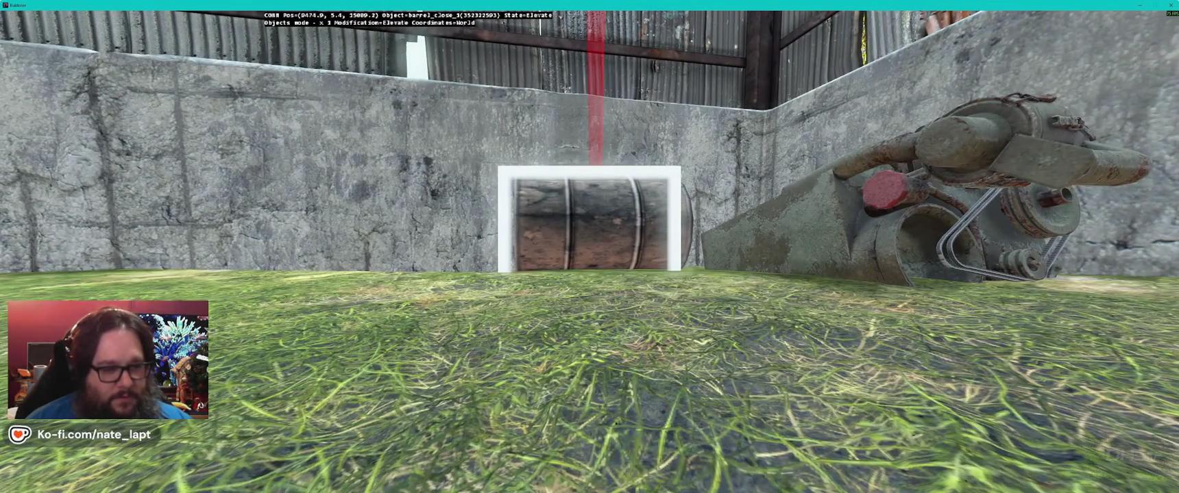
# Step: Make Clutter the active layer in Terrain Builder
pyautogui.hotkey('alt', 'Tab')
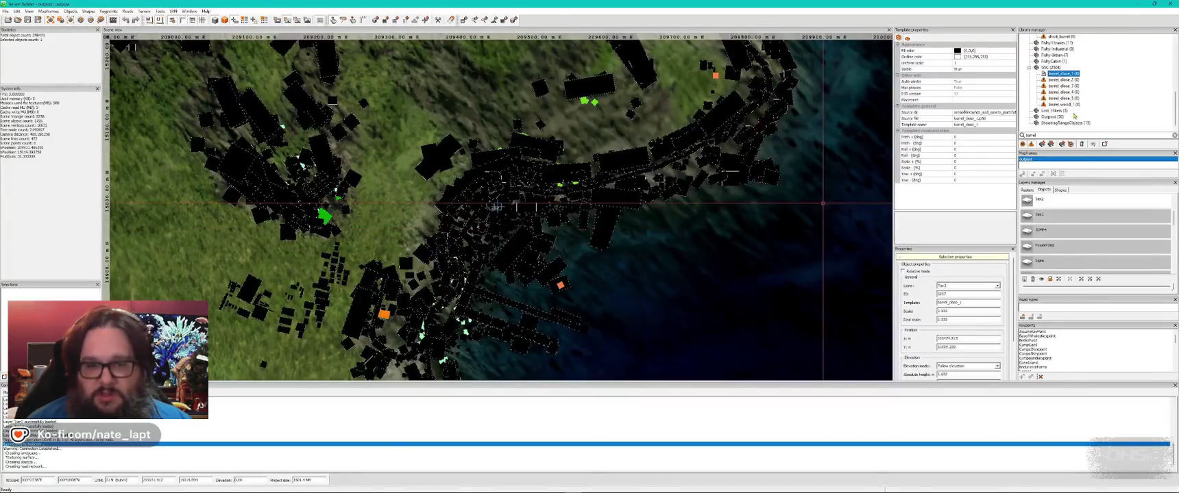
pyautogui.scroll(-3, 1067, 242)
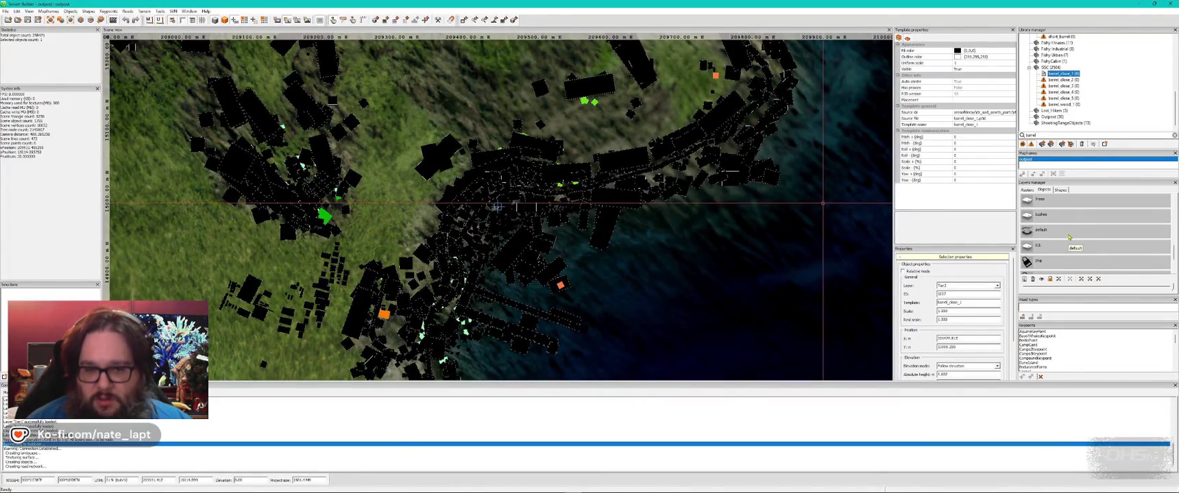
pyautogui.click(1059, 200)
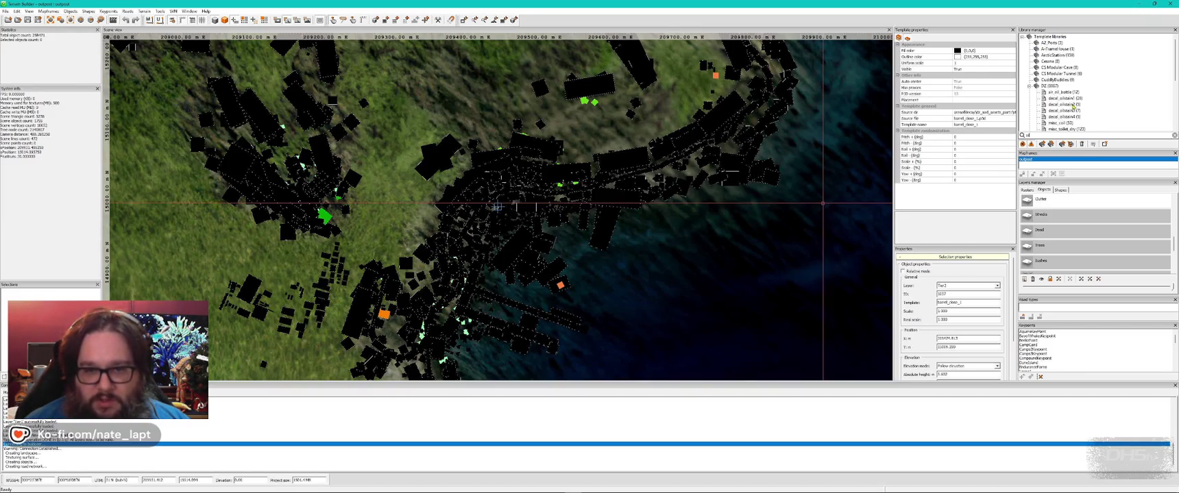
# Step: Check the oil-stain decal beside the barrel in Buldozer, then fly out to the yard
pyautogui.hotkey('alt', 'Tab')
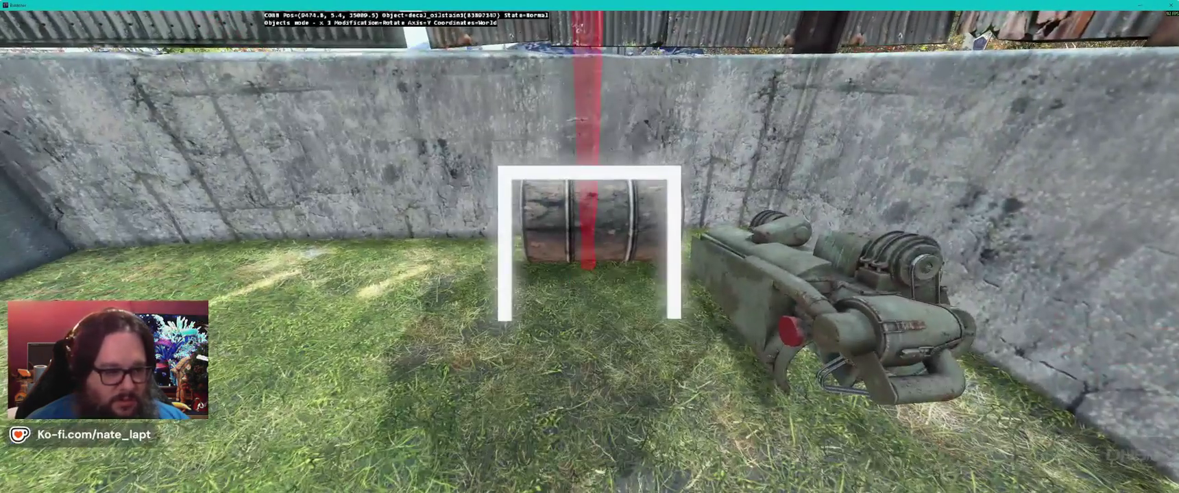
pyautogui.press('Right')
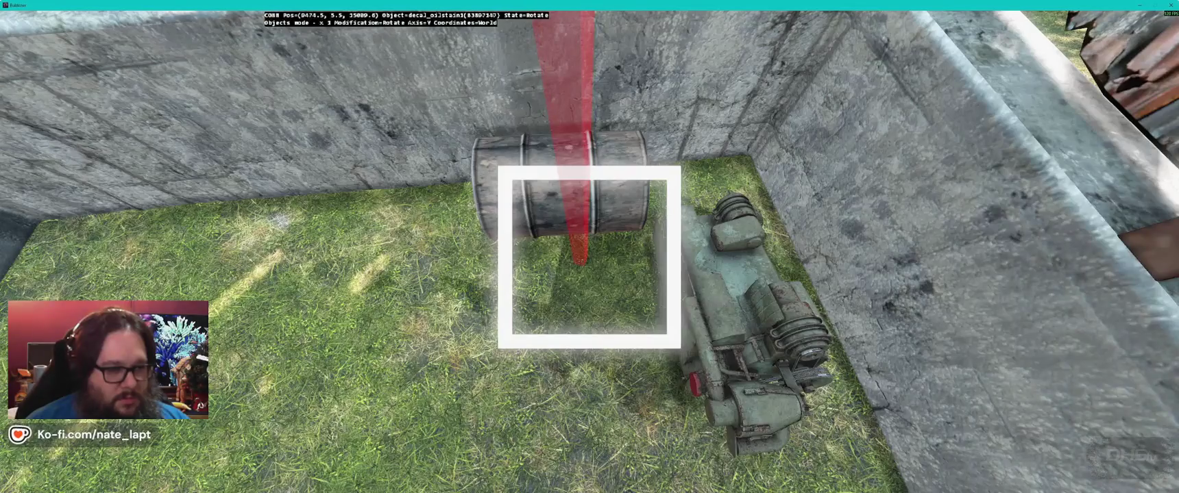
pyautogui.press('Left')
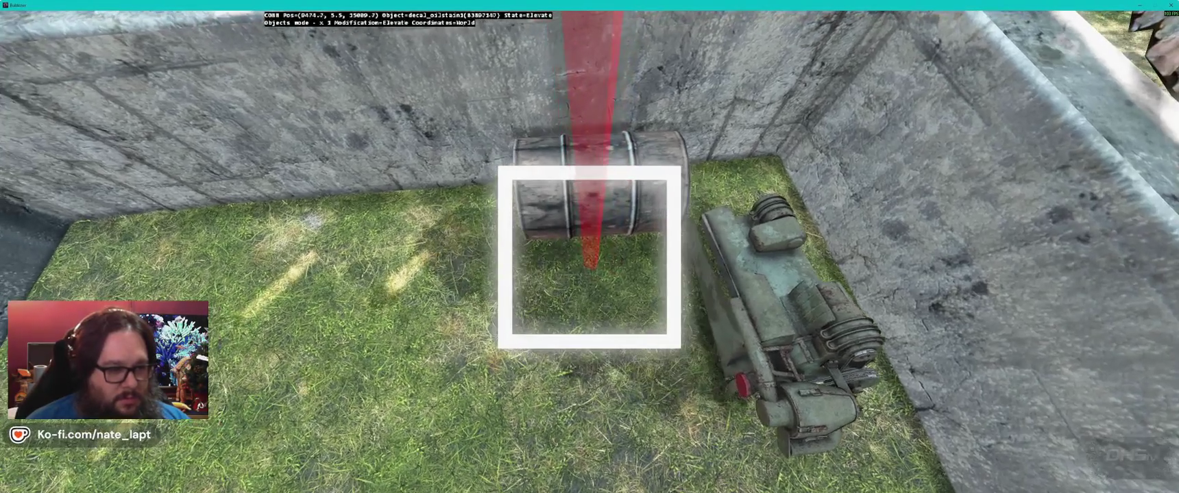
pyautogui.press('Down')
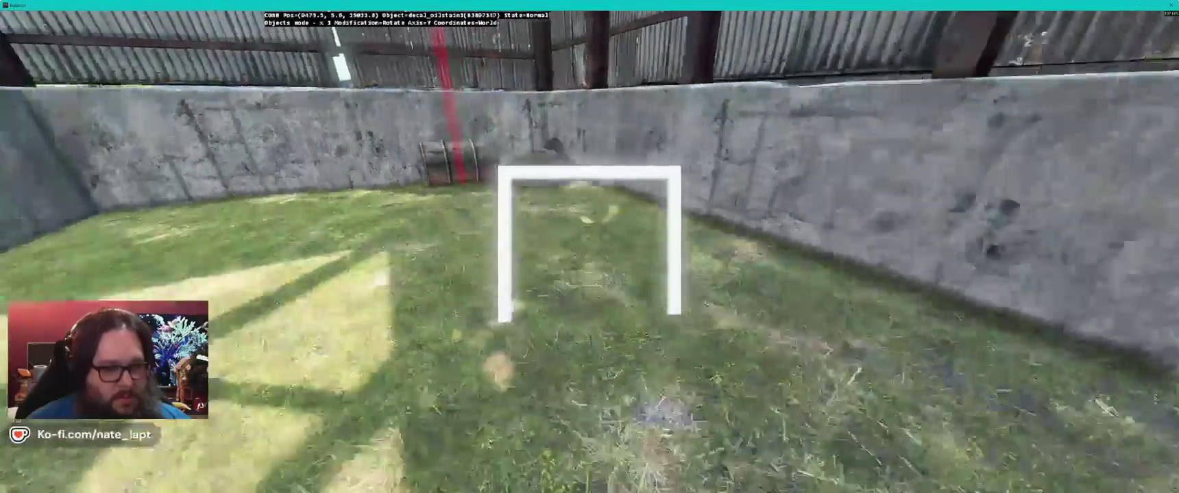
pyautogui.press('Up')
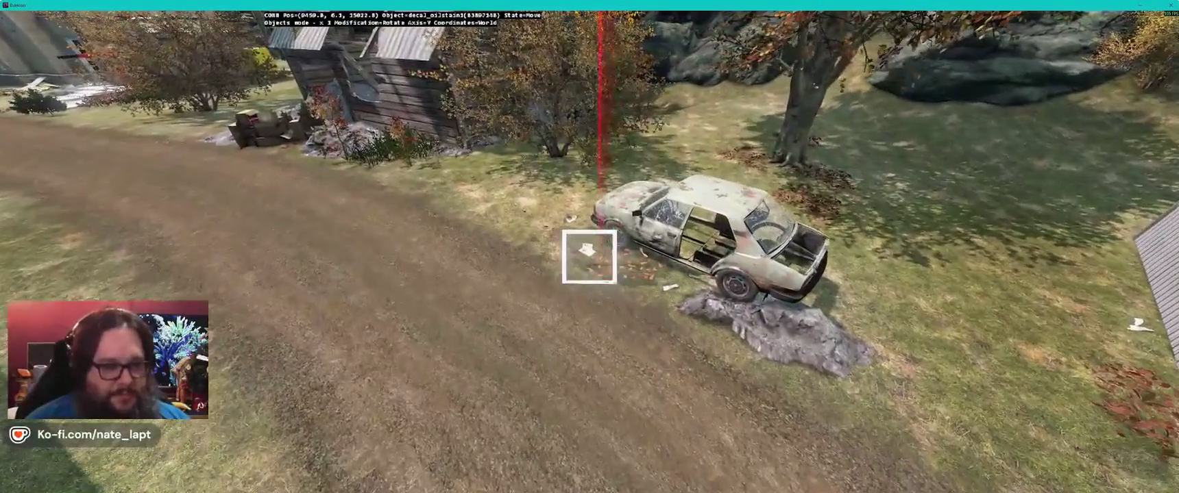
# Step: Move the oil-stain decal beside the car wreck and check it on the map
pyautogui.press('Up')
pyautogui.press('Up')
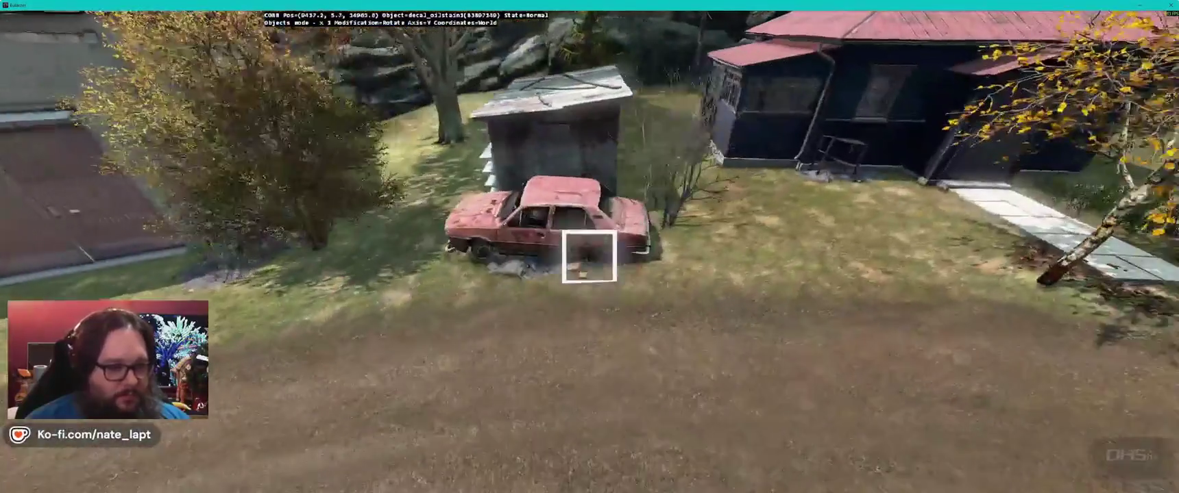
pyautogui.moveTo(589, 256); pyautogui.dragTo(589, 256)
pyautogui.press('Up')
pyautogui.press('Up')
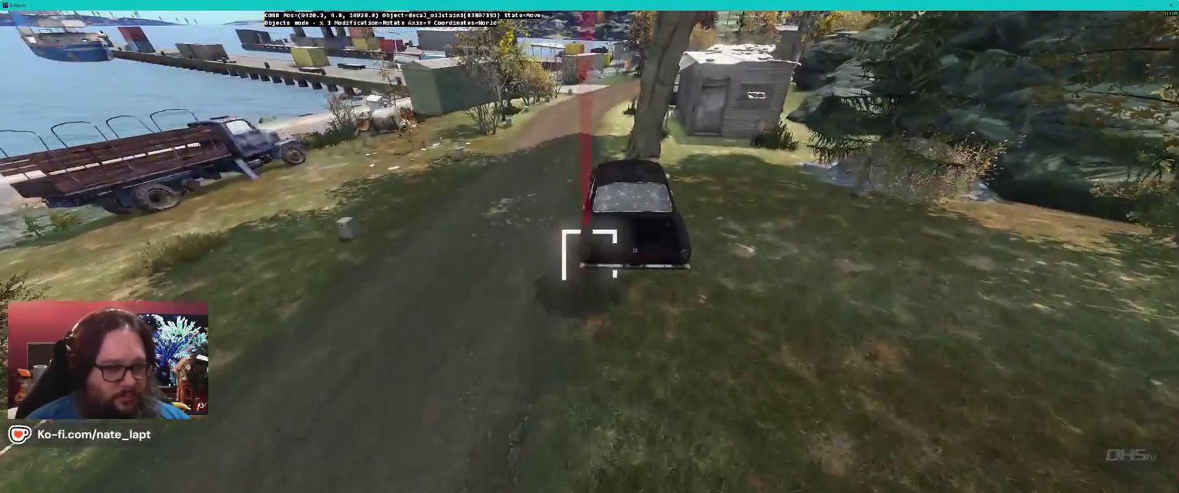
pyautogui.hotkey('alt', 'Tab')
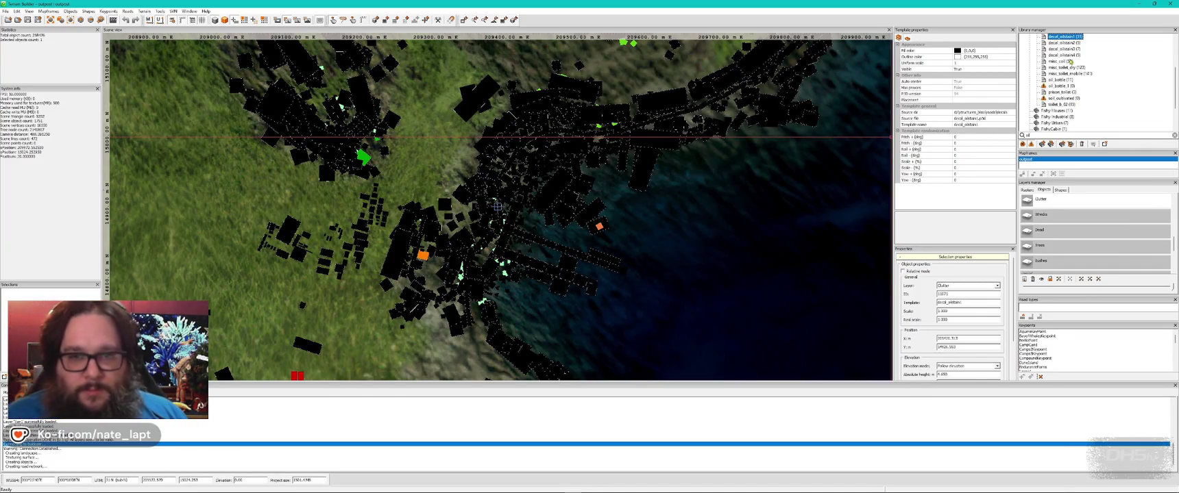
pyautogui.hotkey('alt', 'Tab')
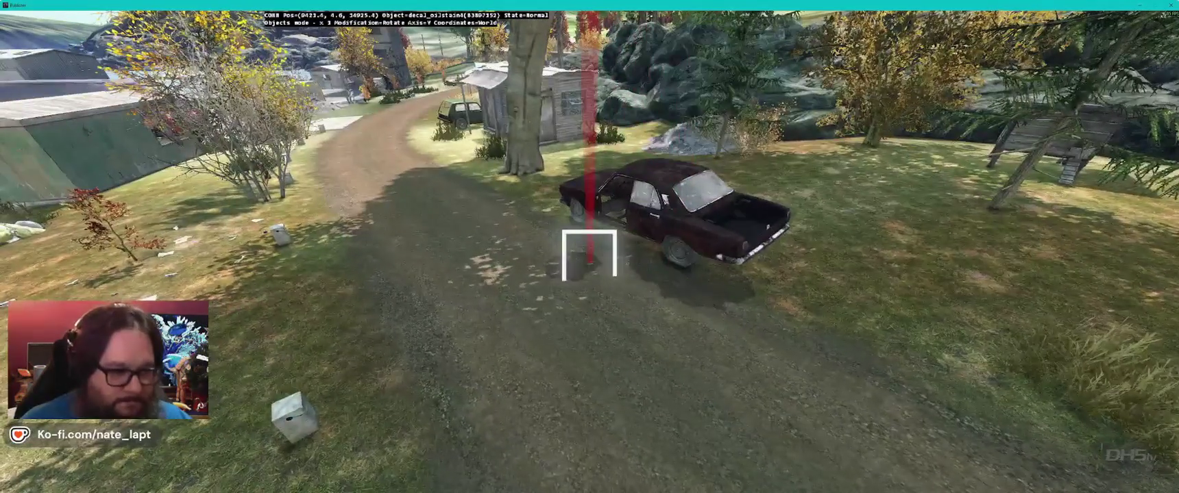
# Step: Fly past the car, jeep, concrete slab and blue flatbed truck to inspect the decals
pyautogui.press('w')
pyautogui.press('w')
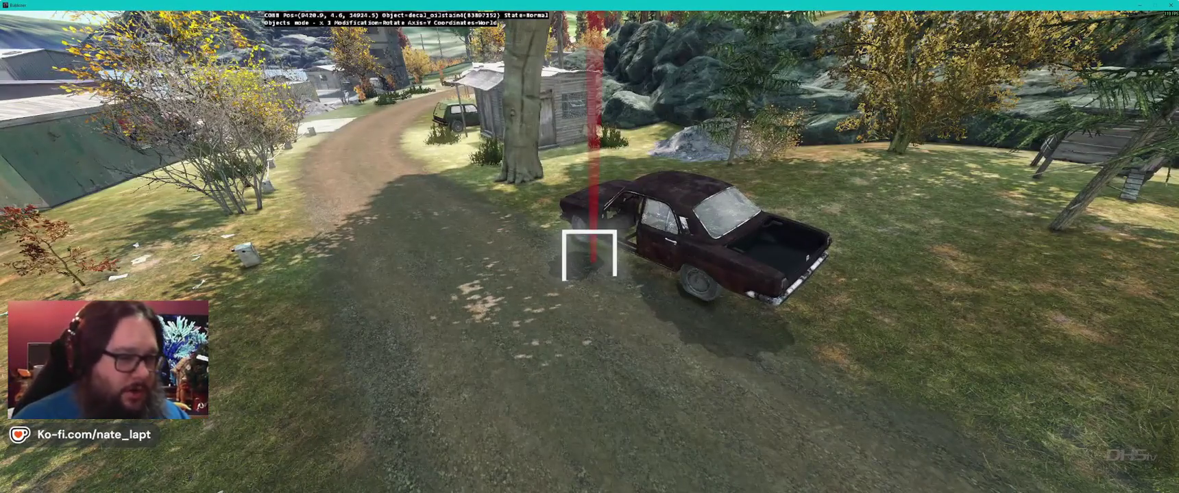
pyautogui.press('w')
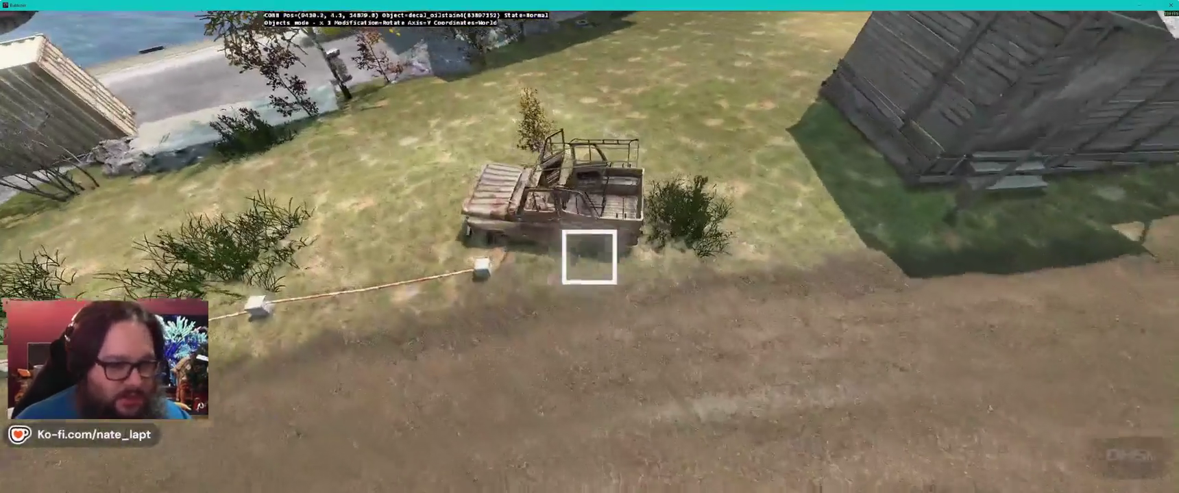
pyautogui.press('w')
pyautogui.press('w')
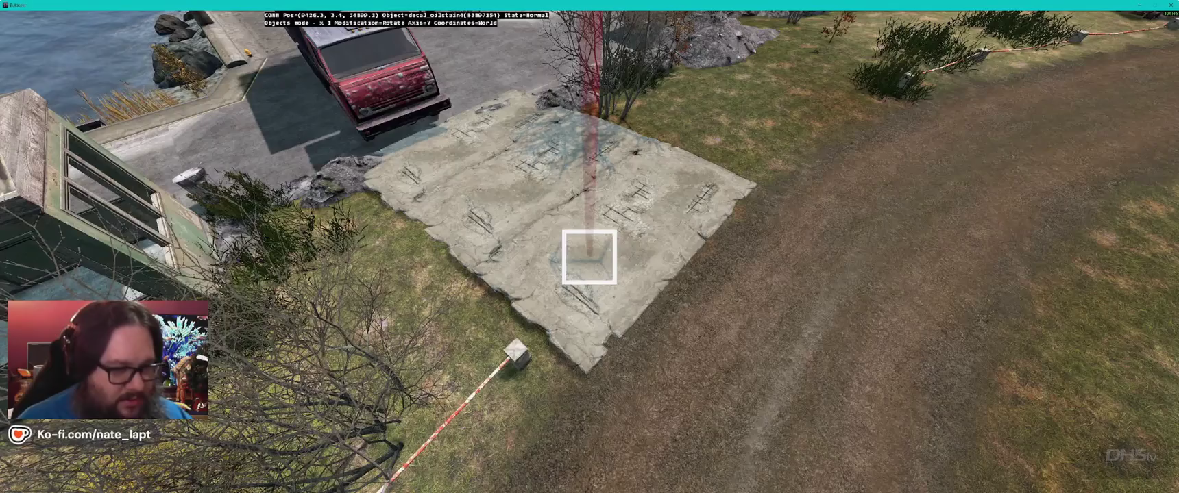
pyautogui.press('w')
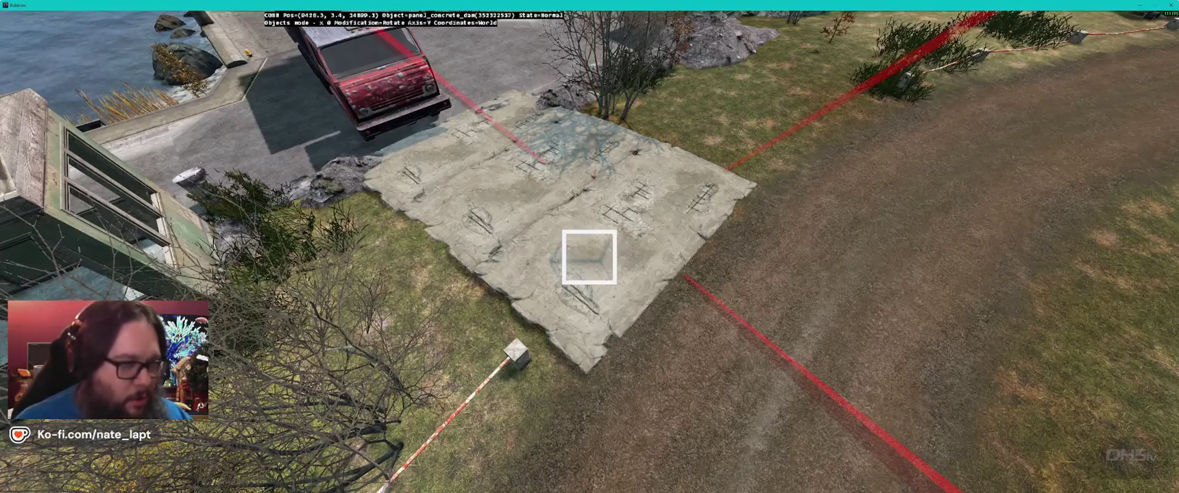
pyautogui.press('w')
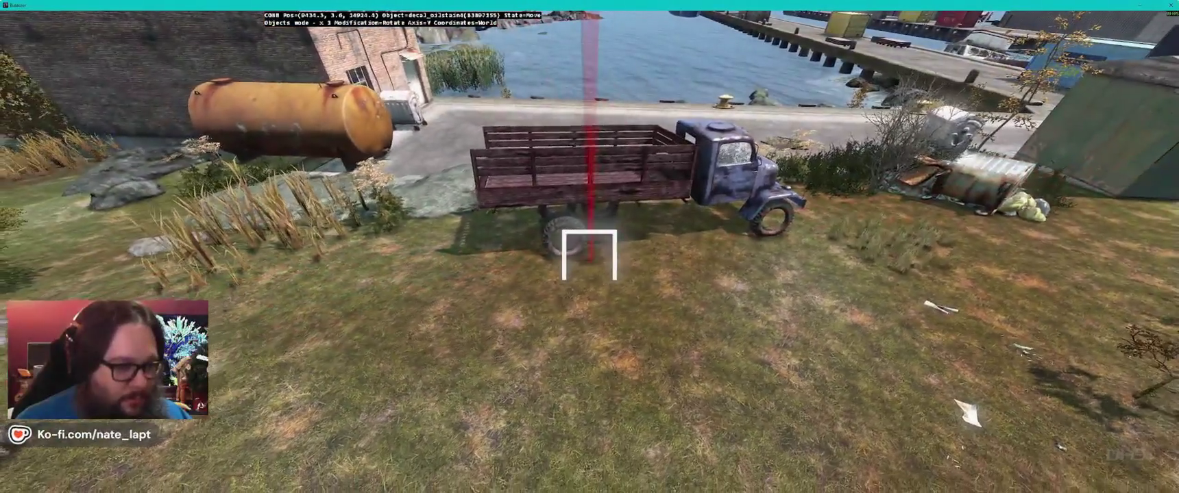
pyautogui.hotkey('alt', 'Tab')
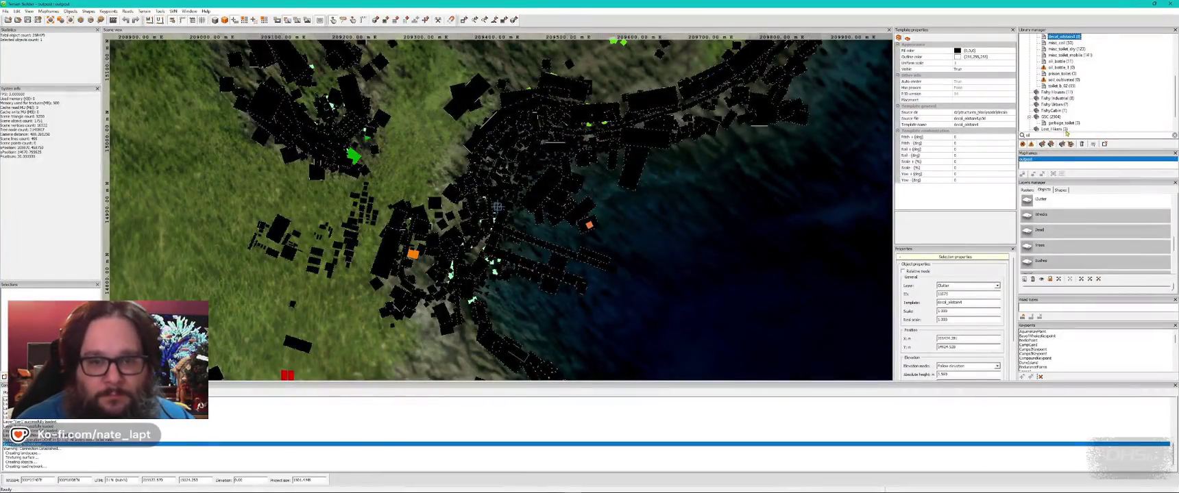
# Step: Search the library for decals and preview the long damage decal on the road
pyautogui.scroll(2, 1093, 109)
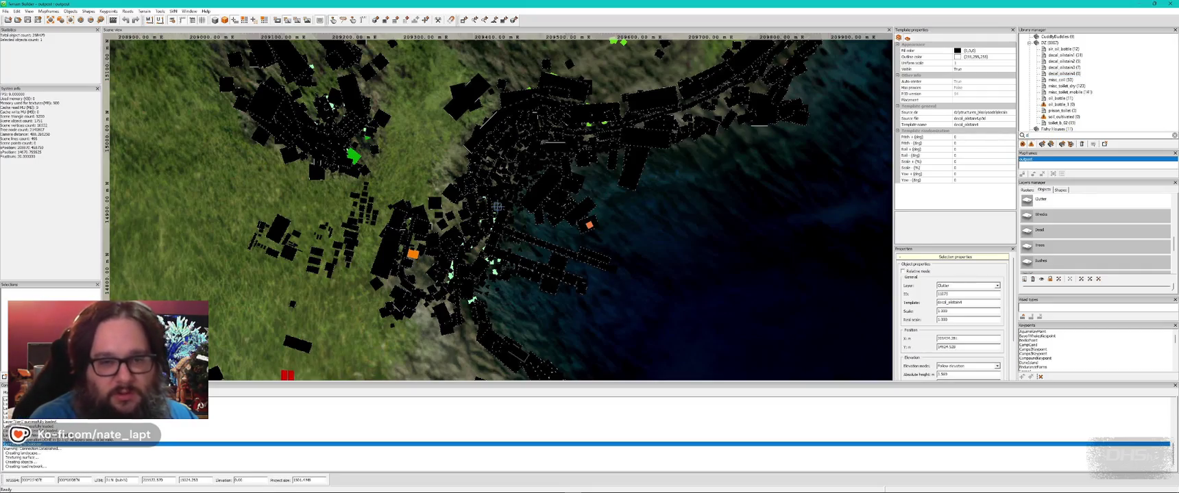
pyautogui.write('el')
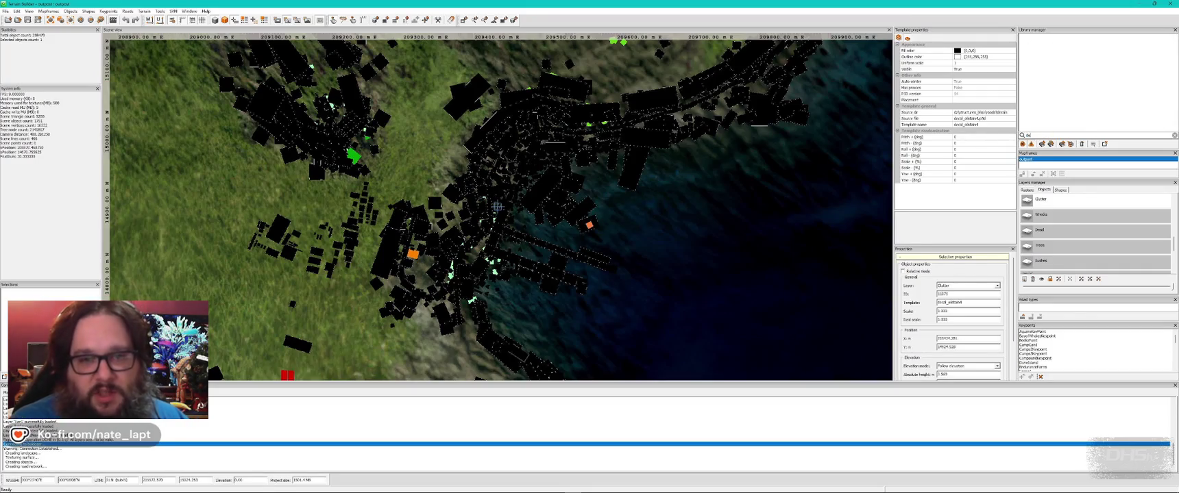
pyautogui.scroll(-6, 1110, 99)
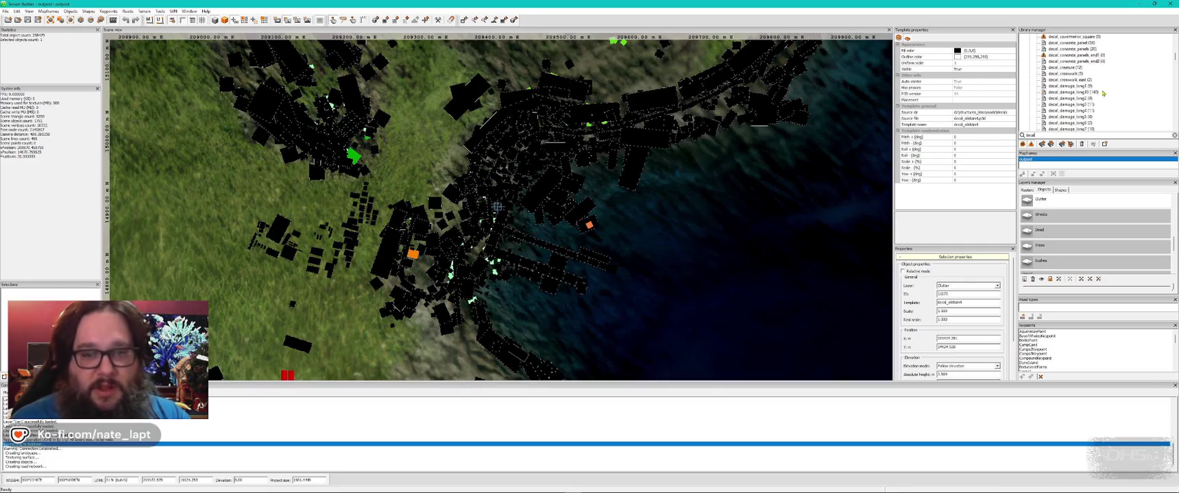
pyautogui.hotkey('alt', 'Tab')
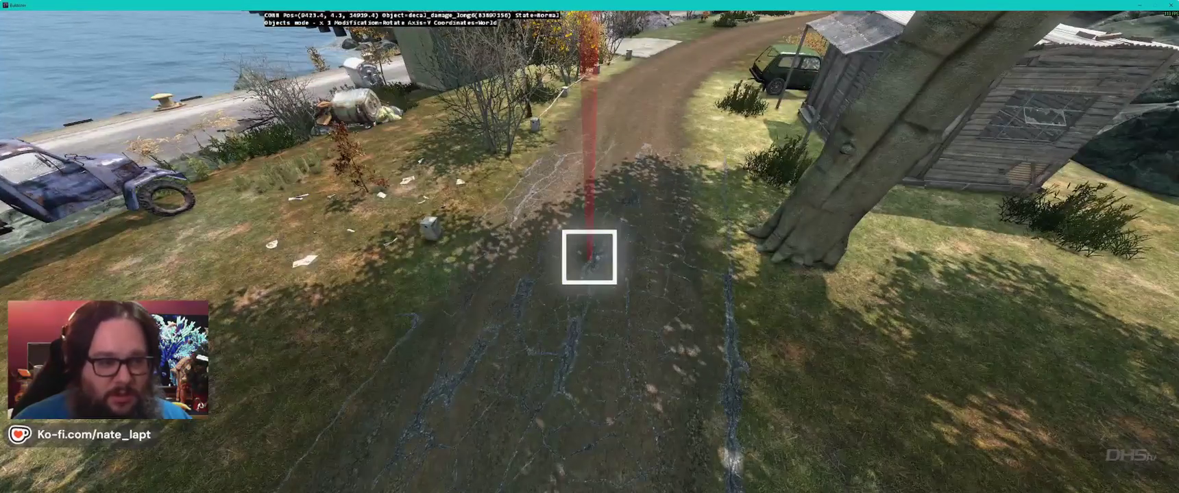
pyautogui.hotkey('alt', 'Tab')
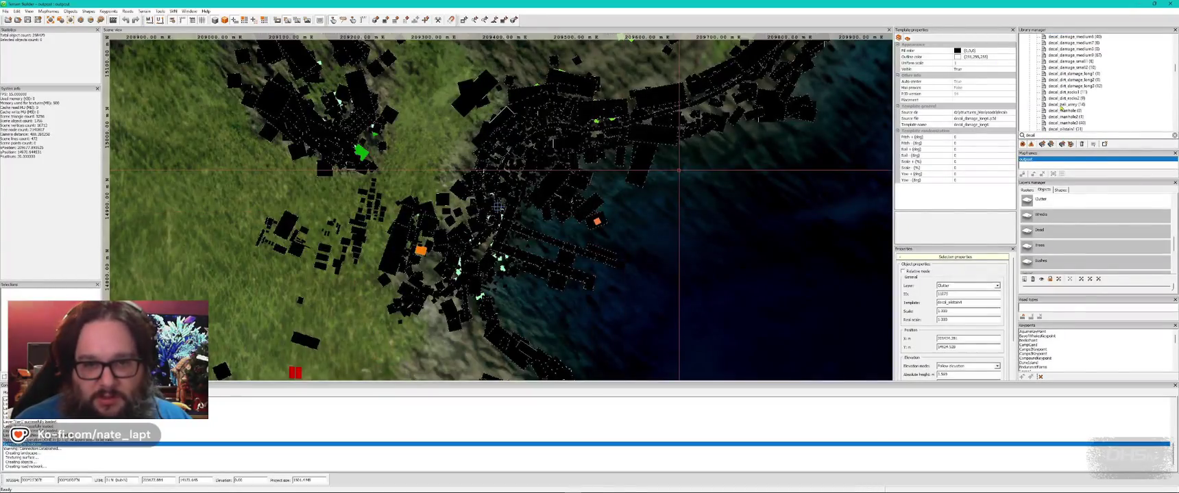
pyautogui.hotkey('alt', 'Tab')
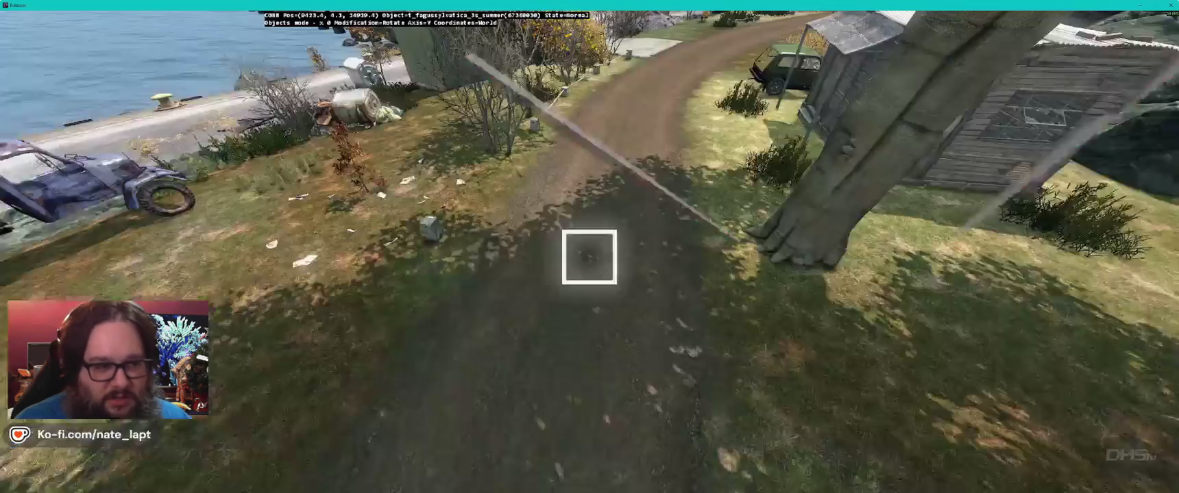
pyautogui.press('Right')
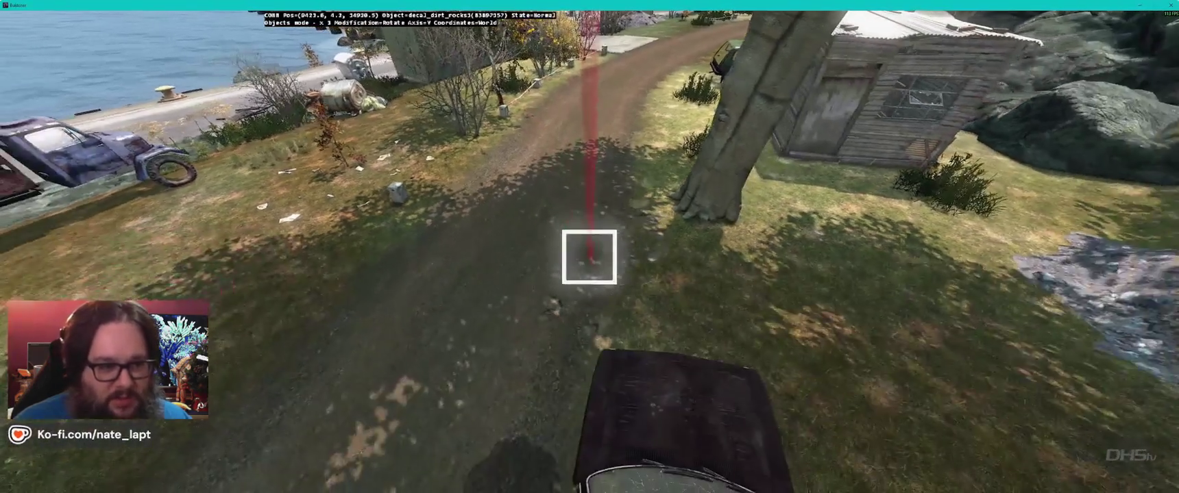
# Step: Insert and delete the car-store sign decal, then select wreck_decal_big
pyautogui.hotkey('alt', 'Tab')
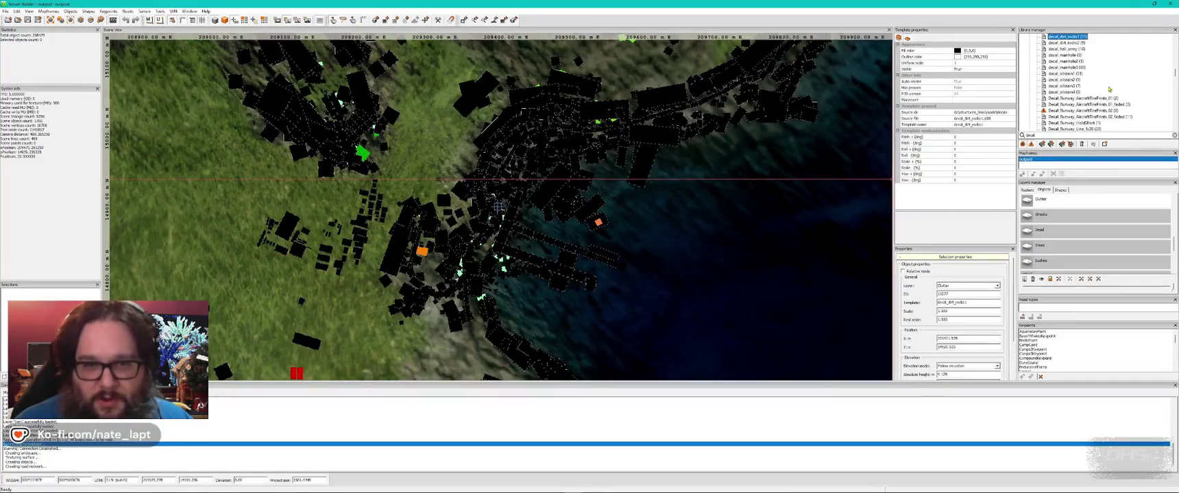
pyautogui.scroll(-1, 1063, 71)
pyautogui.scroll(-3, 1089, 93)
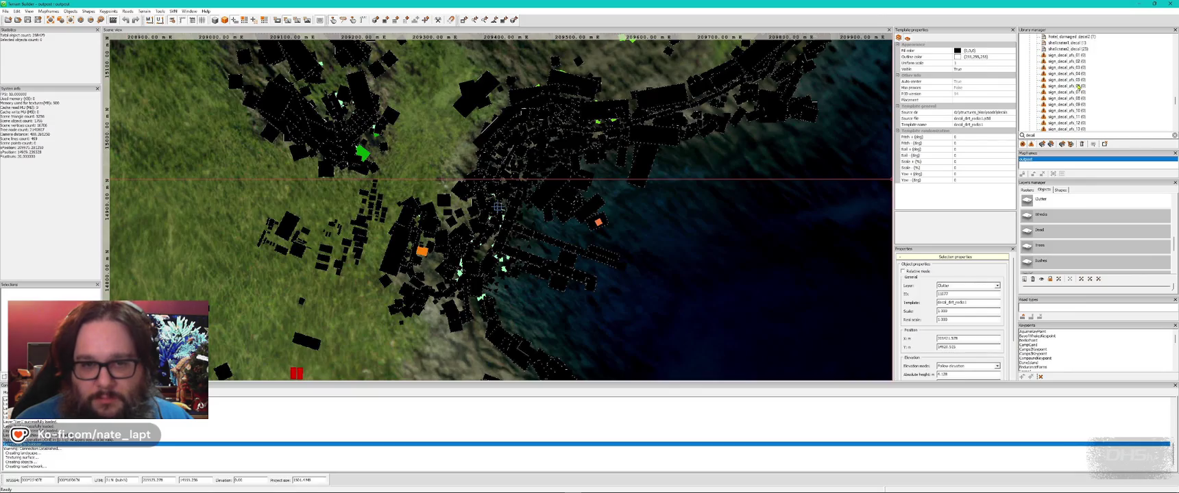
pyautogui.scroll(-3, 1078, 88)
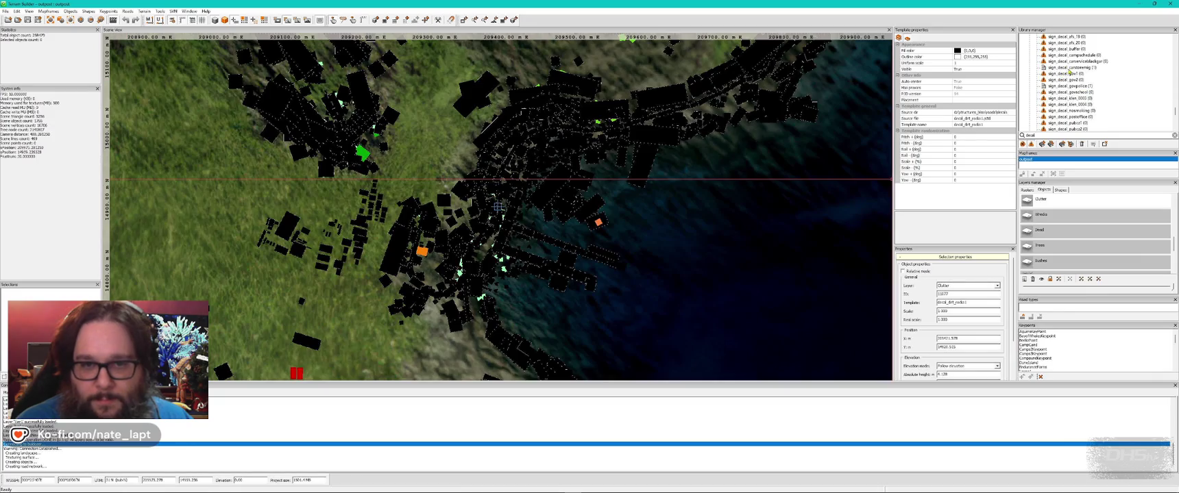
pyautogui.hotkey('alt', 'Tab')
pyautogui.press('Insert')
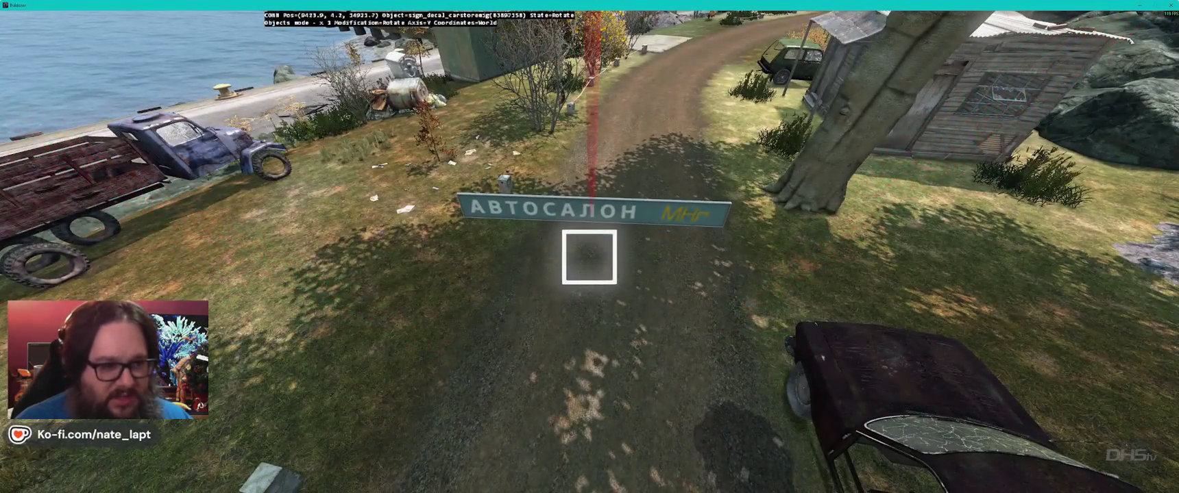
pyautogui.press('Delete')
pyautogui.hotkey('alt', 'Tab')
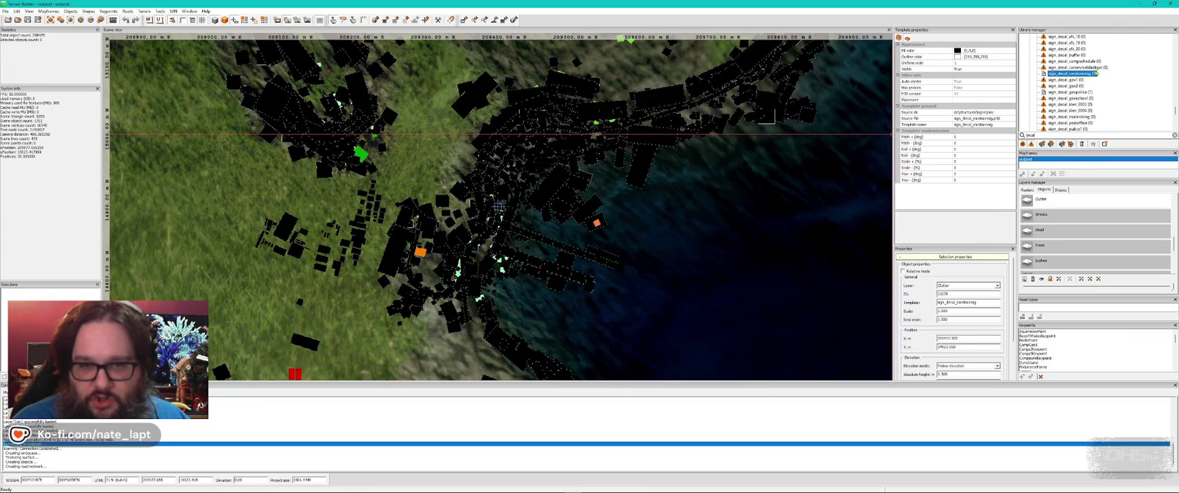
pyautogui.scroll(-4, 1072, 100)
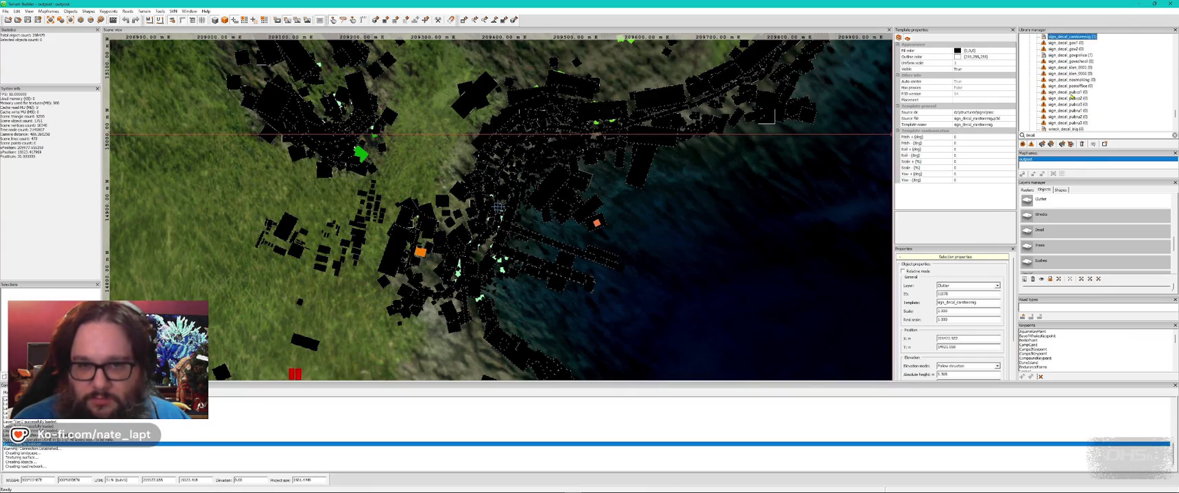
pyautogui.hotkey('alt', 'Tab')
# Step: Rotate the wreck_decal_big debris decal lying under the wrecked bus
pyautogui.press('w')
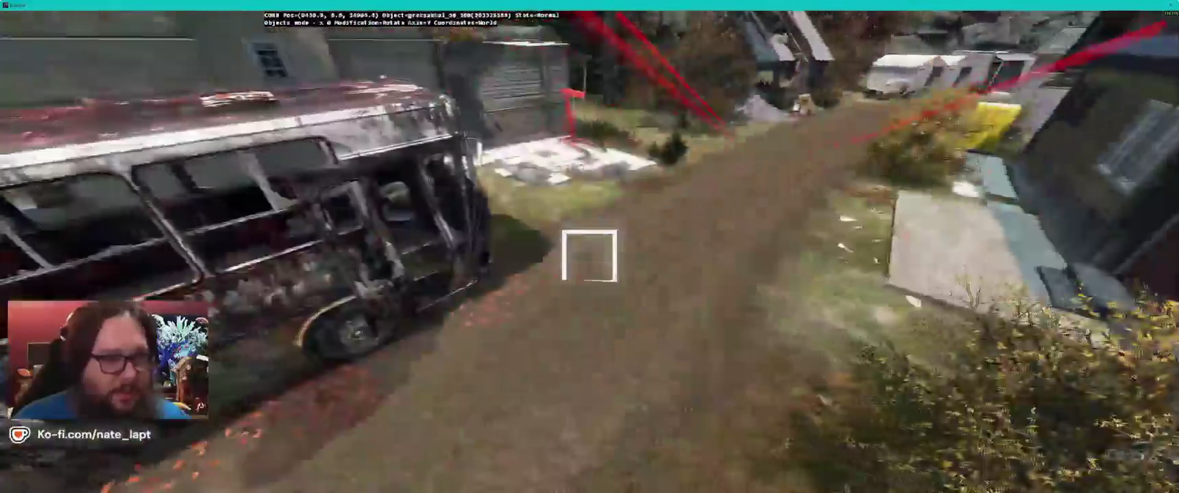
pyautogui.moveTo(590, 255); pyautogui.dragTo(589, 256)
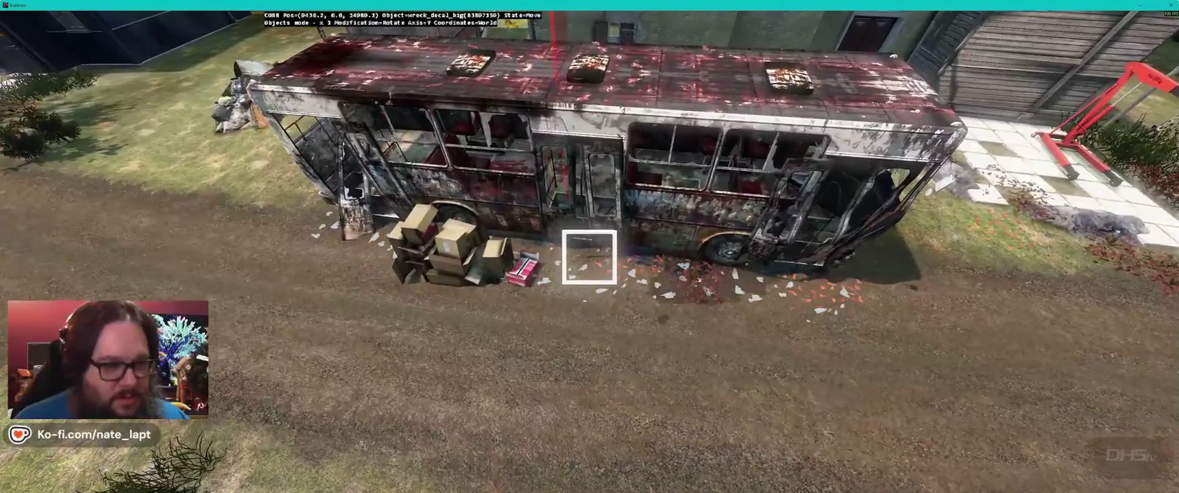
pyautogui.press('s')
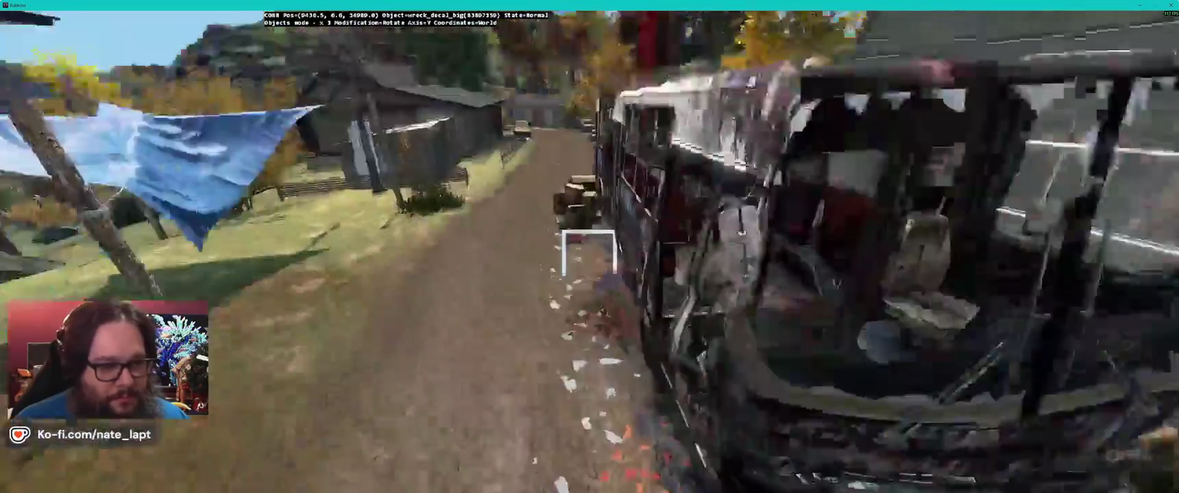
# Step: Lay wreck_decal_small debris decals beneath the yellow car and the blue van
pyautogui.hotkey('alt', 'Tab')
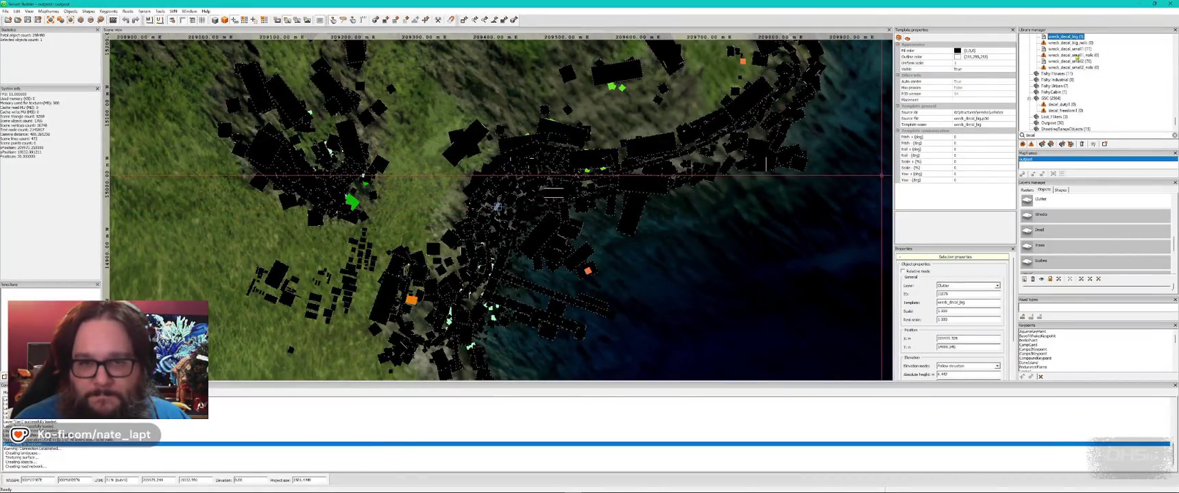
pyautogui.hotkey('alt', 'Tab')
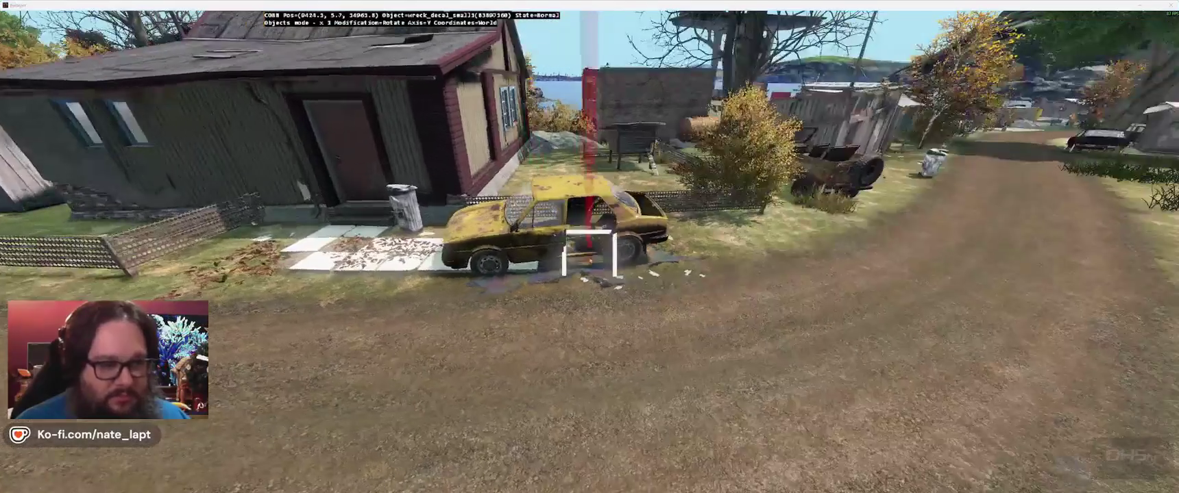
pyautogui.hotkey('alt', 'Tab')
pyautogui.hotkey('alt', 'Tab')
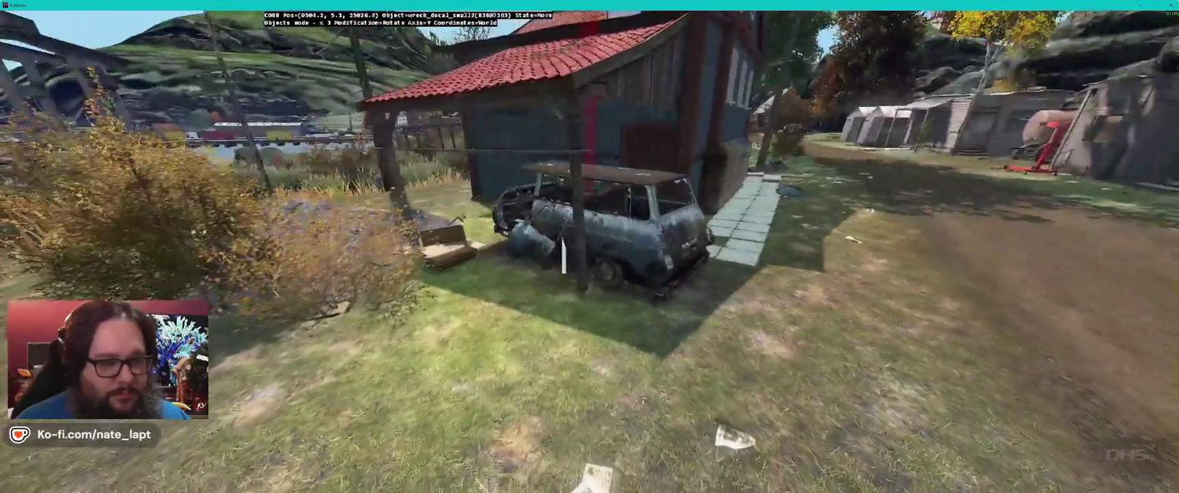
pyautogui.hotkey('alt', 'Tab')
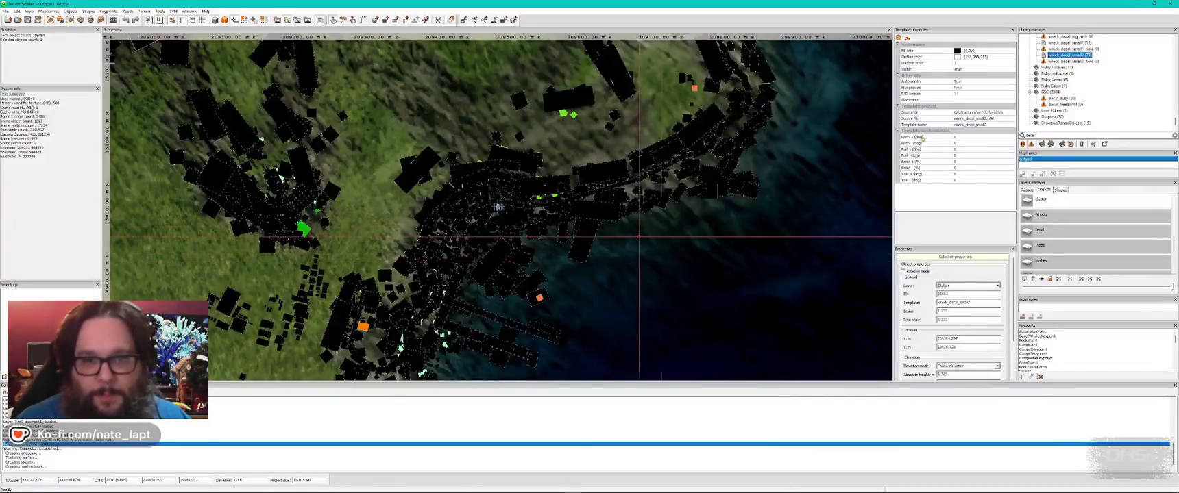
# Step: Pick the decal_duty1 template and inspect the freedom graffiti decal along the road in Buldozer
pyautogui.click(1062, 99)
pyautogui.hotkey('alt', 'Tab')
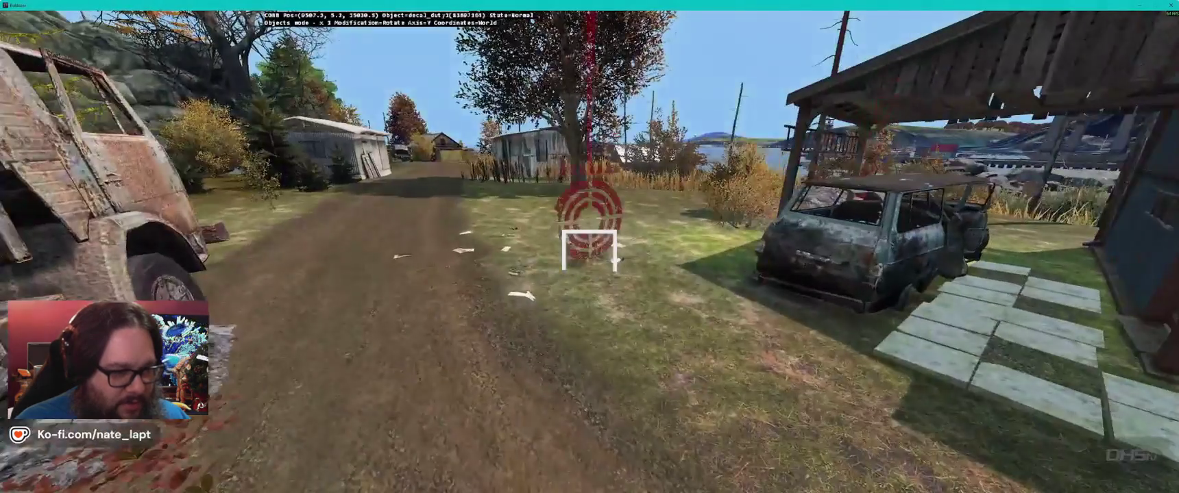
pyautogui.press('w')
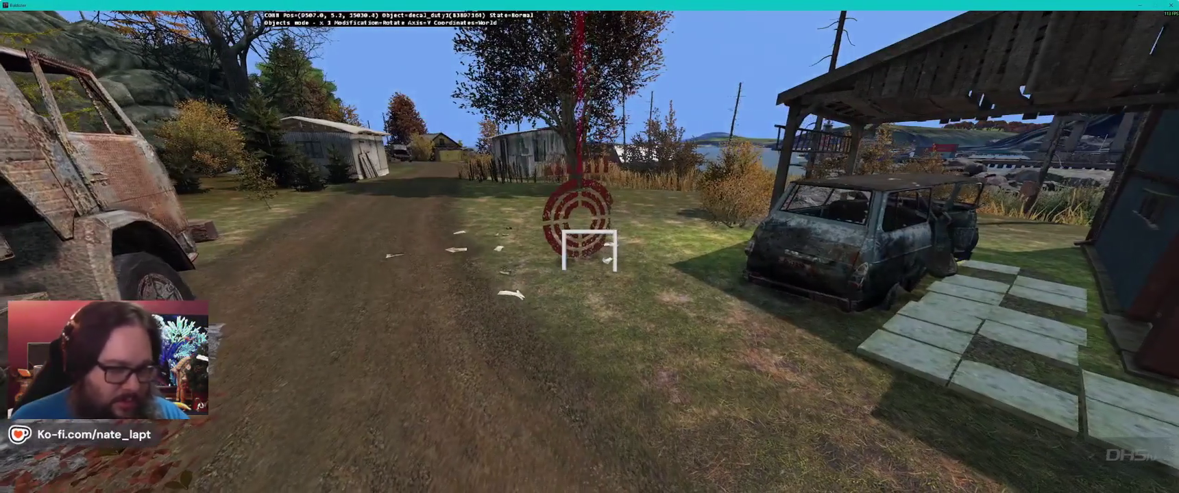
pyautogui.hotkey('alt', 'Tab')
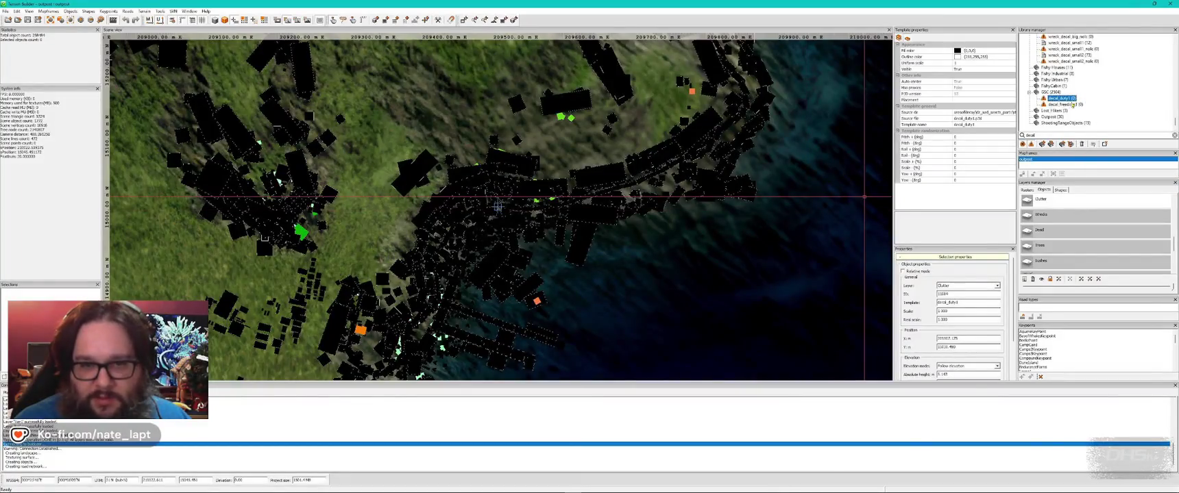
pyautogui.hotkey('alt', 'Tab')
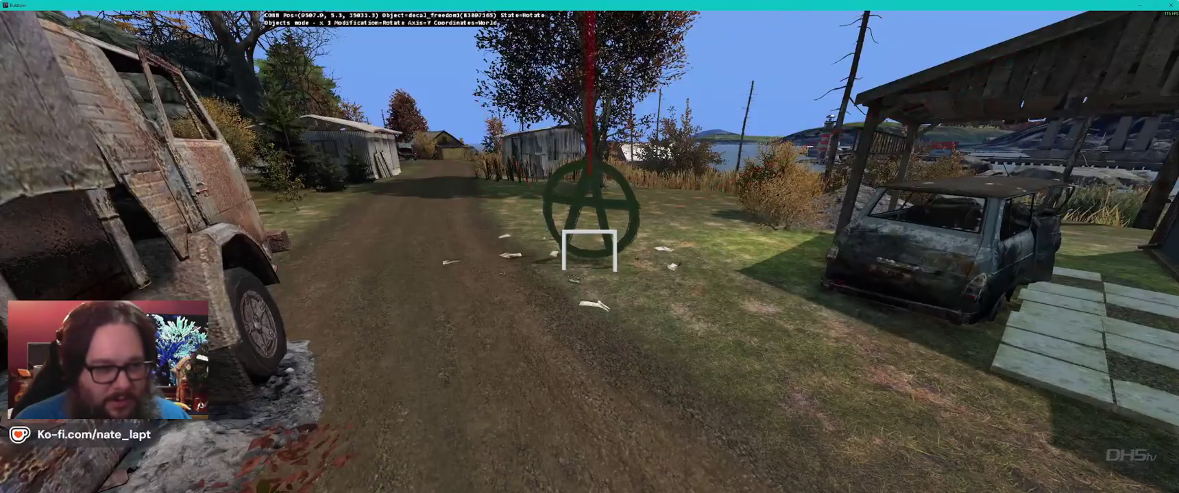
pyautogui.press('a')
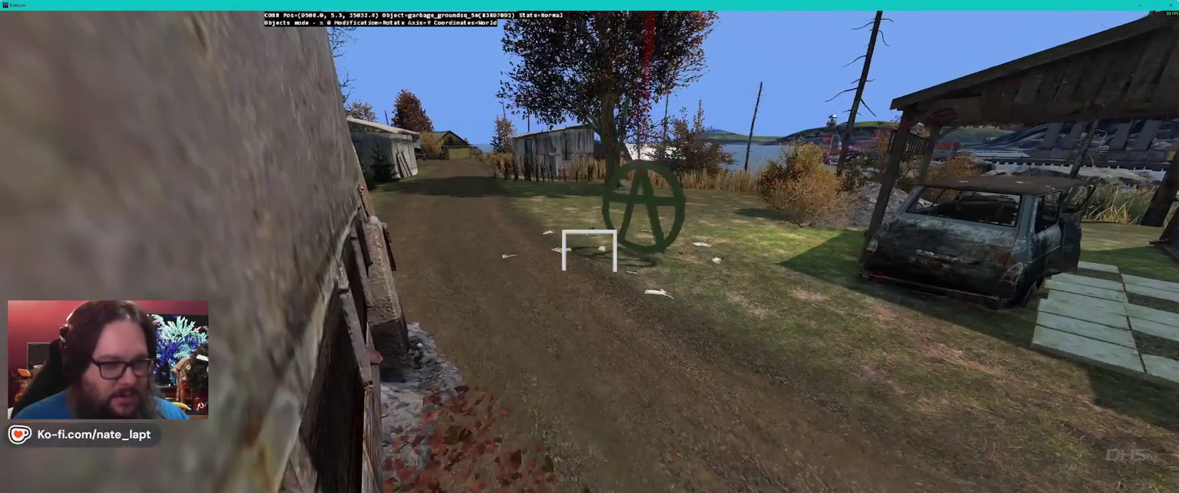
pyautogui.hotkey('alt', 'Tab')
# Step: Find the decal_concrete_panels template in the DZ Library manager and select it
pyautogui.scroll(4, 1093, 107)
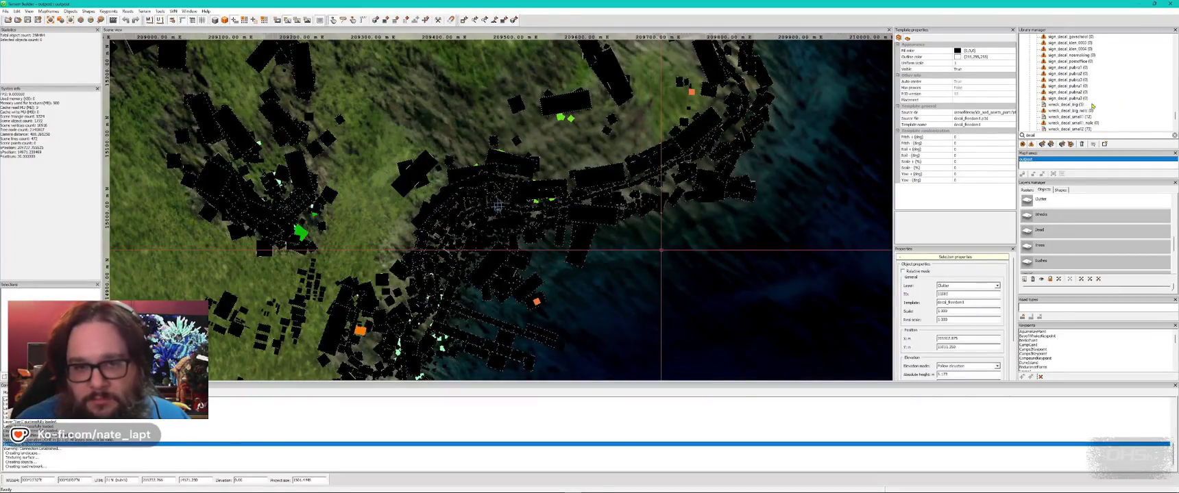
pyautogui.scroll(5, 1093, 106)
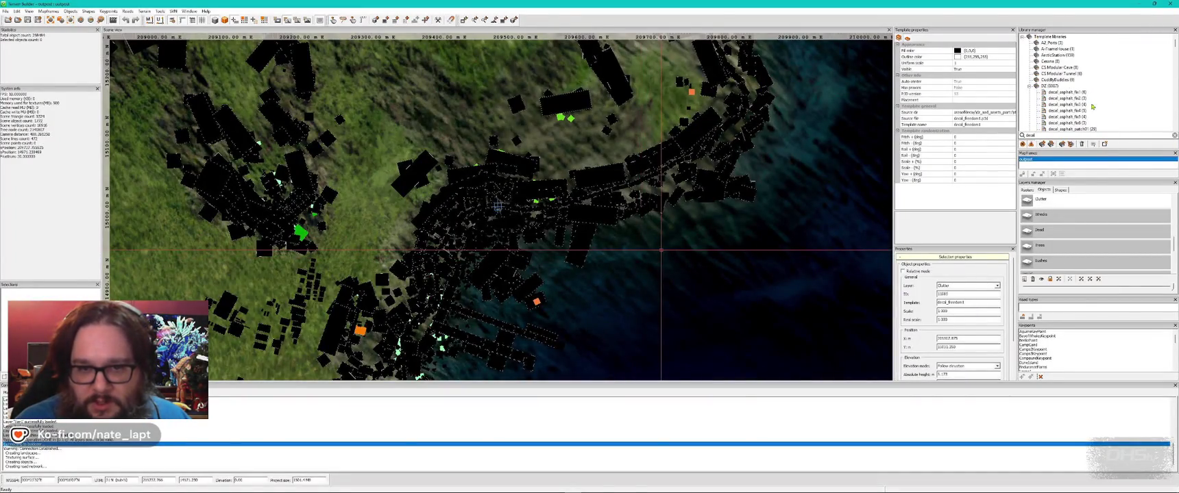
pyautogui.scroll(-5, 1093, 106)
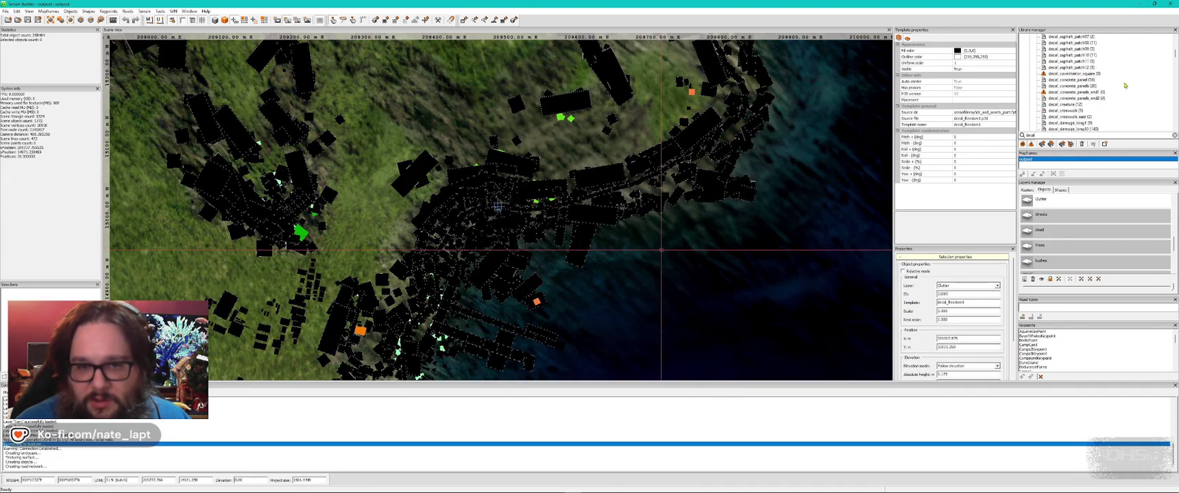
pyautogui.scroll(-1, 1086, 111)
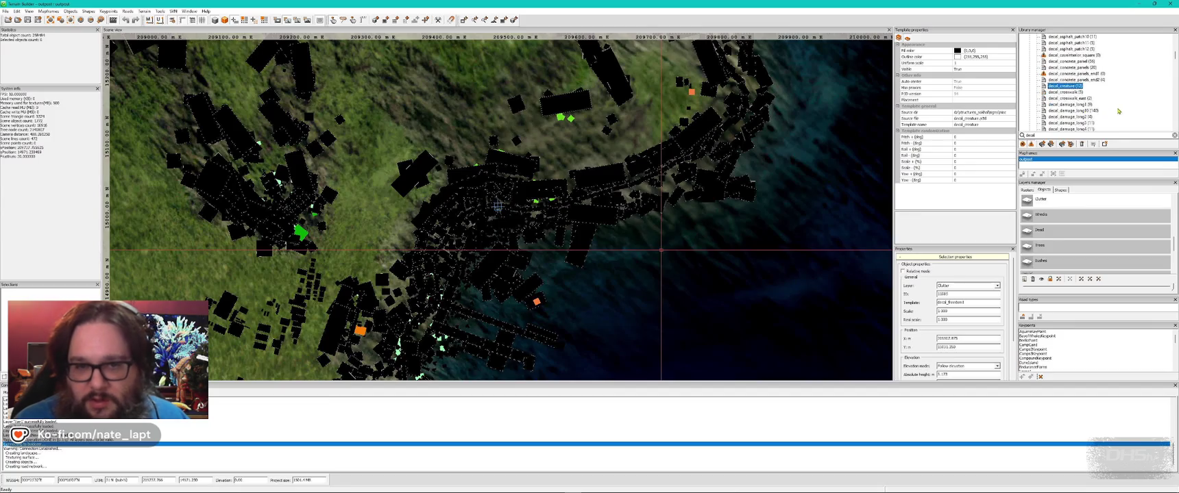
pyautogui.scroll(2, 1100, 113)
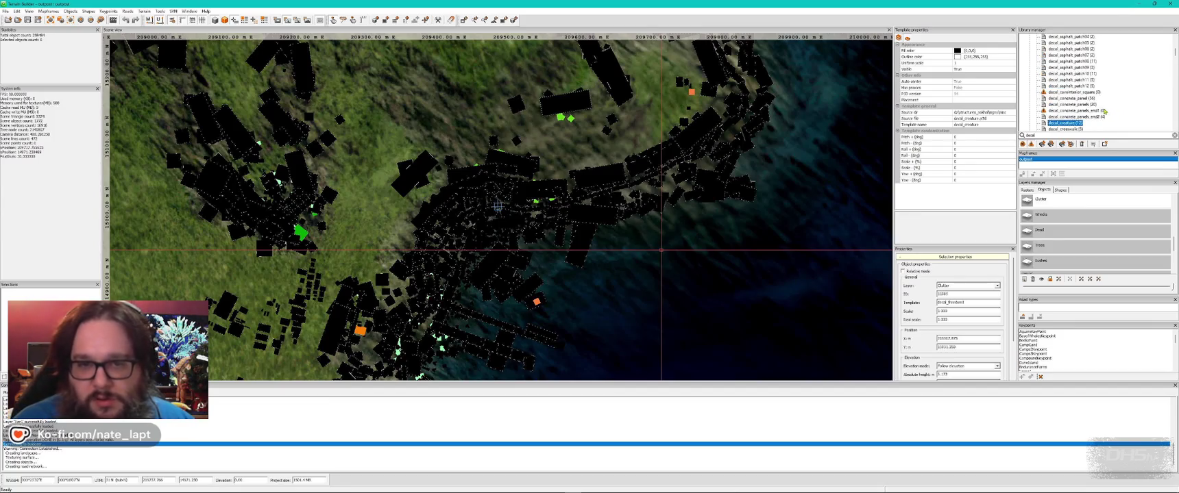
pyautogui.click(1079, 105)
# Step: Try a decal_concrete_panels on the grass by the parked car, delete it, then pick decal_damage_medium instead
pyautogui.hotkey('alt', 'Tab')
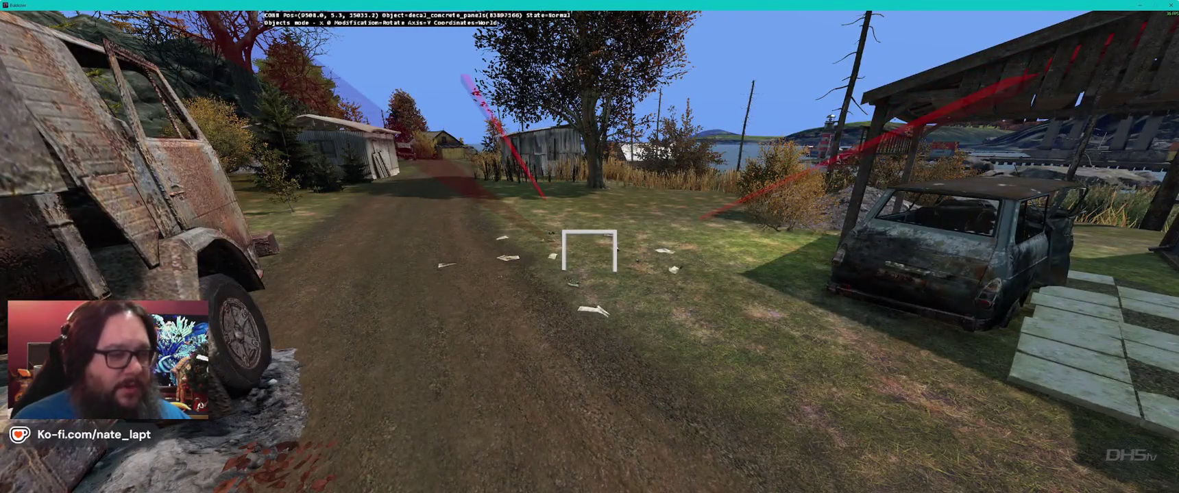
pyautogui.press('w')
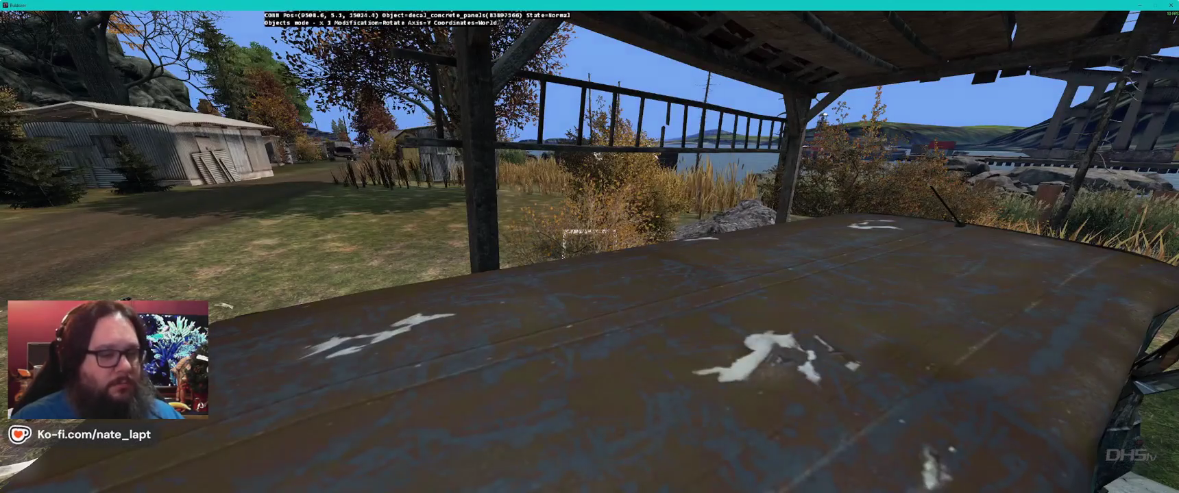
pyautogui.press('s')
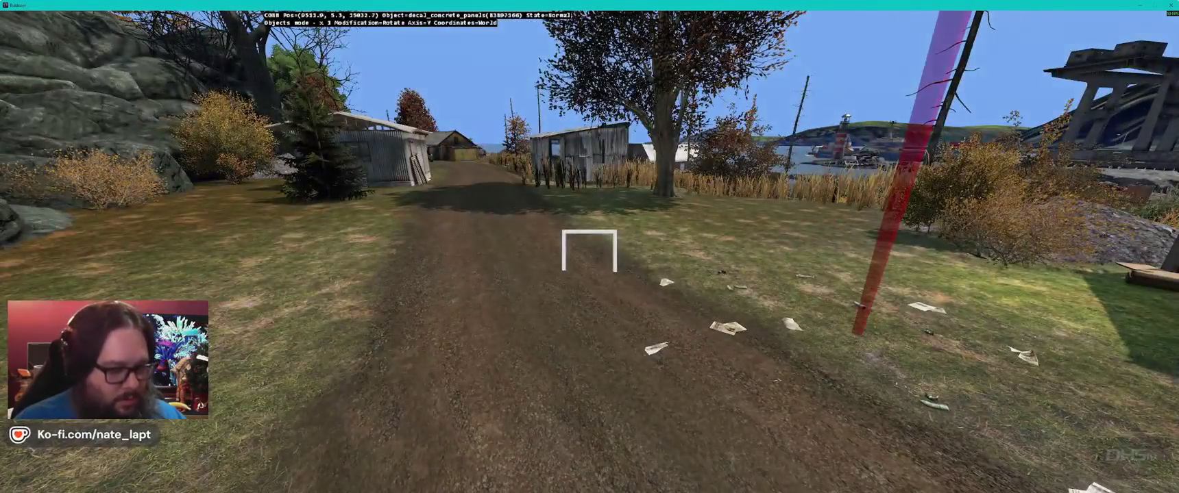
pyautogui.press('w')
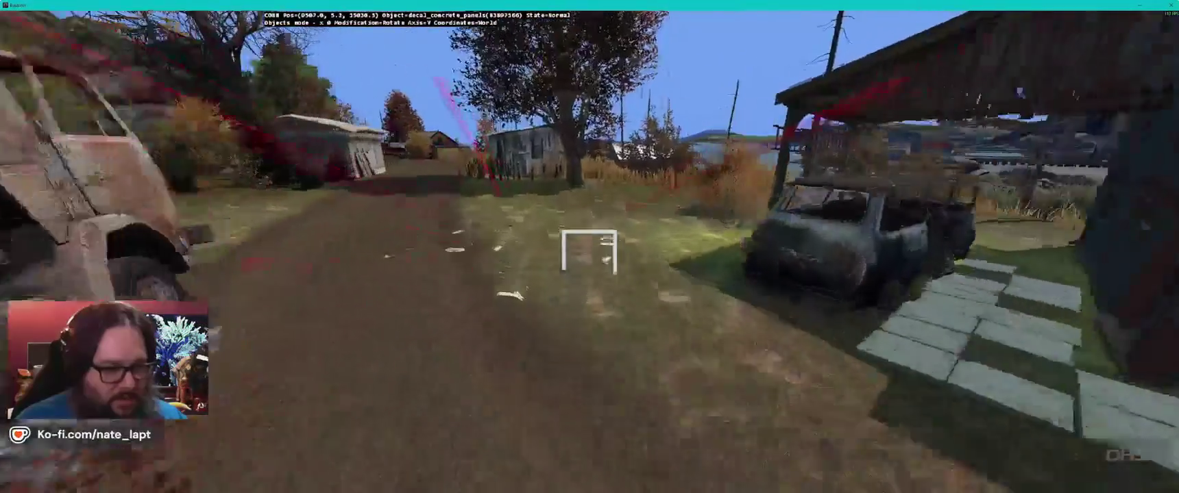
pyautogui.press('q')
pyautogui.moveTo(589, 257); pyautogui.dragTo(589, 257)
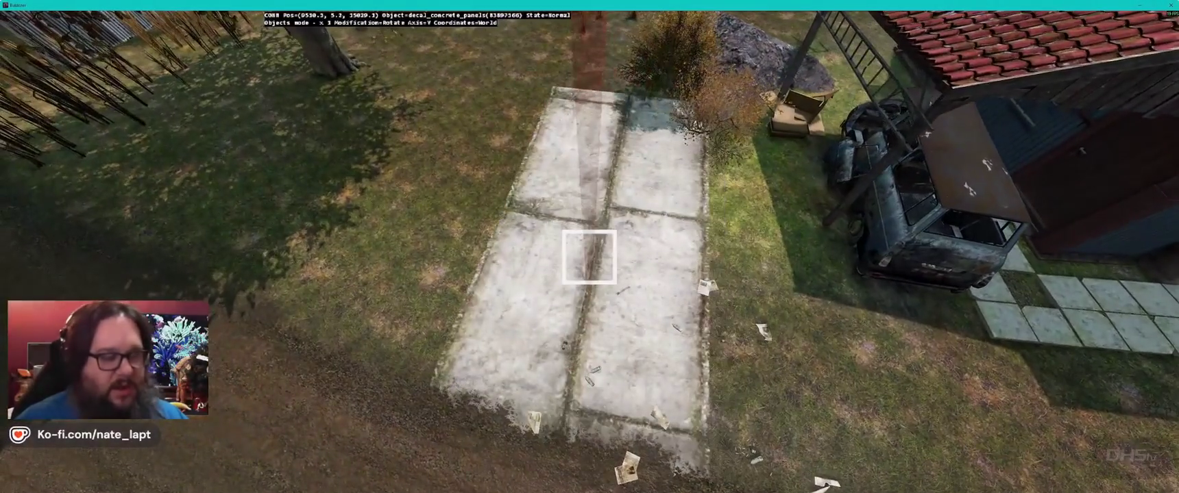
pyautogui.press('Delete')
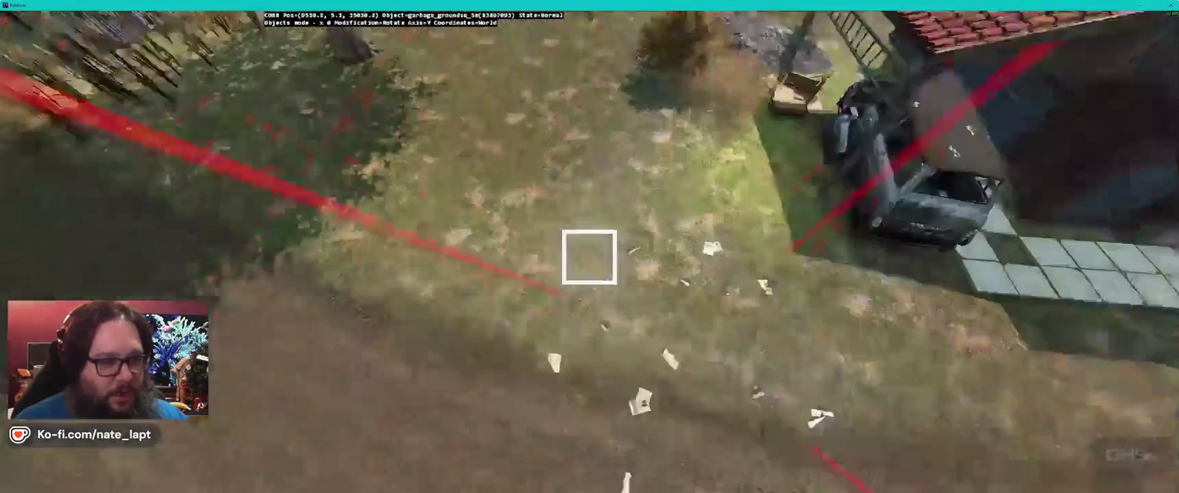
pyautogui.hotkey('alt', 'Tab')
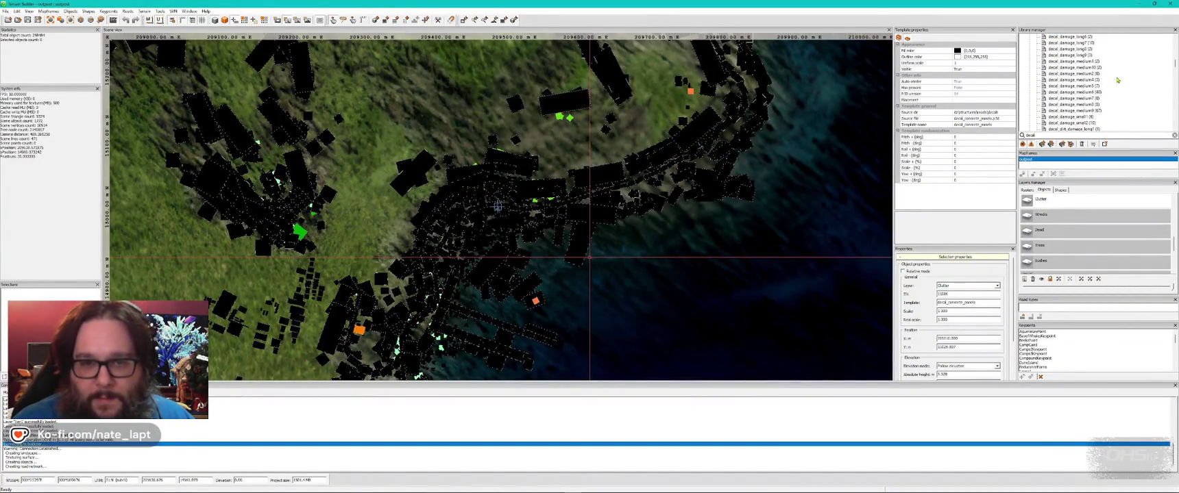
pyautogui.hotkey('alt', 'Tab')
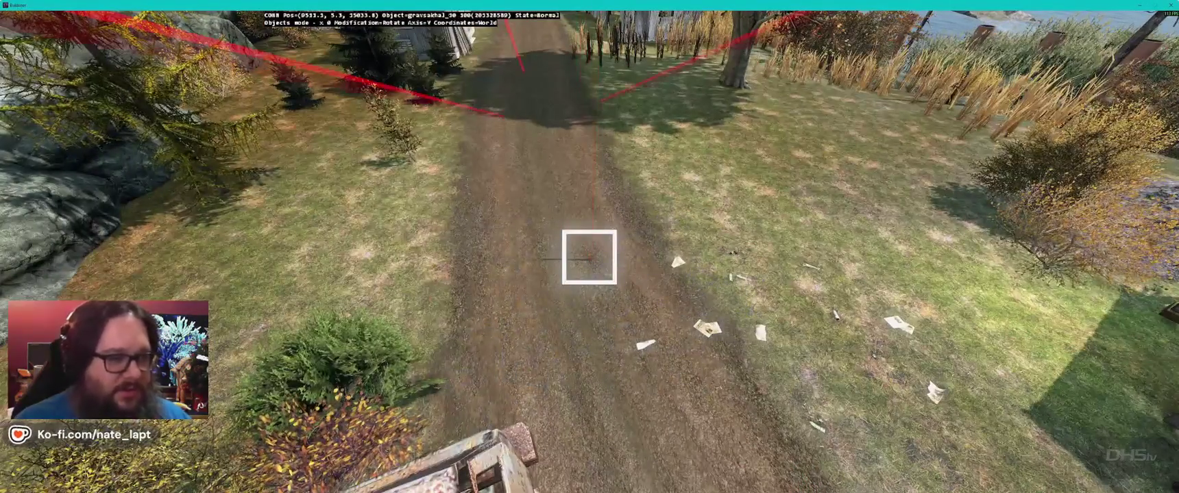
# Step: Place a wreck_decal_small debris decal on the road under the wrecked truck
pyautogui.press('w')
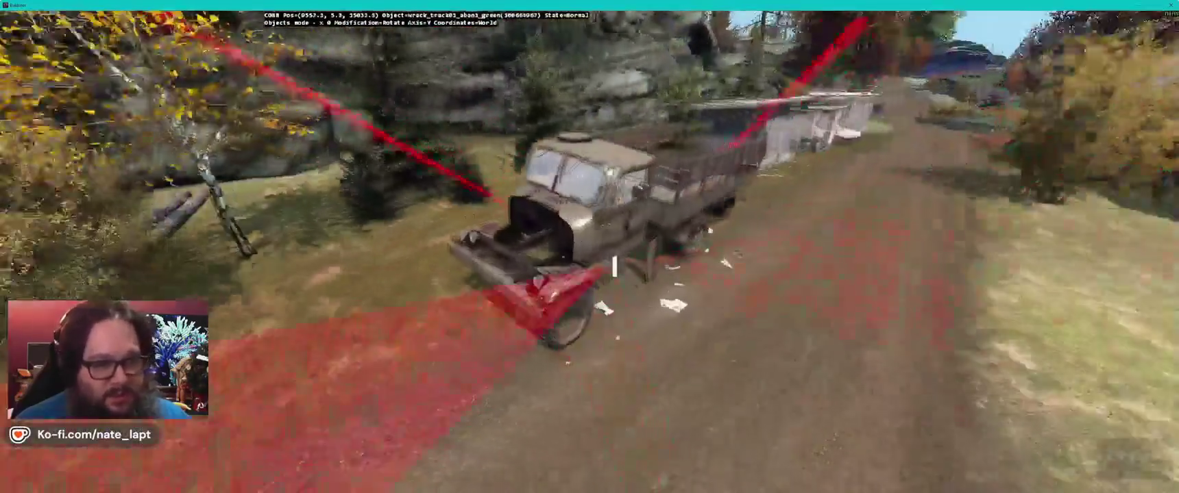
pyautogui.hotkey('alt', 'Tab')
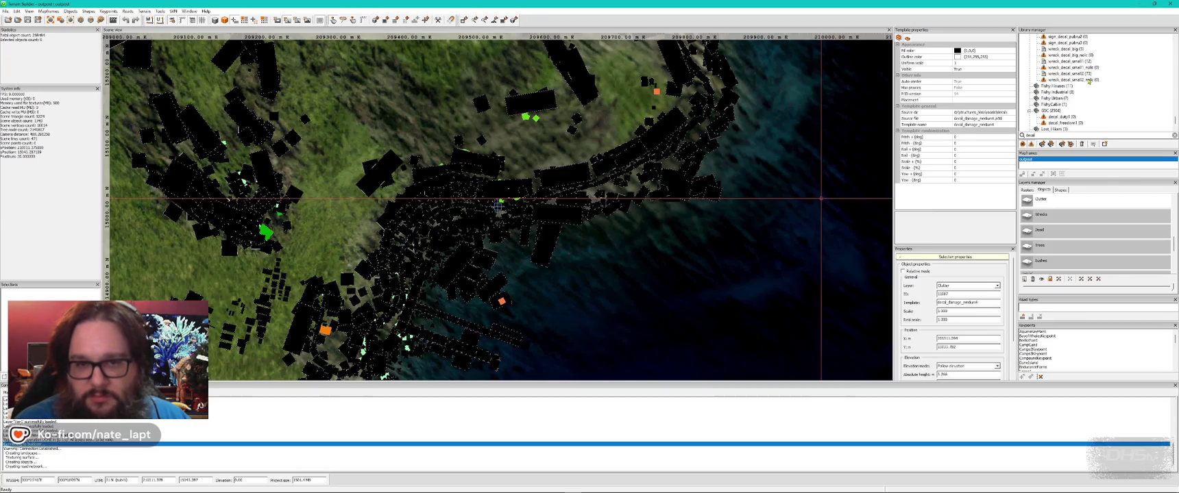
pyautogui.hotkey('alt', 'Tab')
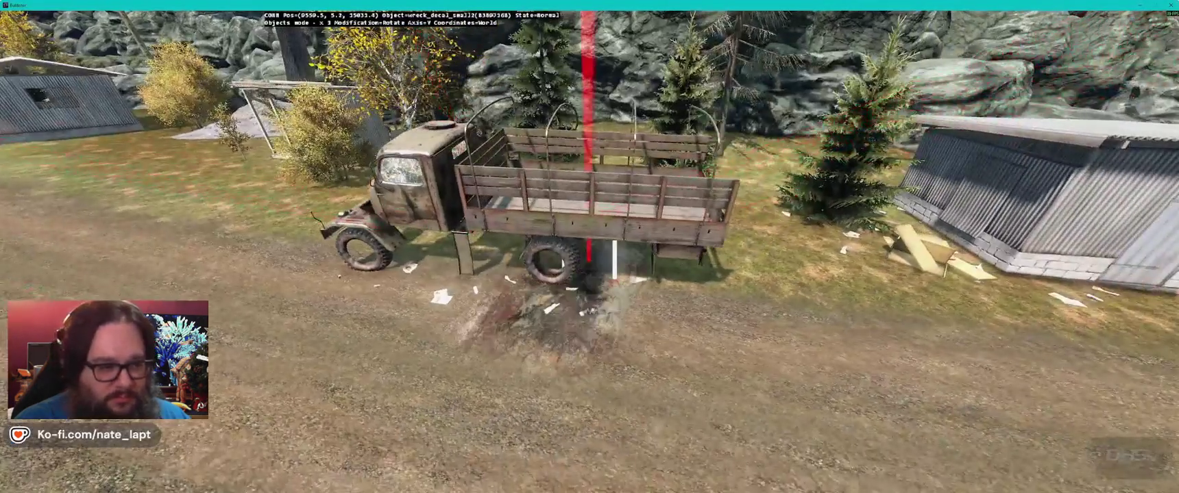
pyautogui.press('a')
pyautogui.hotkey('alt', 'Tab')
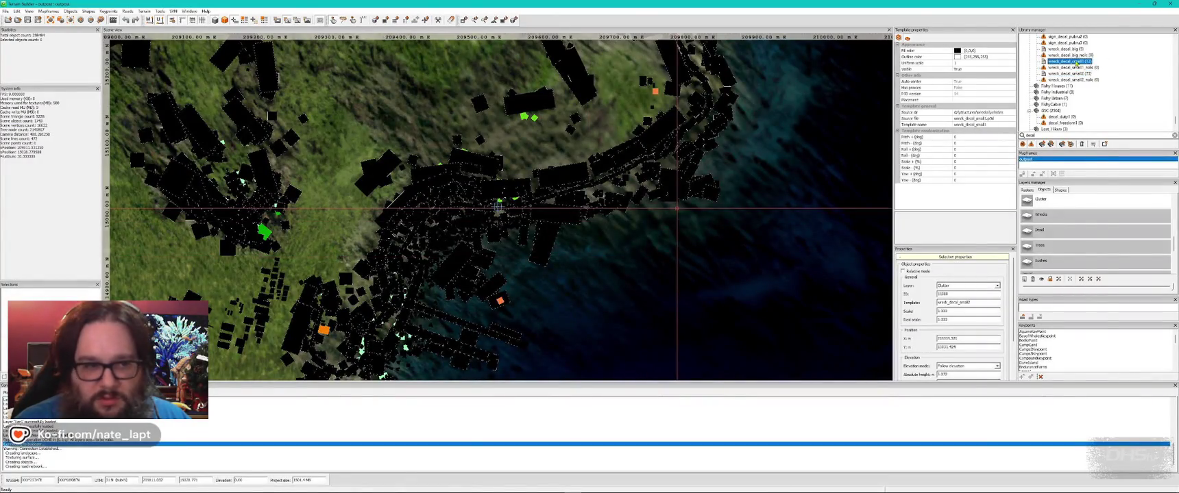
pyautogui.hotkey('alt', 'Tab')
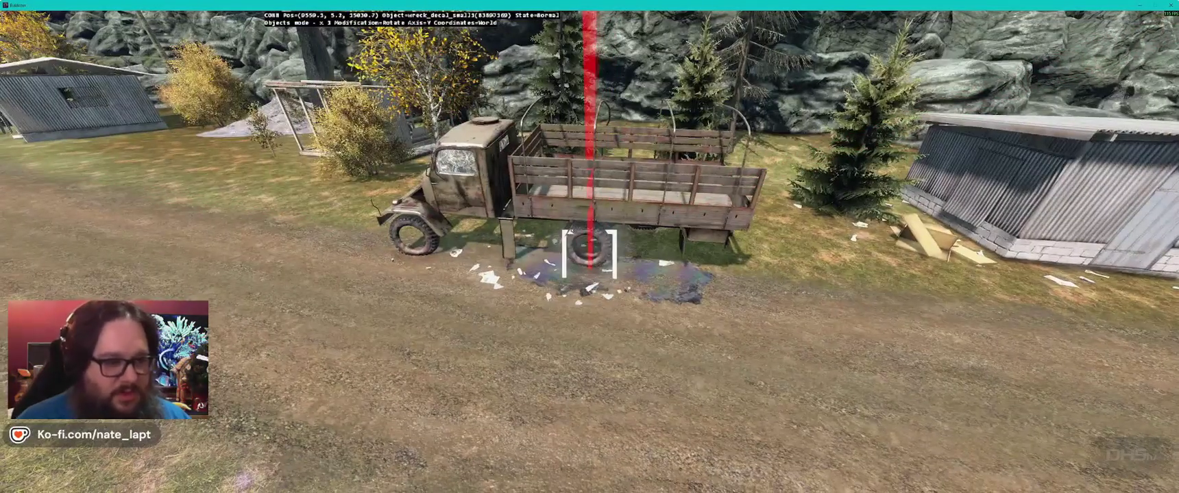
# Step: Search the library for decal_oilstain and place an oil stain beneath the truck
pyautogui.hotkey('alt', 'Tab')
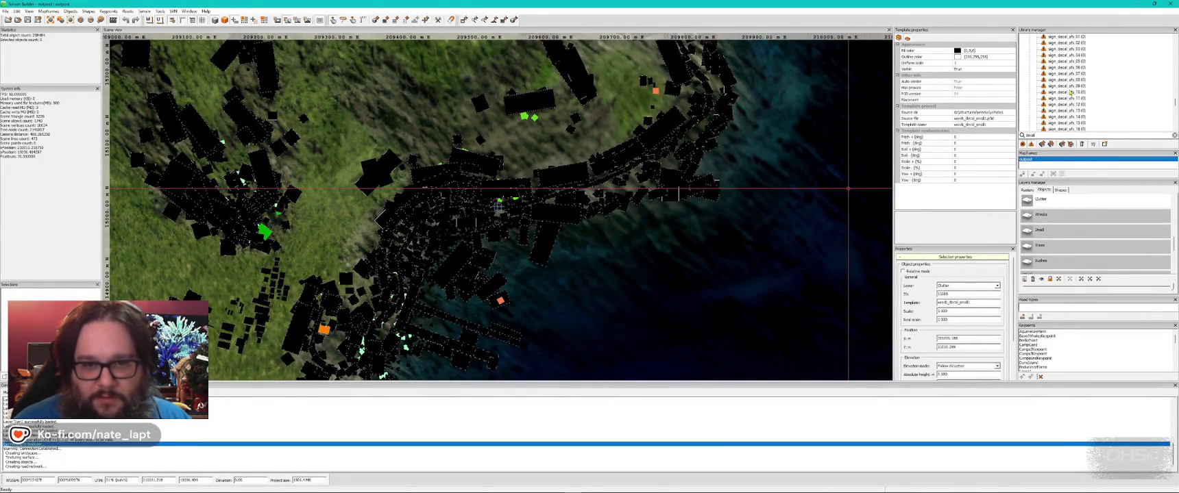
pyautogui.doubleClick(1028, 135)
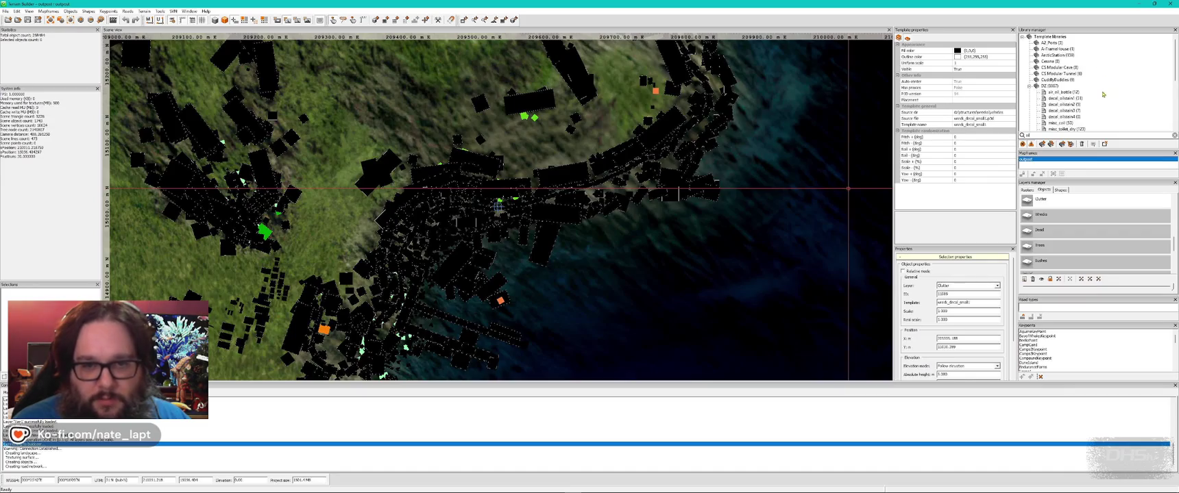
pyautogui.hotkey('alt', 'Tab')
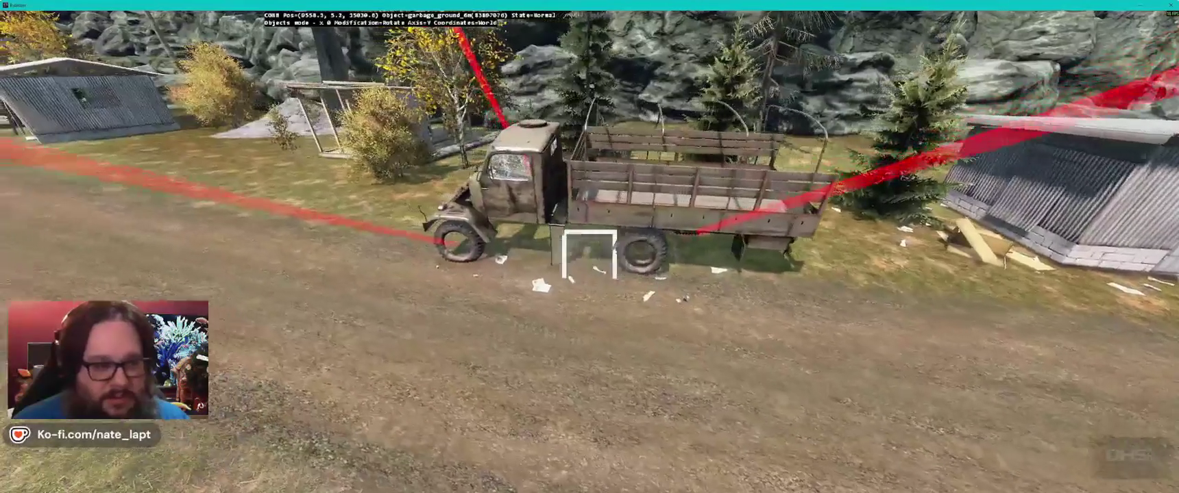
pyautogui.hotkey('alt', 'Tab')
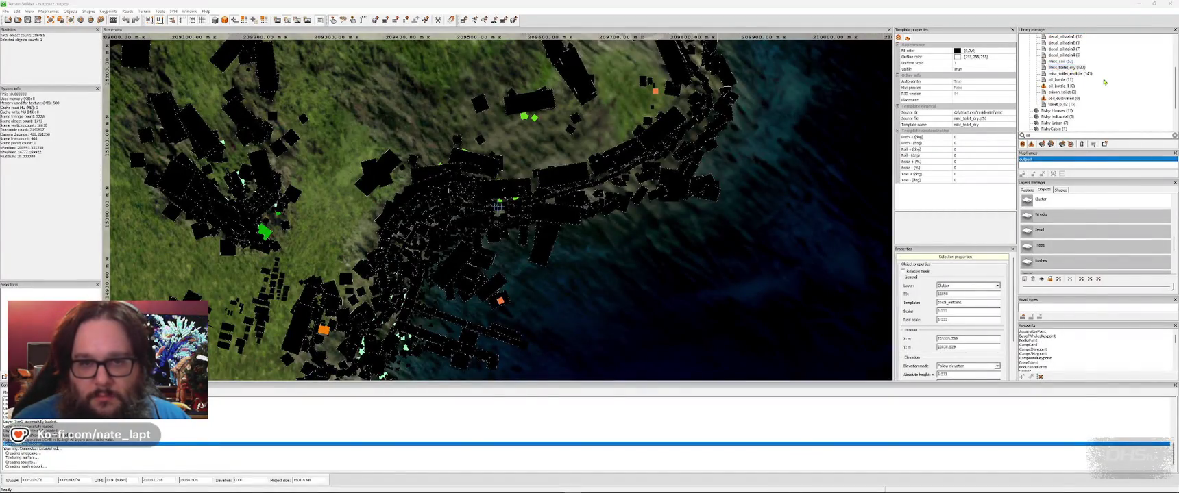
pyautogui.hotkey('alt', 'Tab')
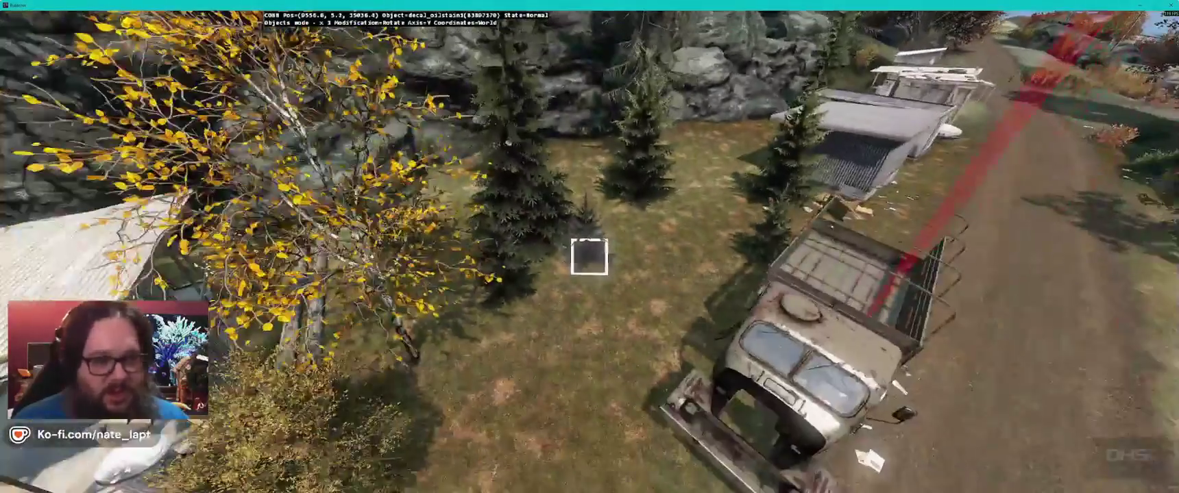
pyautogui.hotkey('alt', 'Tab')
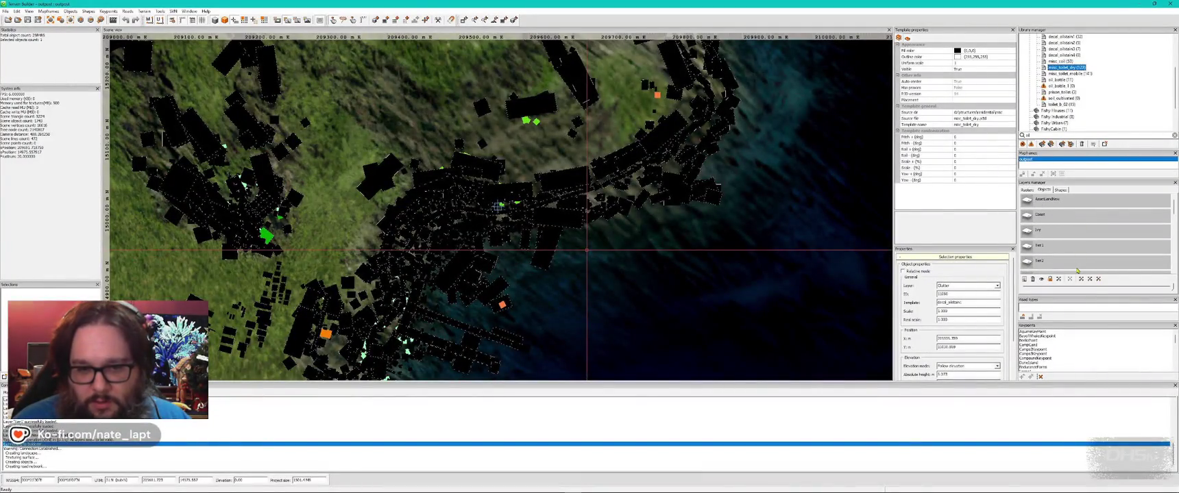
pyautogui.hotkey('alt', 'Tab')
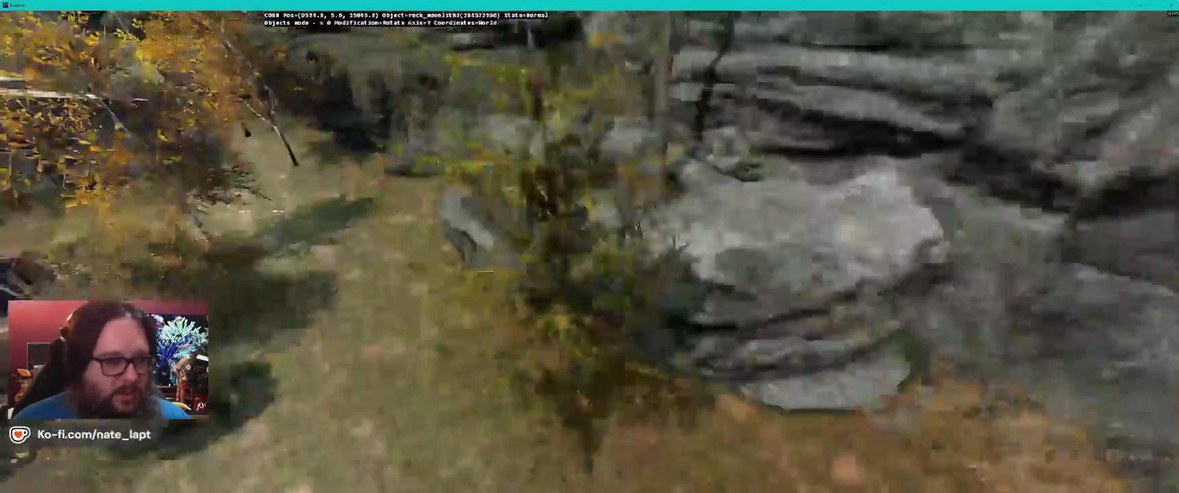
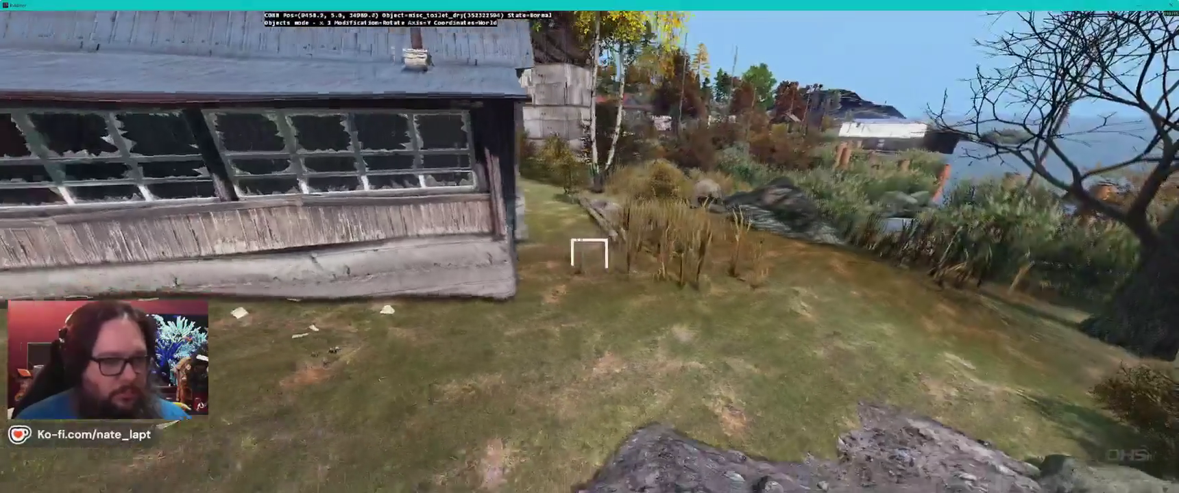
# Step: Insert a misc_toilet_dry outhouse beside the old wooden house, then fly to the harbour piers
pyautogui.press('Insert')
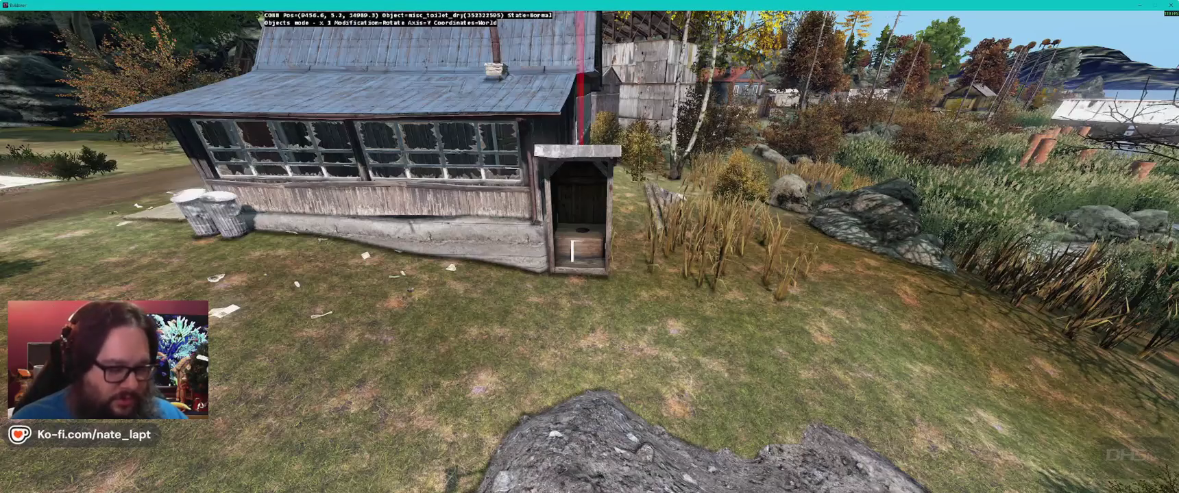
pyautogui.press('w')
pyautogui.press('w')
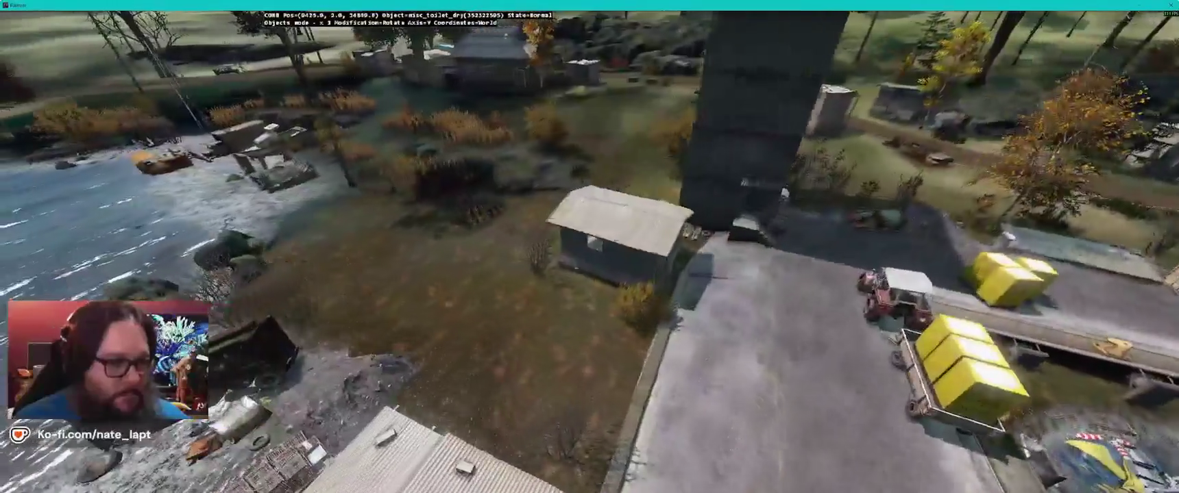
pyautogui.press('w')
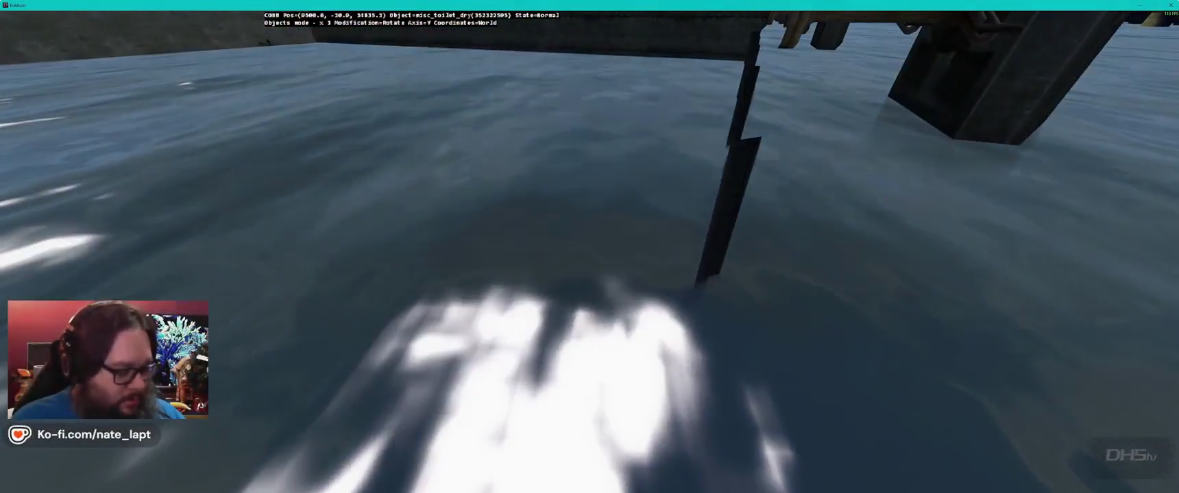
pyautogui.press('w')
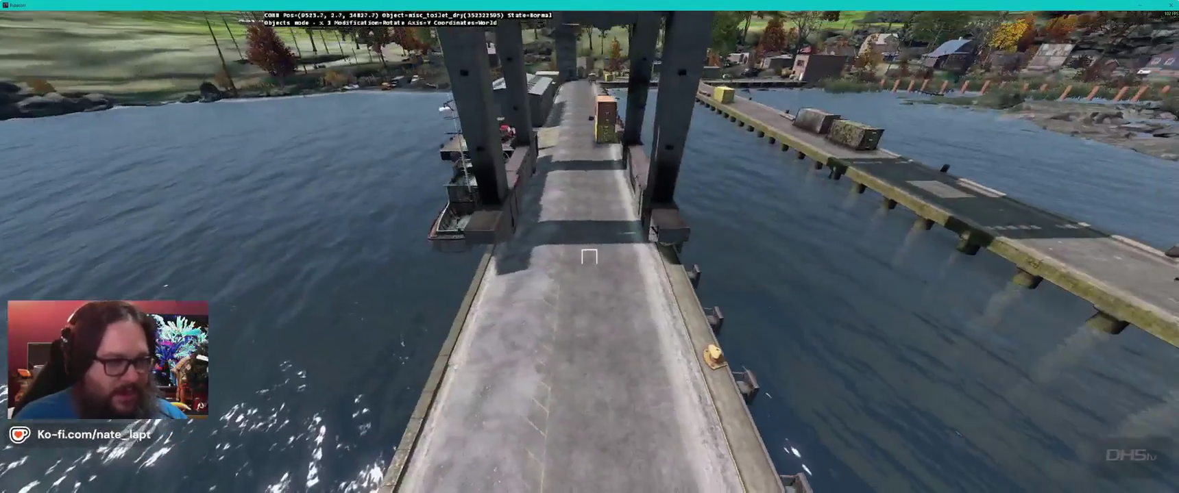
pyautogui.press('w')
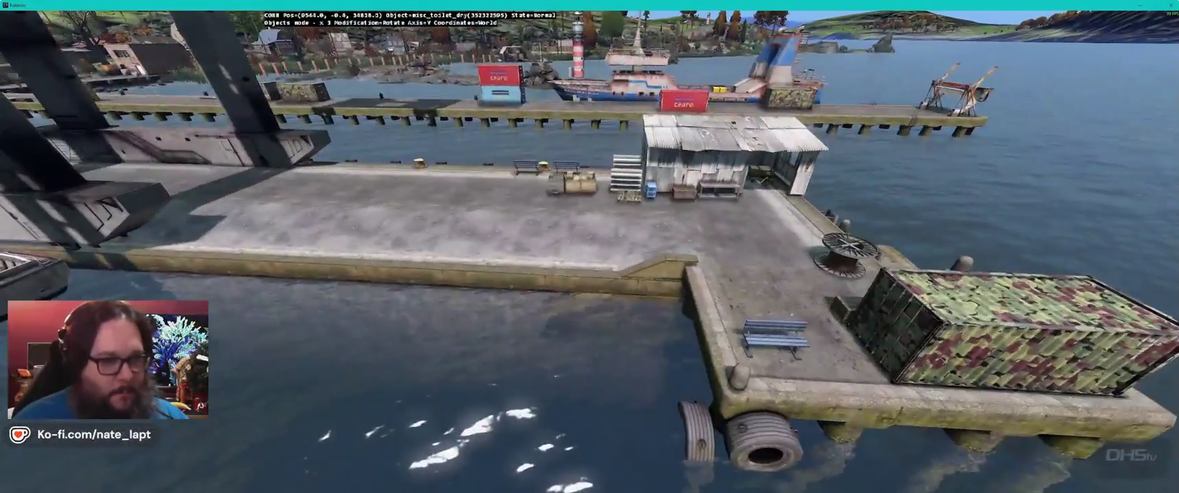
pyautogui.press('w')
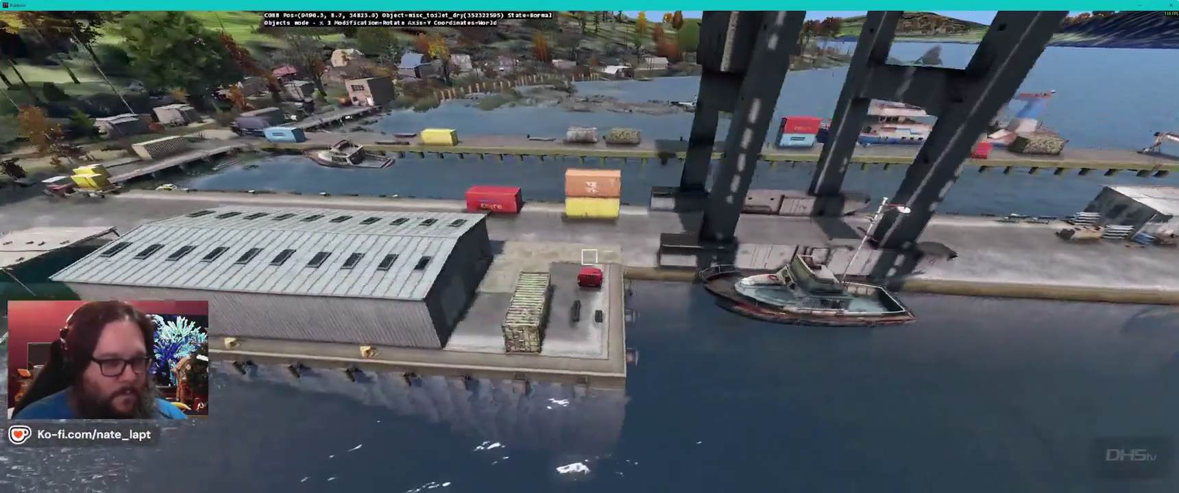
pyautogui.press('w')
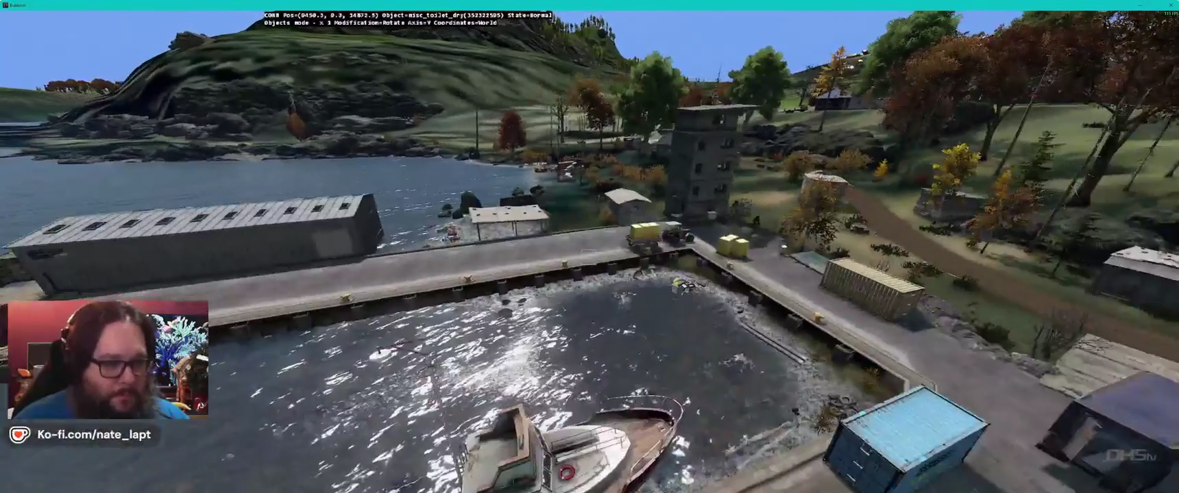
pyautogui.press('w')
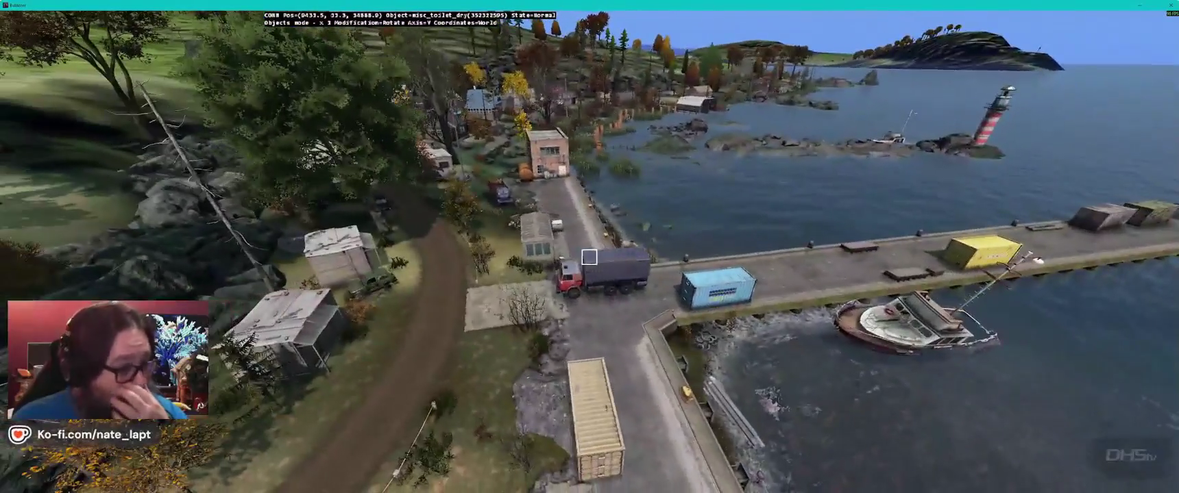
# Step: Fly from the harbour over the watchtower, pier and shoreline trailers
pyautogui.press('w')
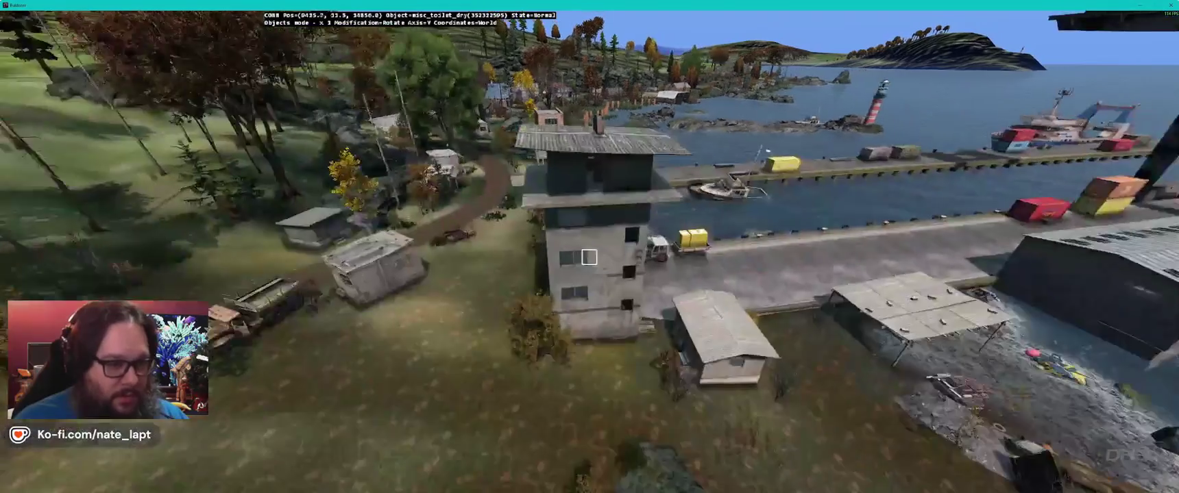
pyautogui.press('w')
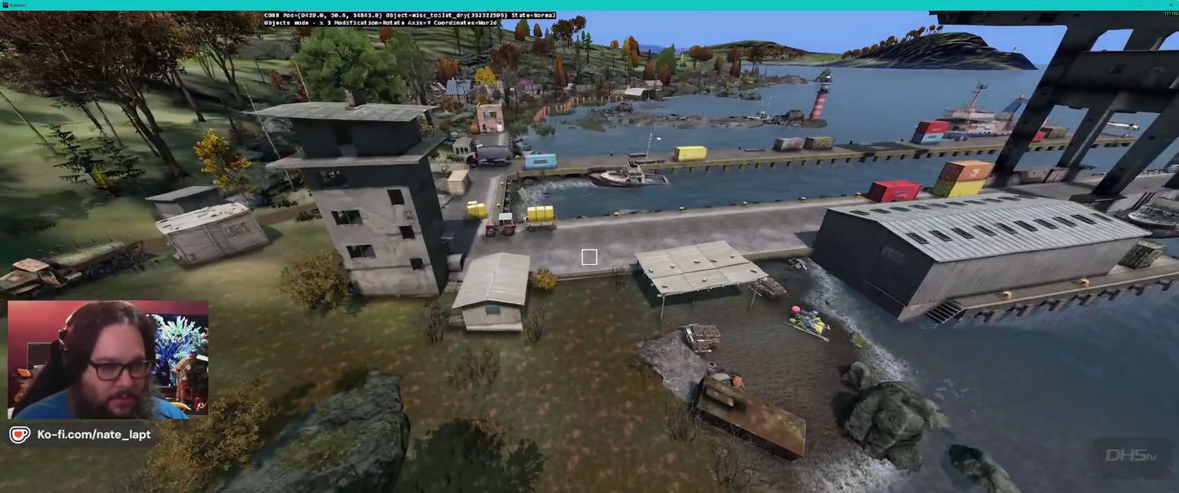
pyautogui.press('w')
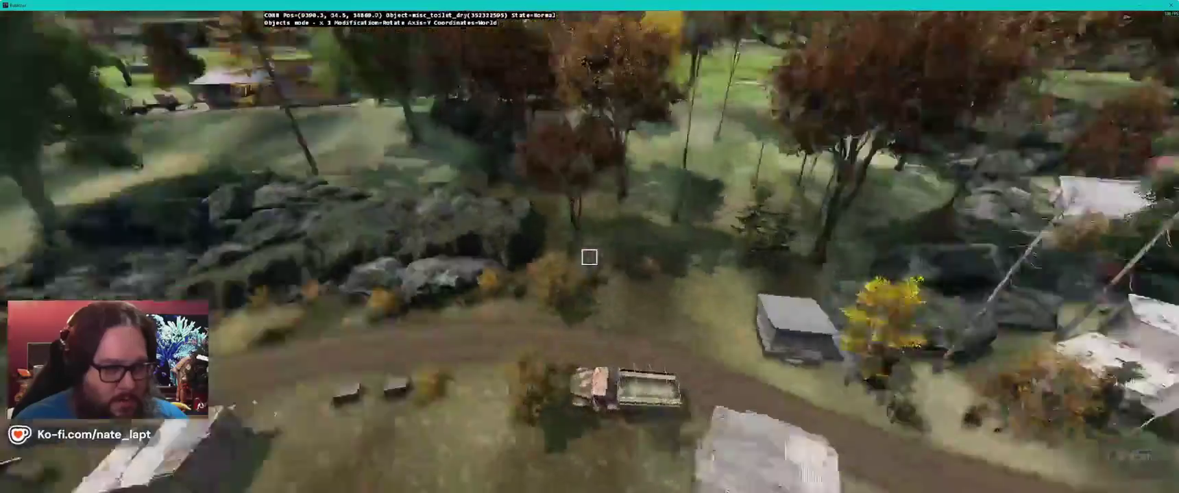
pyautogui.press('w')
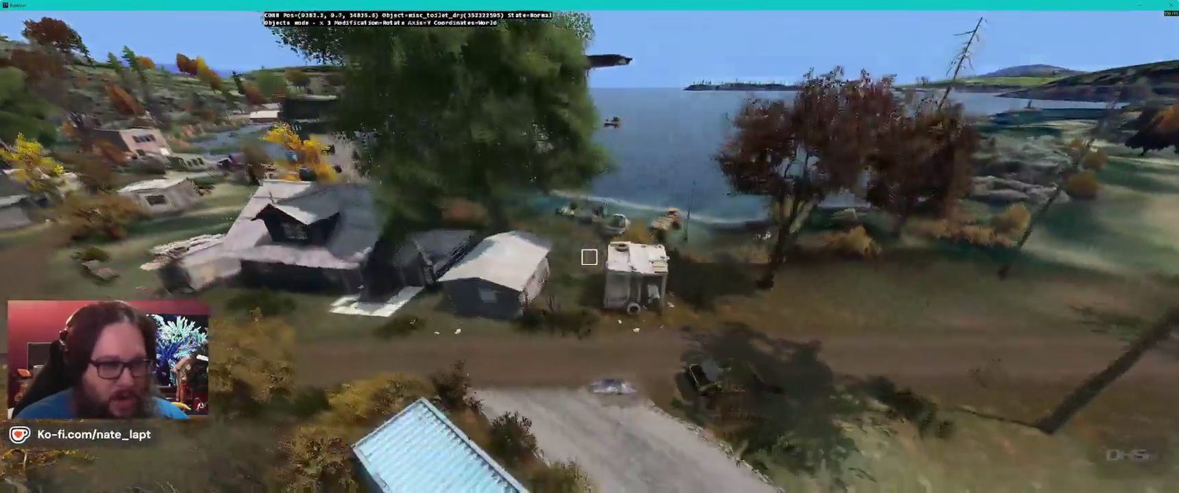
pyautogui.press('w')
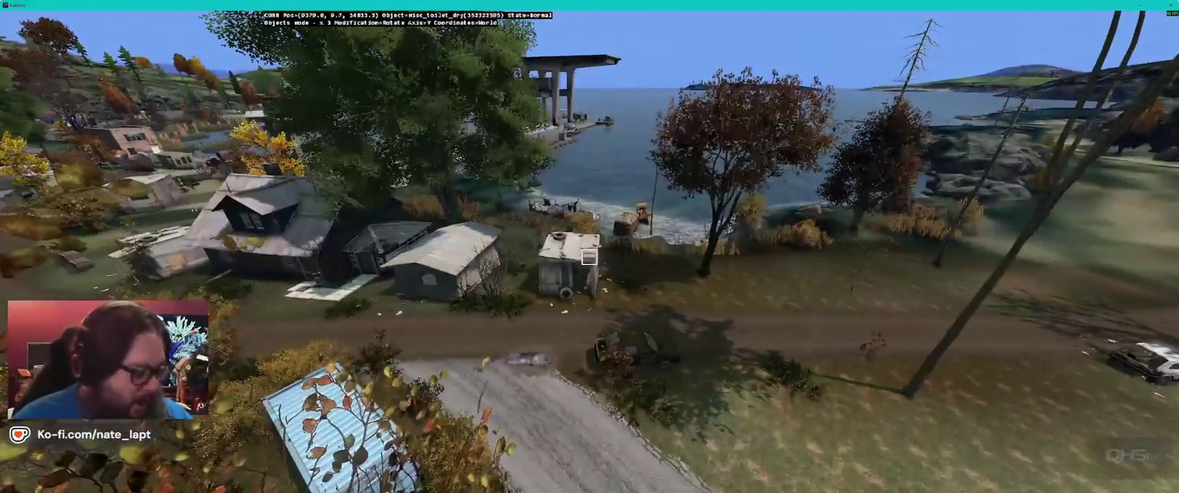
pyautogui.press('s')
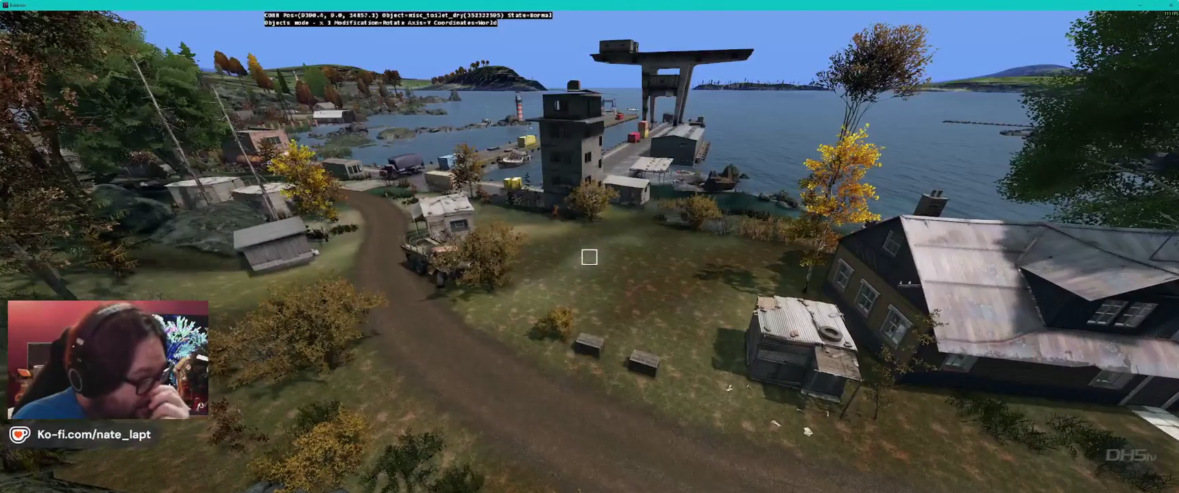
pyautogui.press('s')
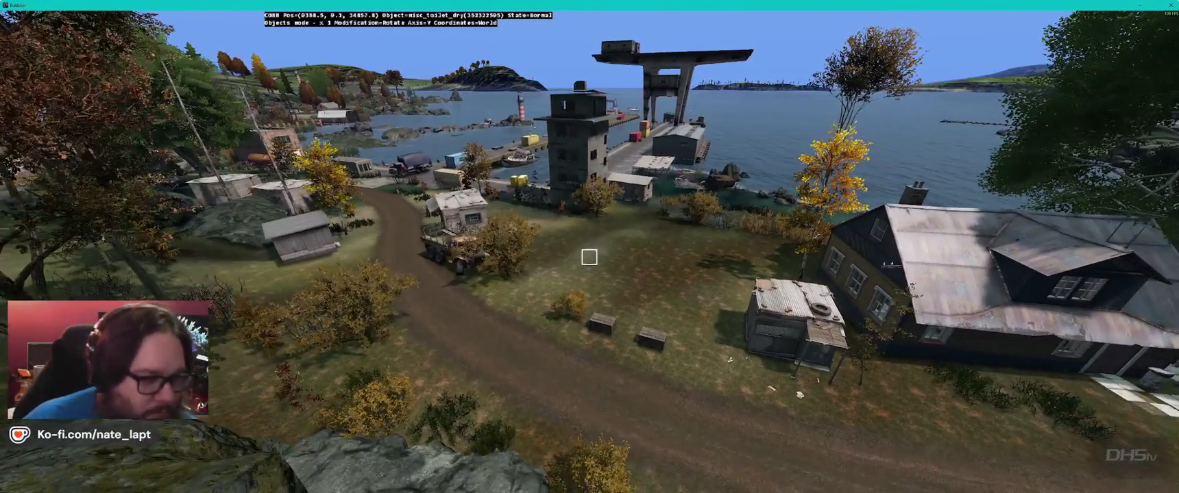
# Step: Fly through the trees to the small wooden shed by the rocks and insert an outhouse
pyautogui.press('w')
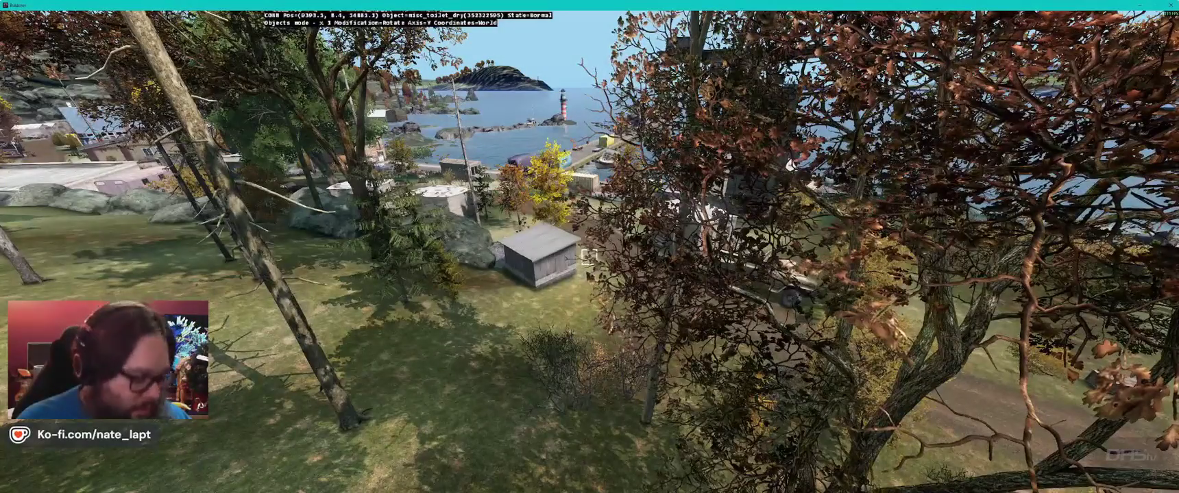
pyautogui.press('w')
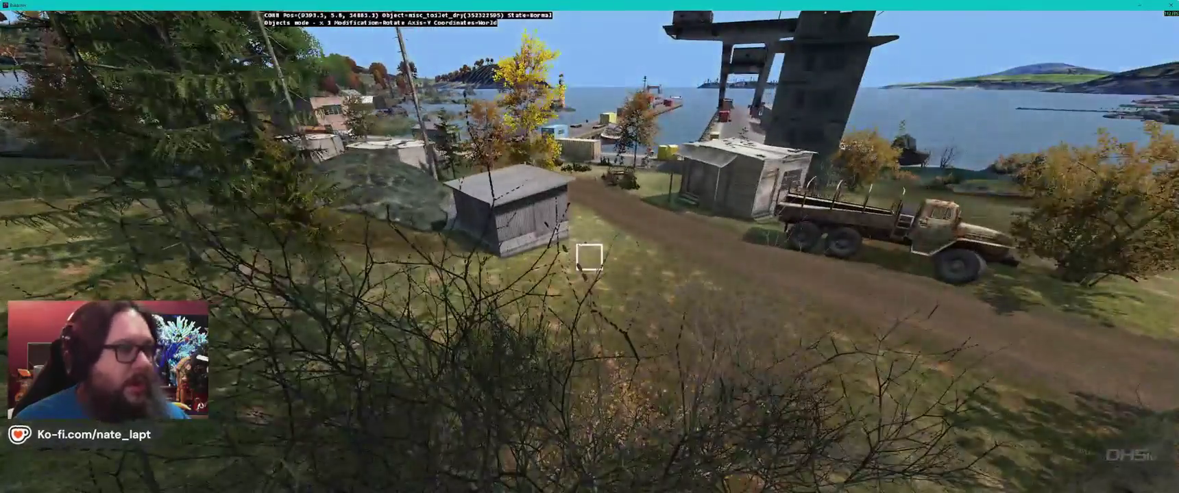
pyautogui.press('w')
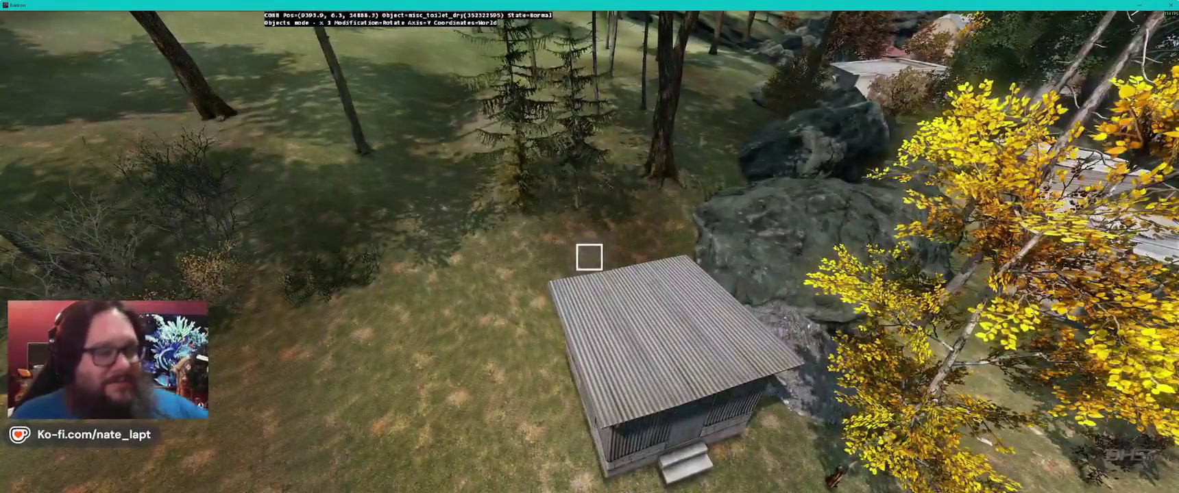
pyautogui.press('s')
pyautogui.press('s')
pyautogui.press('d')
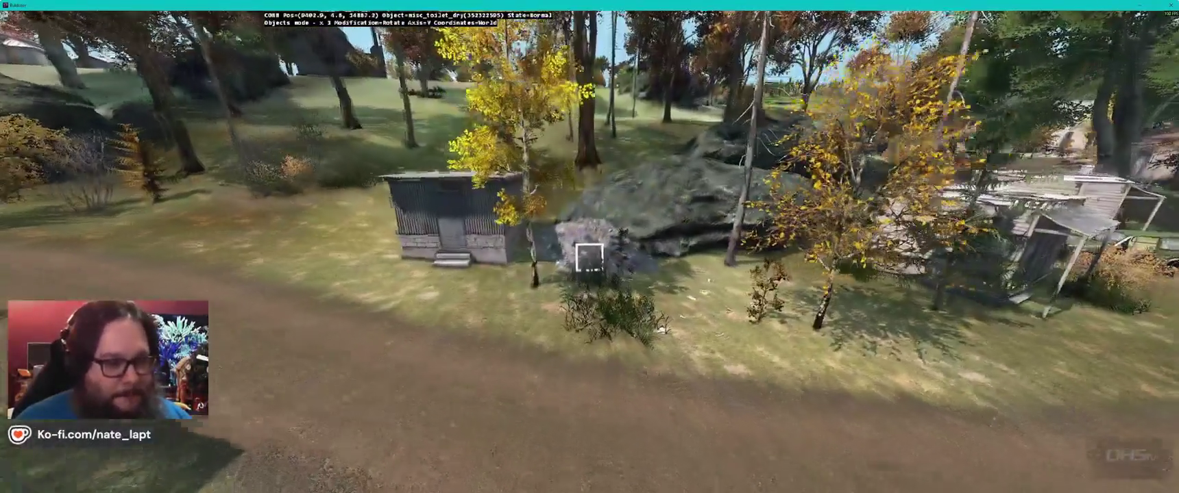
pyautogui.press('w')
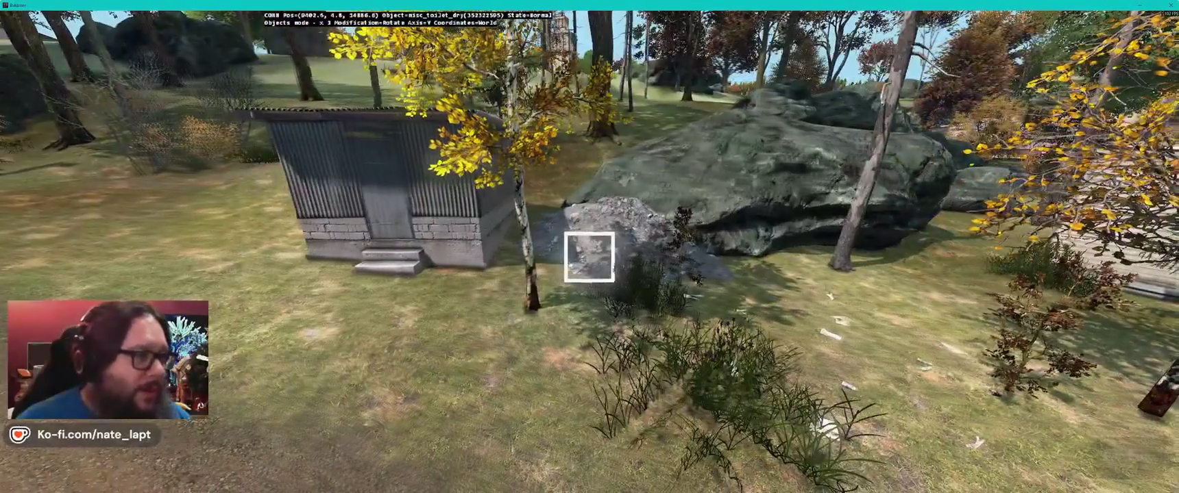
pyautogui.press('d')
pyautogui.press('w')
pyautogui.press('d')
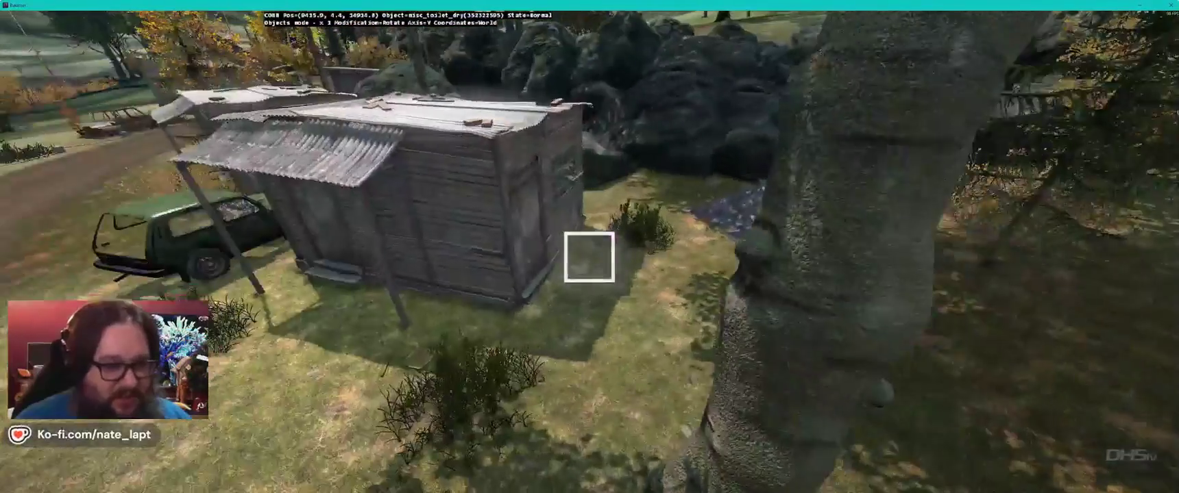
pyautogui.press('d')
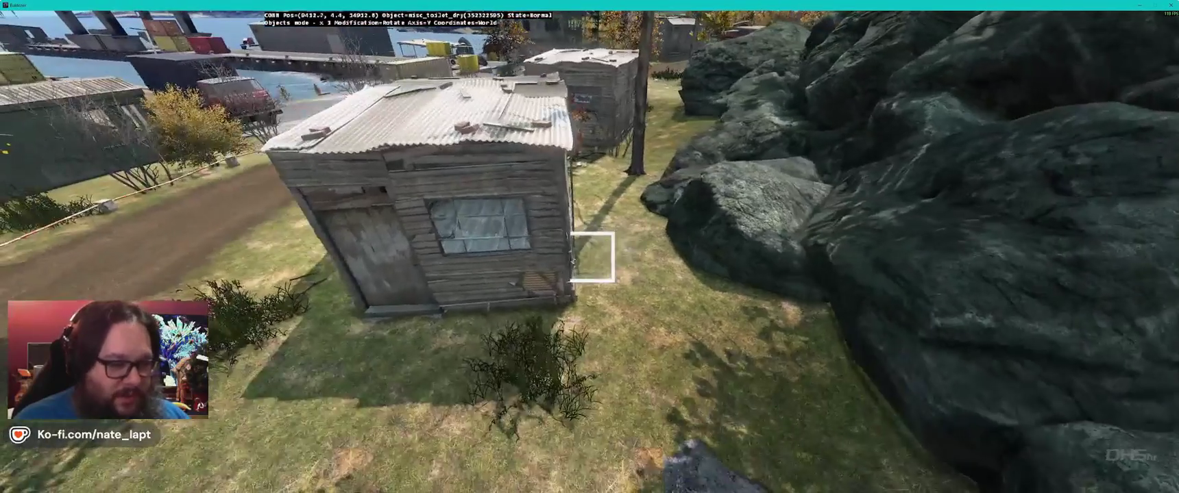
pyautogui.press('Insert')
# Step: Rotate the new outhouse flush against the shed wall and inspect it around and inside the shed
pyautogui.moveTo(562, 261); pyautogui.dragTo(589, 257)
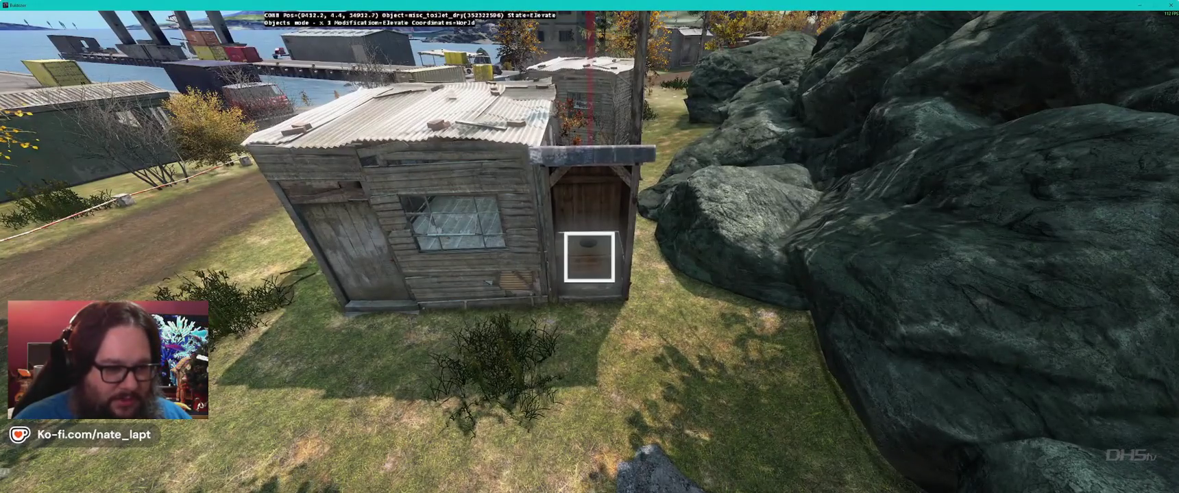
pyautogui.press('a')
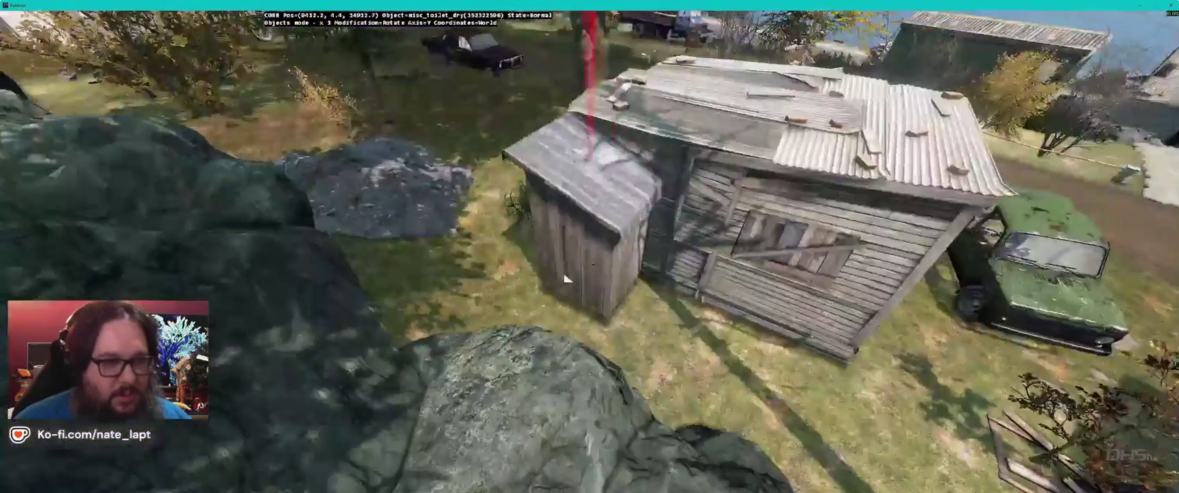
pyautogui.press('w')
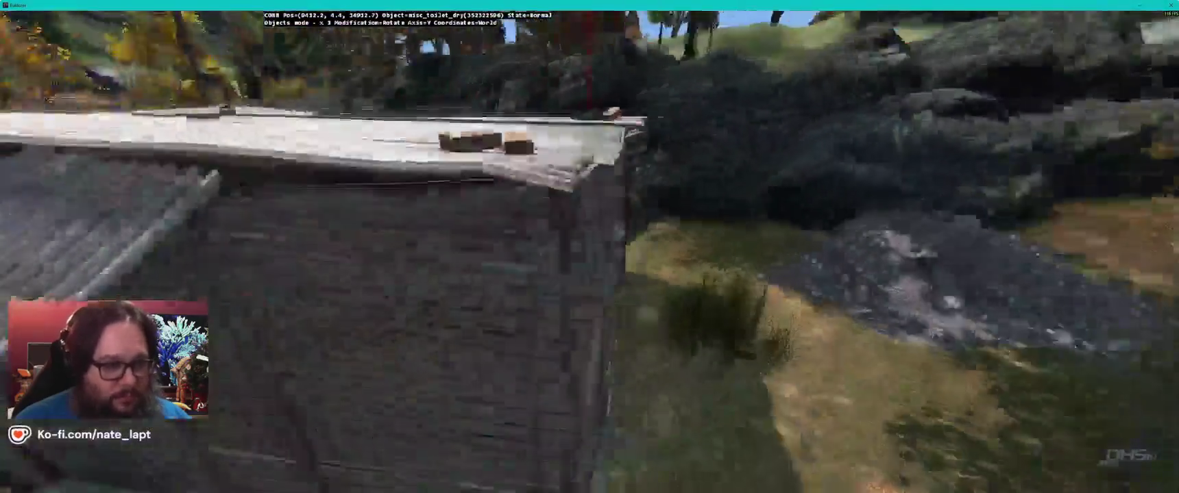
pyautogui.press('s')
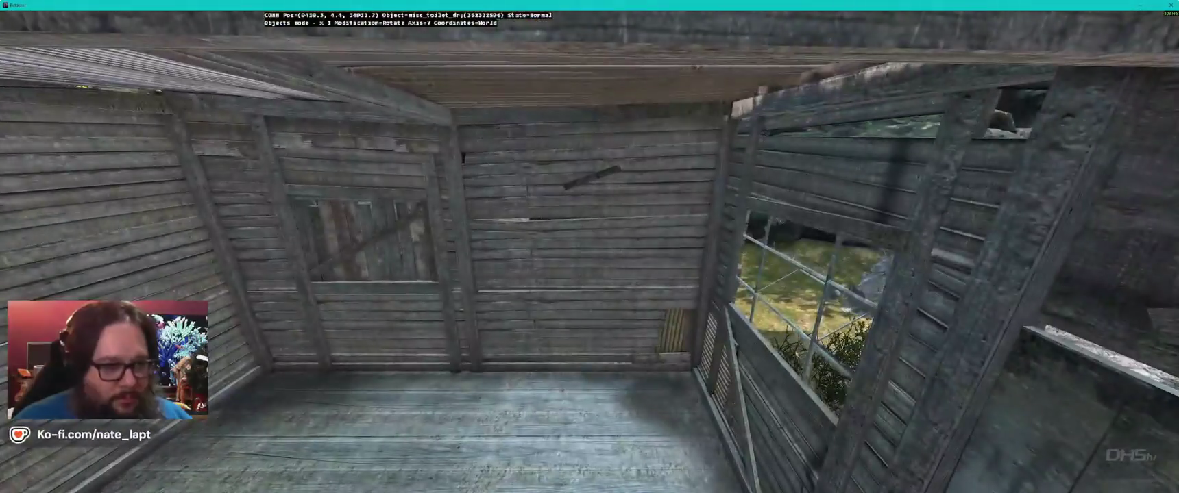
pyautogui.press('d')
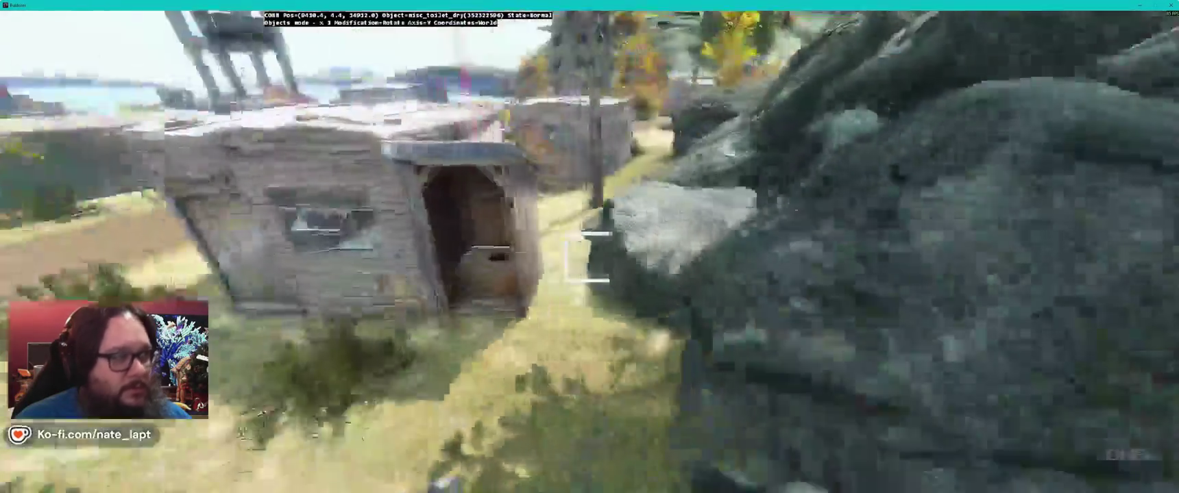
pyautogui.press('a')
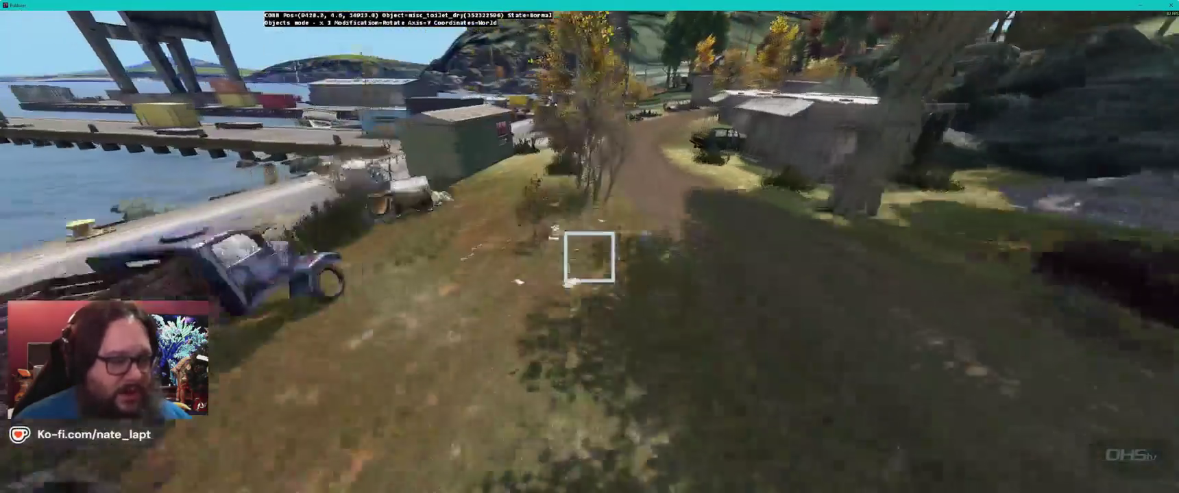
pyautogui.press('d')
pyautogui.press('w')
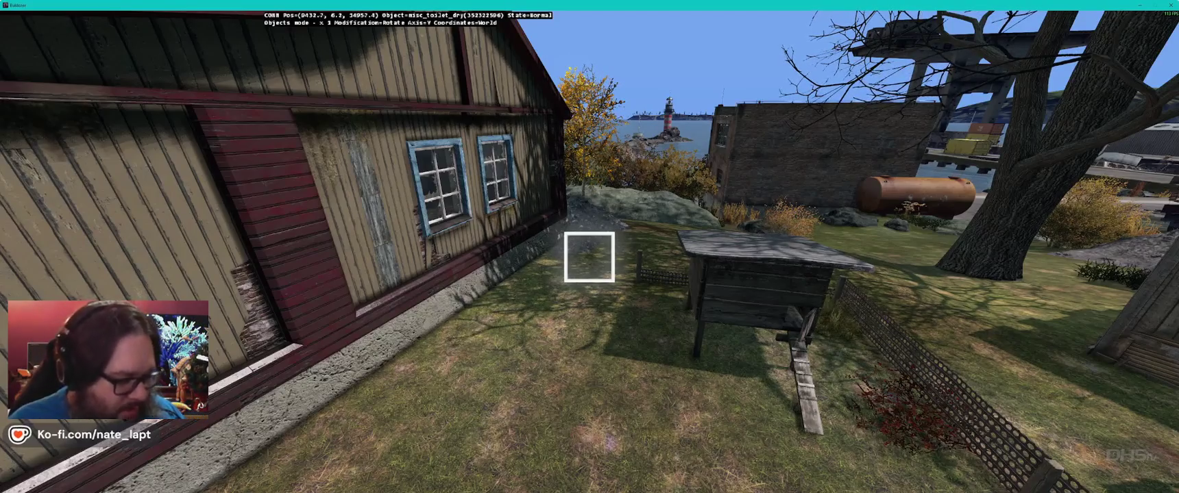
# Step: Switch from Buldozer back to Terrain Builder's 2D terrain map
pyautogui.hotkey('alt', 'Tab')
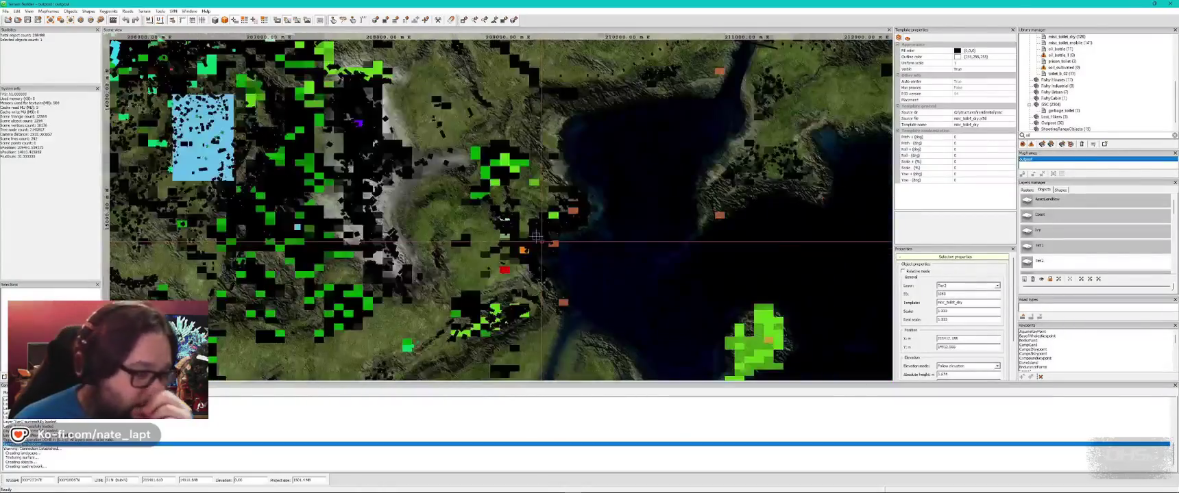
# Step: Zoom and pan the 2D map to the coastal town by the lake and view it in Buldozer
pyautogui.scroll(-6, 538, 238)
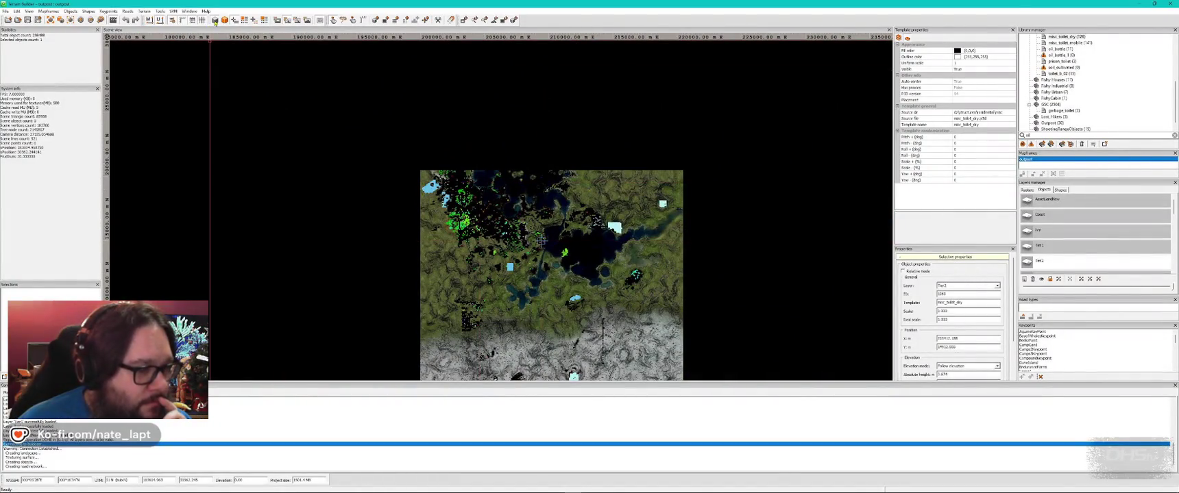
pyautogui.moveTo(541, 239)
pyautogui.mouseDown()
pyautogui.moveTo(480, 139)
pyautogui.moveTo(505, 152)
pyautogui.mouseUp()
pyautogui.scroll(5, 418, 110)
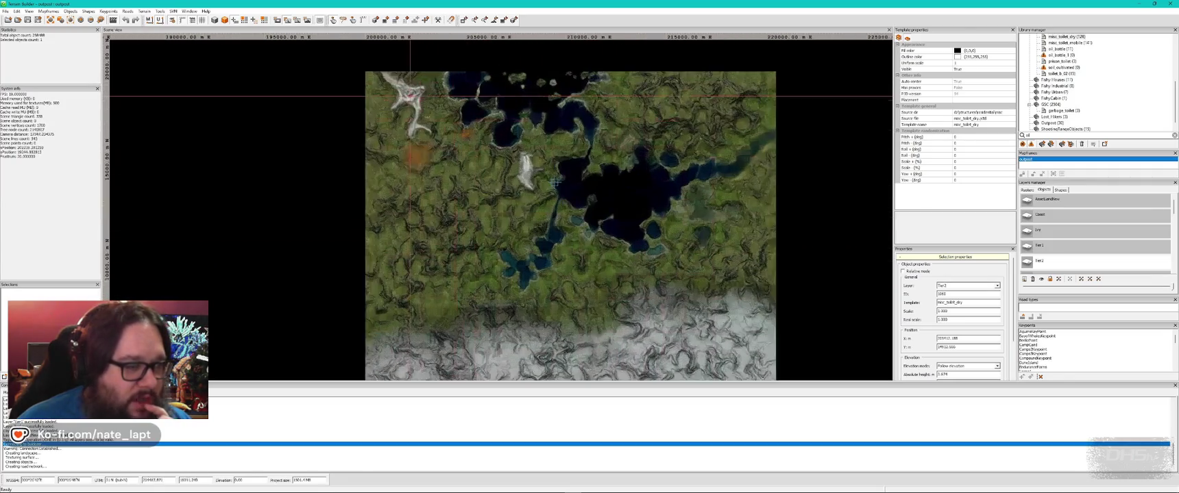
pyautogui.scroll(5, 552, 191)
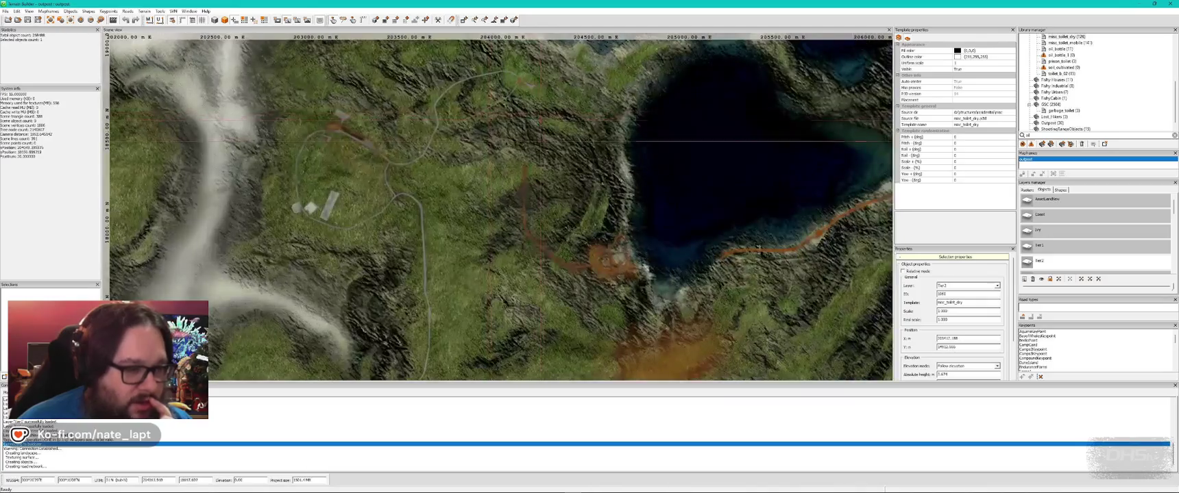
pyautogui.scroll(3, 426, 132)
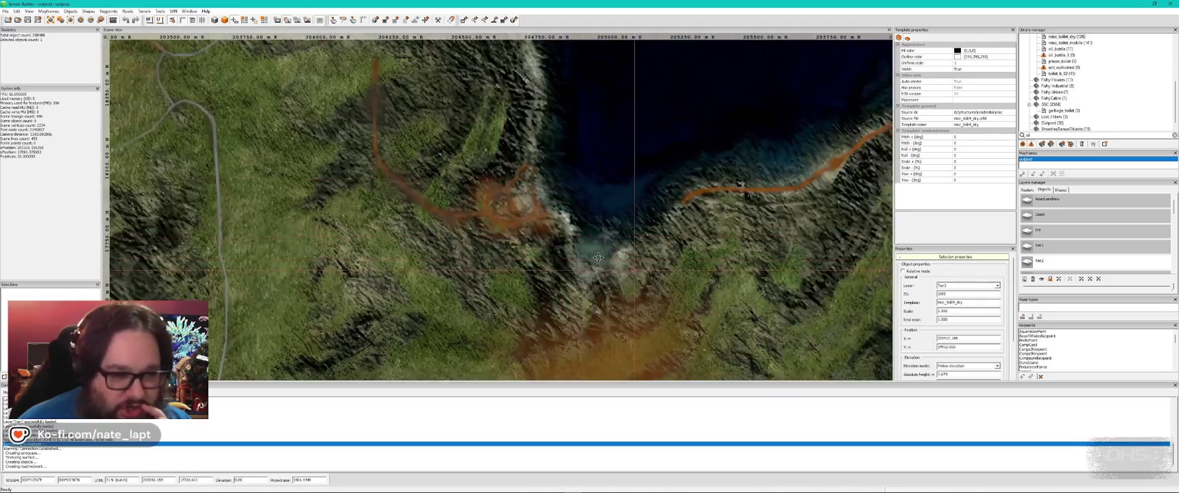
pyautogui.scroll(2, 500, 205)
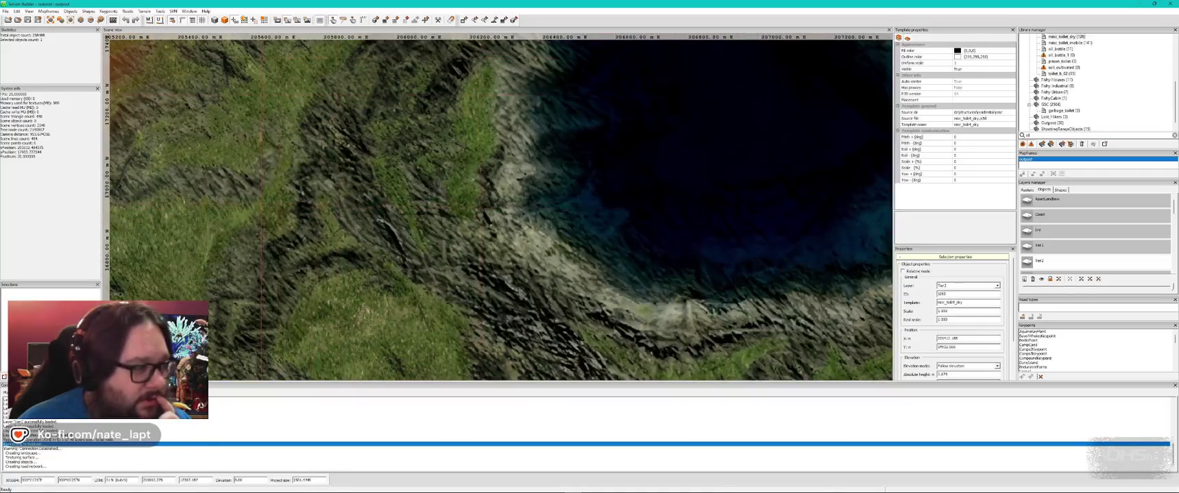
pyautogui.moveTo(455, 183); pyautogui.dragTo(168, 66)
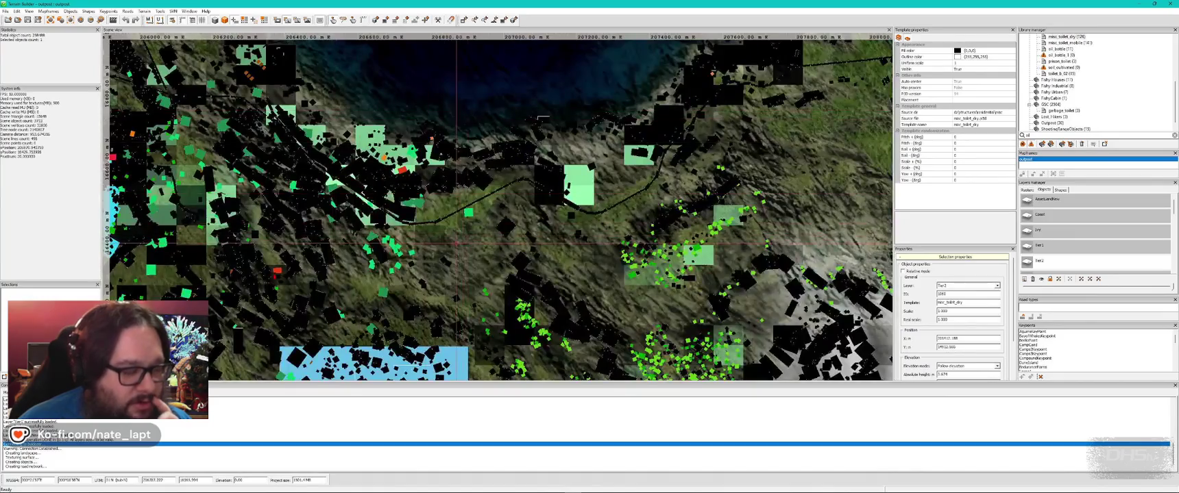
pyautogui.moveTo(480, 342)
pyautogui.mouseDown()
pyautogui.moveTo(468, 171)
pyautogui.moveTo(495, 350)
pyautogui.mouseUp()
pyautogui.scroll(-2, 468, 172)
pyautogui.scroll(-2, 495, 350)
pyautogui.moveTo(658, 364); pyautogui.dragTo(411, 178)
pyautogui.scroll(4, 426, 188)
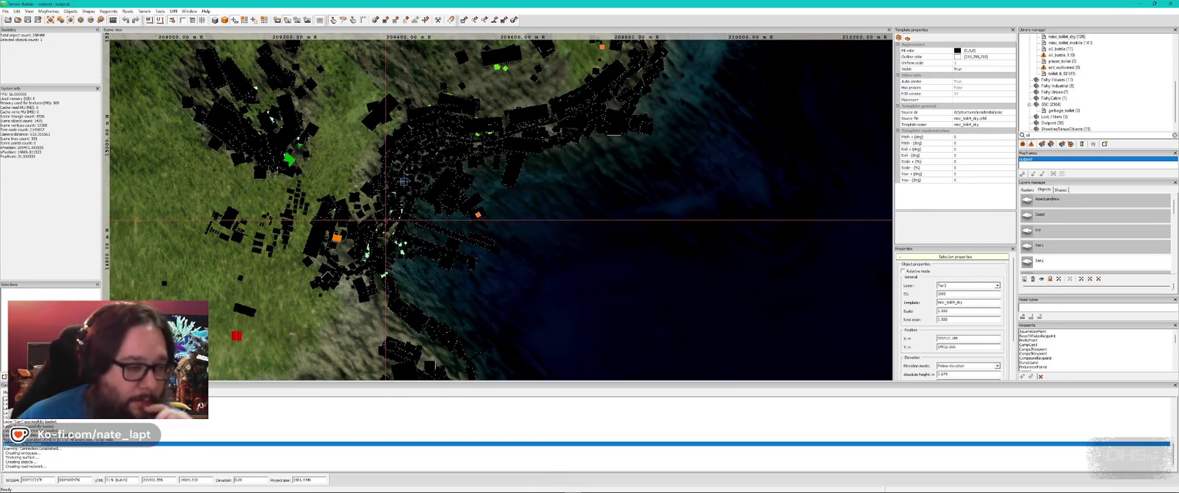
pyautogui.moveTo(392, 254); pyautogui.dragTo(374, 236)
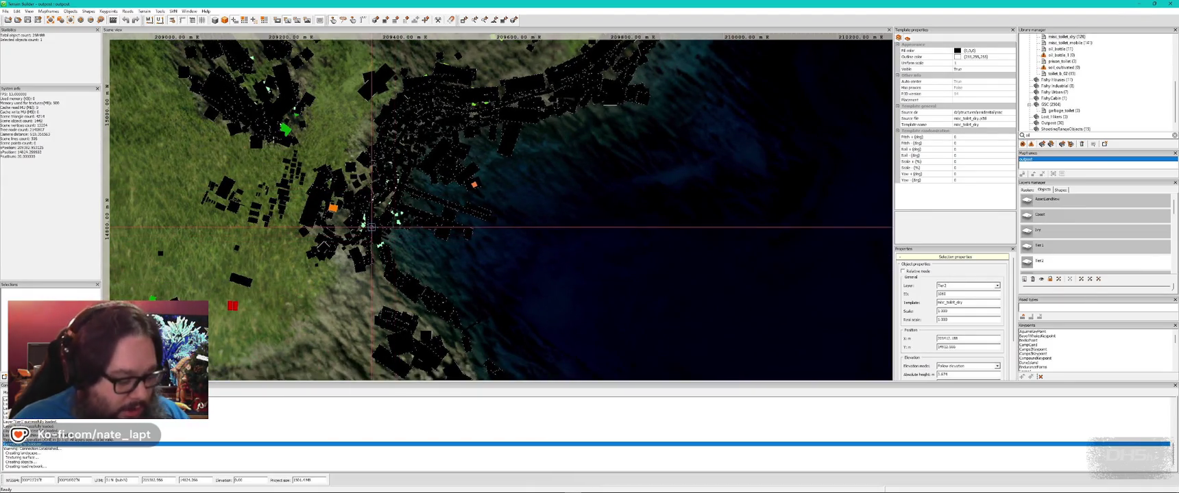
pyautogui.hotkey('alt', 'Tab')
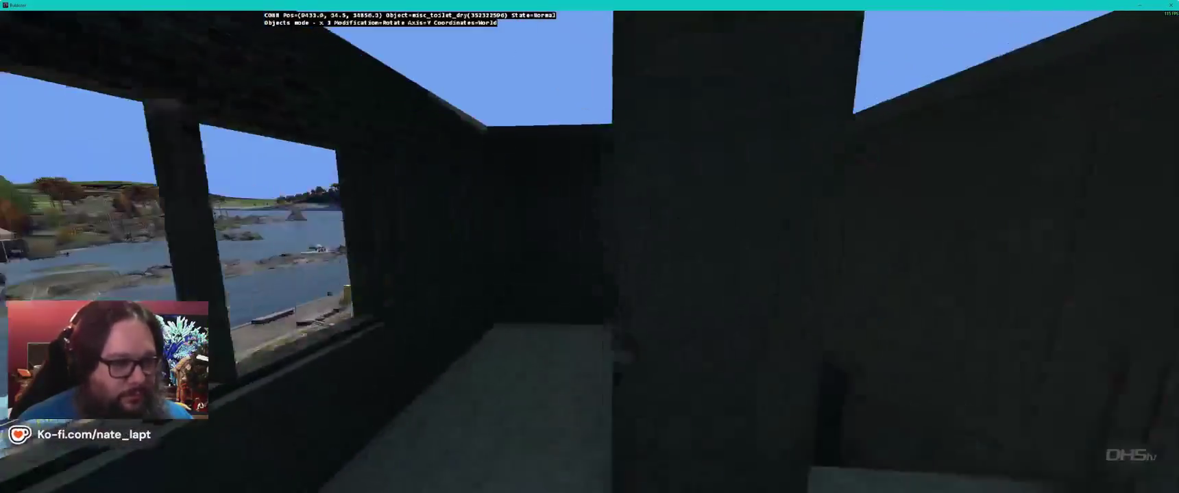
# Step: Open the diagnostic menu and back out from Loot Spawn Edit to the top-level list
pyautogui.press('ctrl+super')
pyautogui.press('Left')
pyautogui.press('Left')
pyautogui.press('Left')
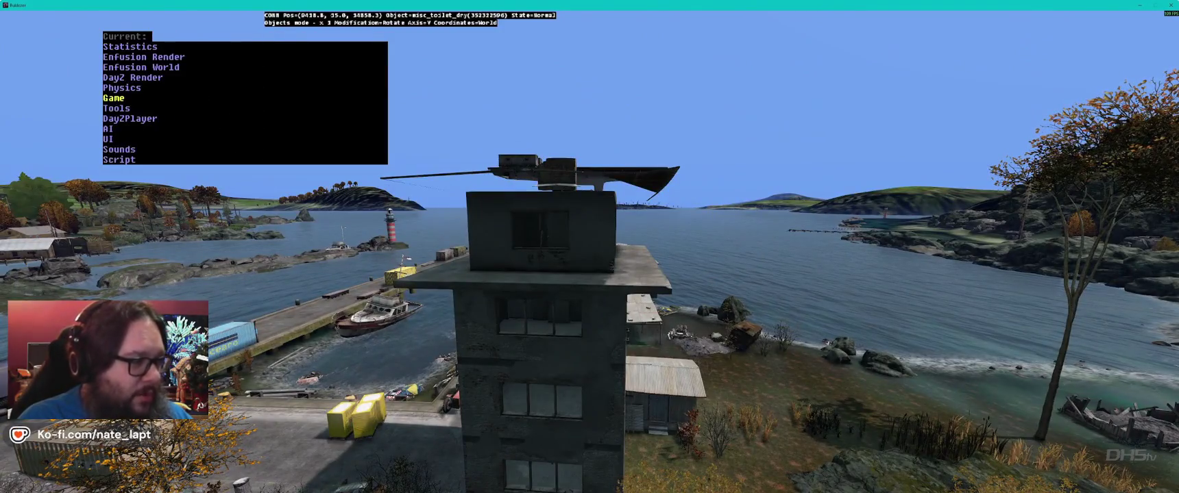
# Step: Set DayZ Render's Geometry diagnostic to geometry-only and close the menu
pyautogui.press('Right')
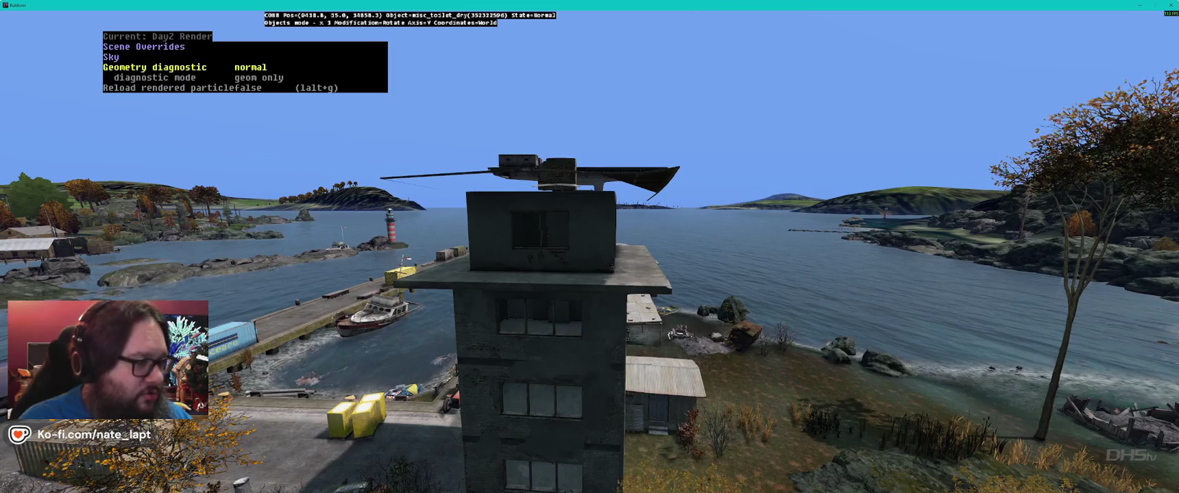
pyautogui.press('Right')
pyautogui.press('Escape')
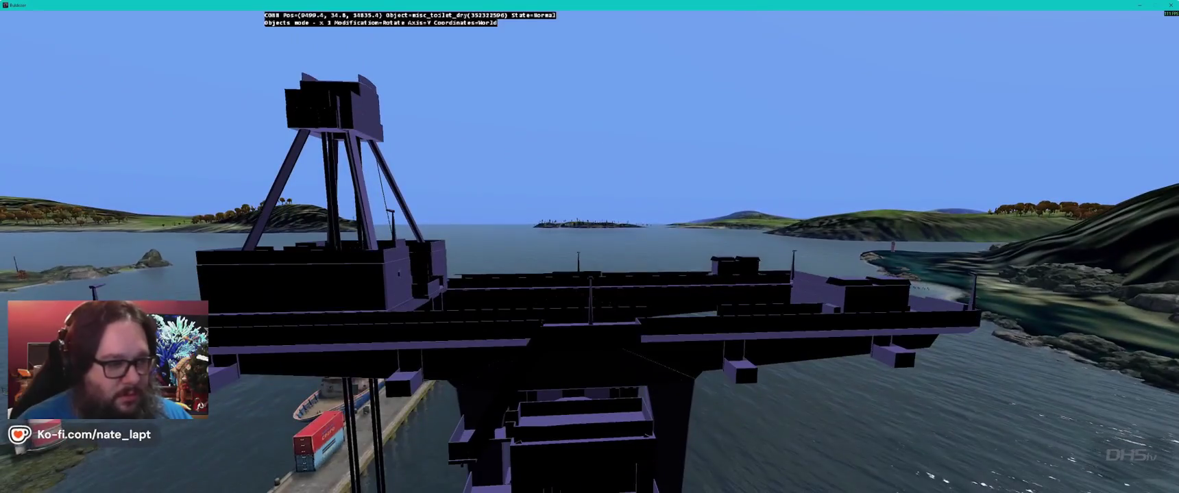
pyautogui.press('super+alt')
pyautogui.press('Left')
pyautogui.press('Right')
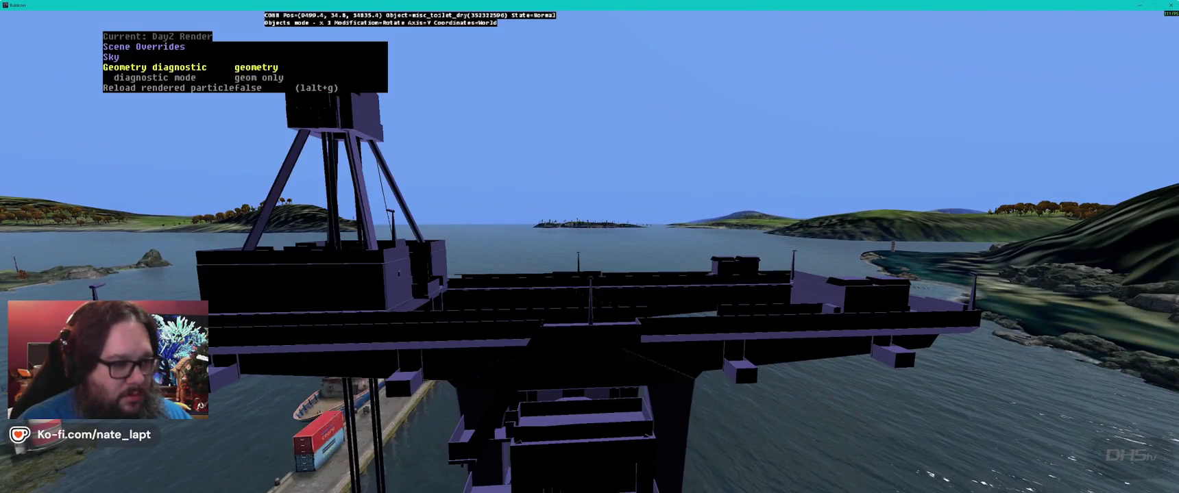
pyautogui.press('s')
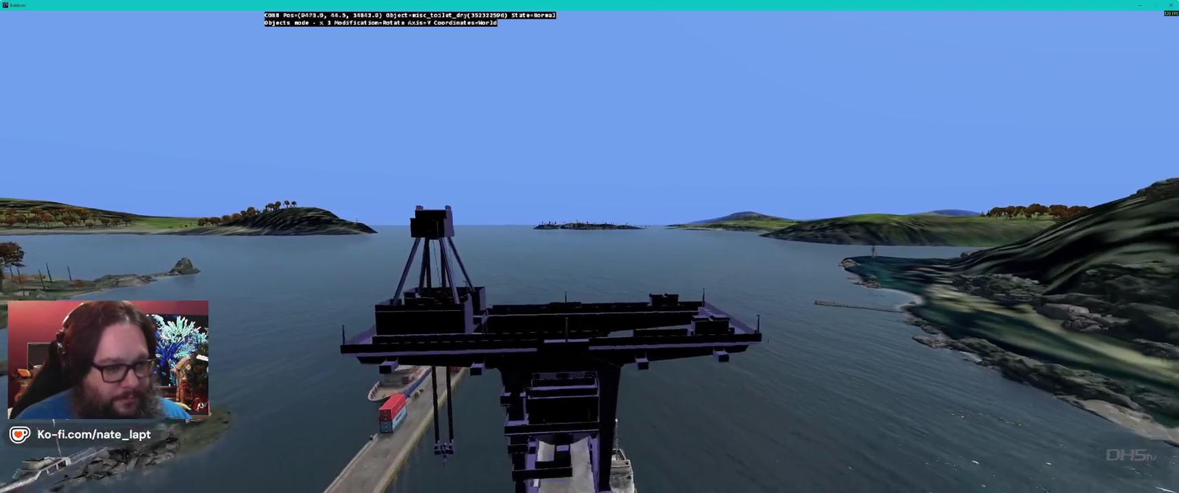
# Step: Fly down low over the harbour village houses and revert to normal textured rendering
pyautogui.press('Left')
pyautogui.press('w')
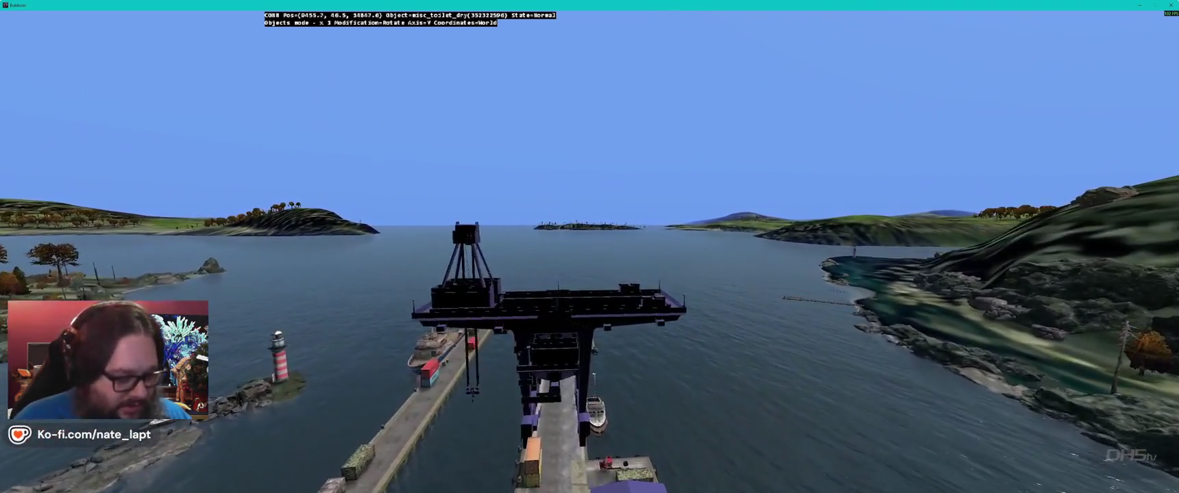
pyautogui.press('s')
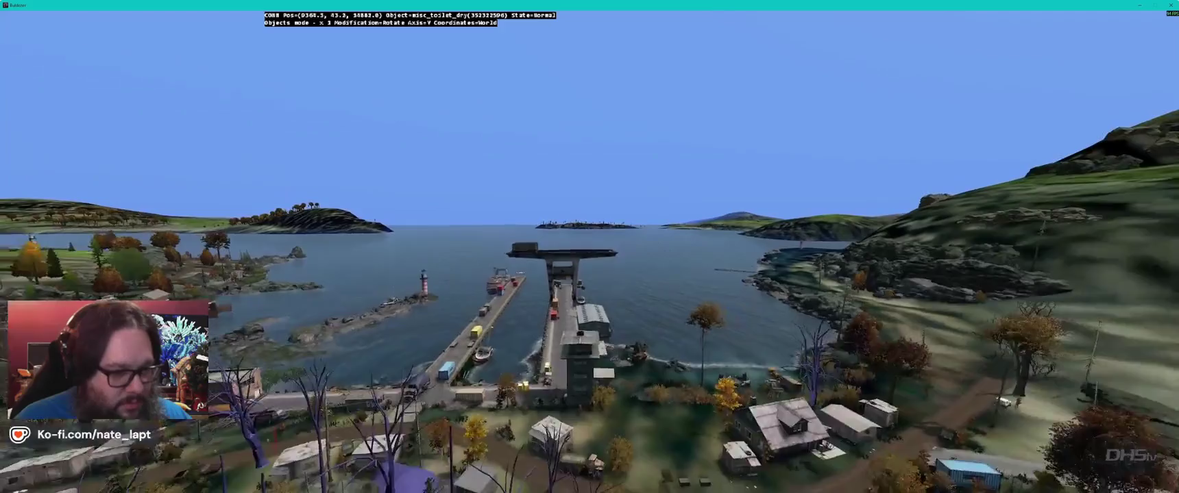
pyautogui.press('s')
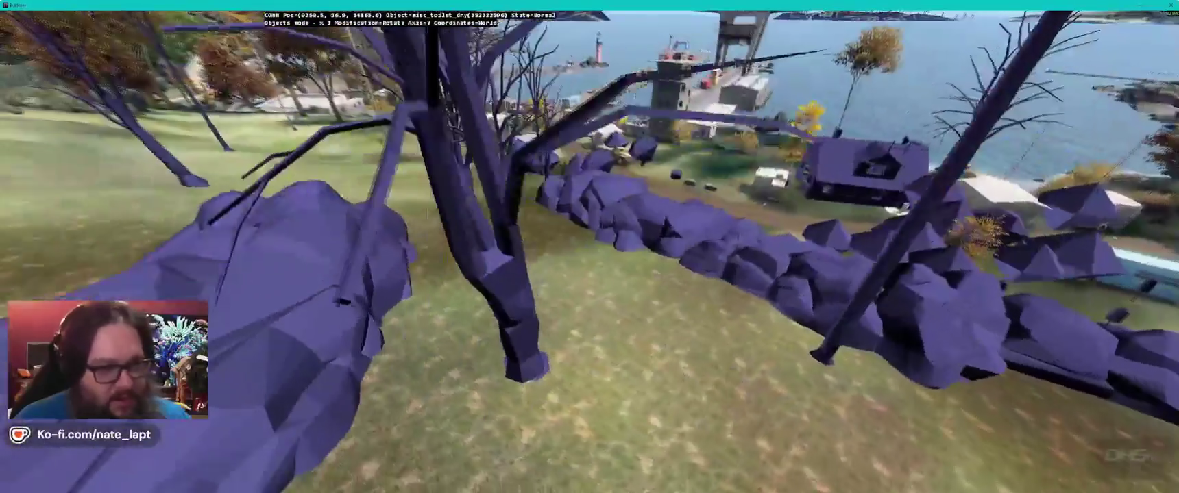
pyautogui.press('z')
pyautogui.press('Left')
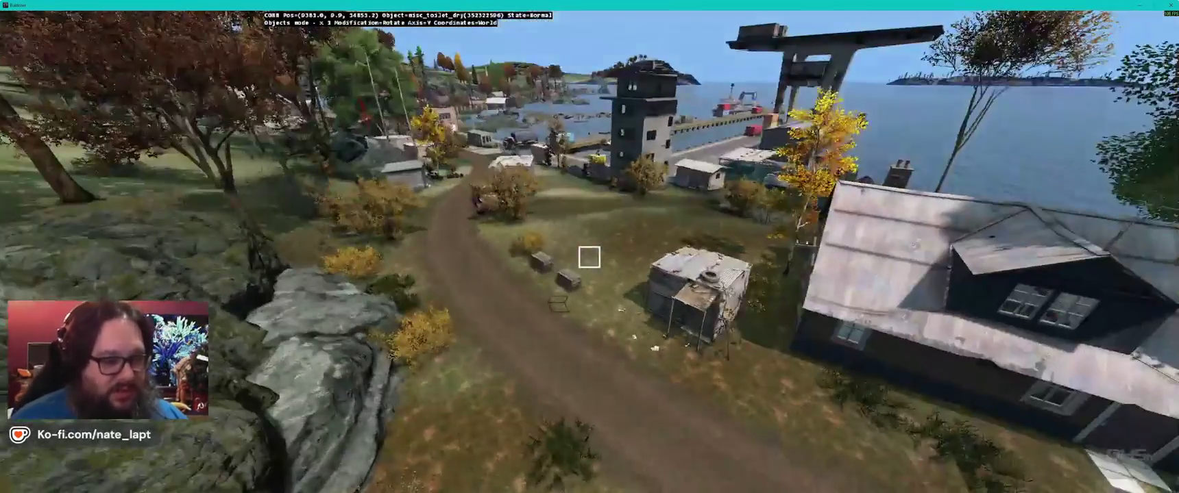
# Step: Fly past the harbour pier and bus round to the back of the cream house
pyautogui.press('w')
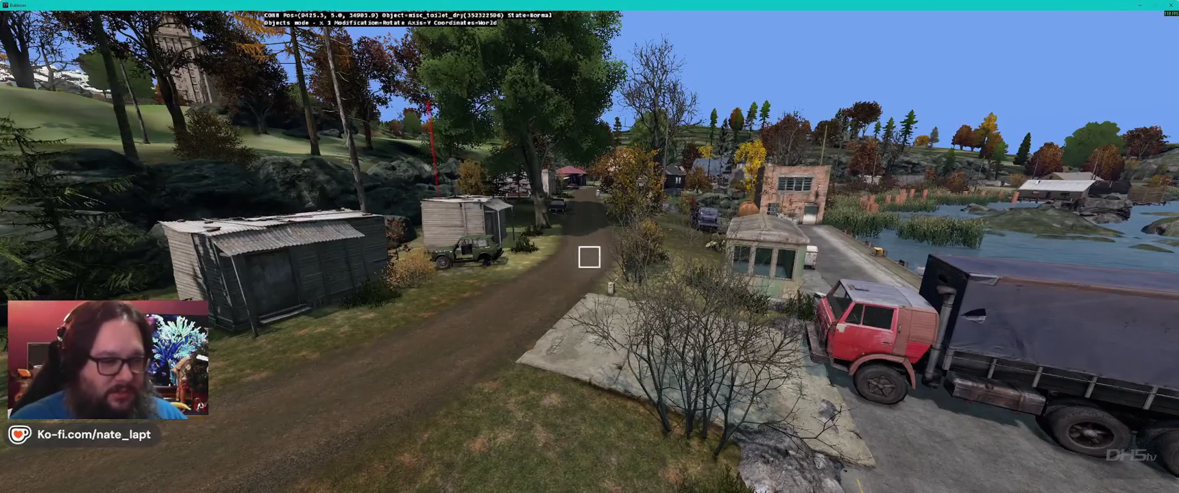
pyautogui.press('w')
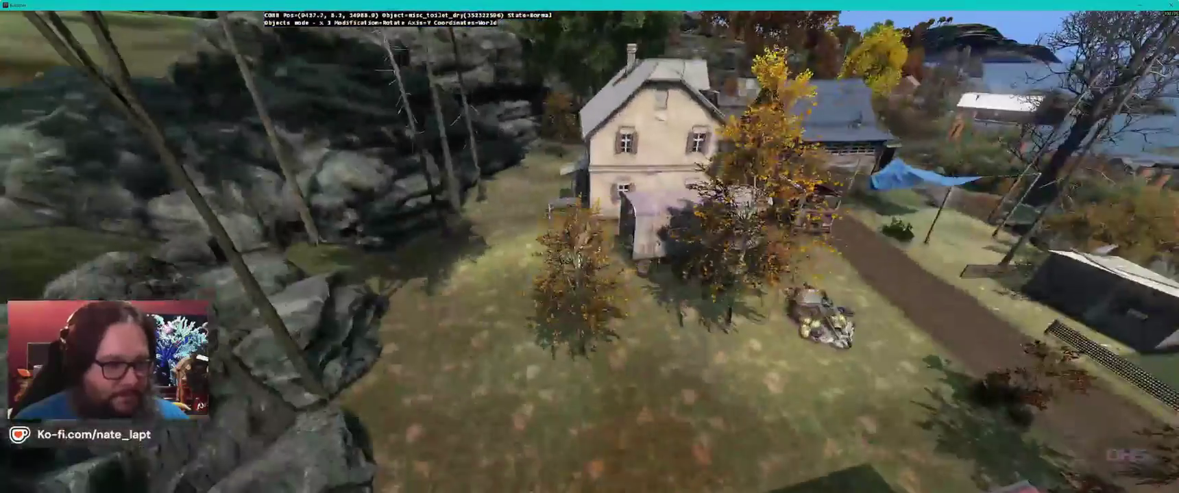
pyautogui.press('w')
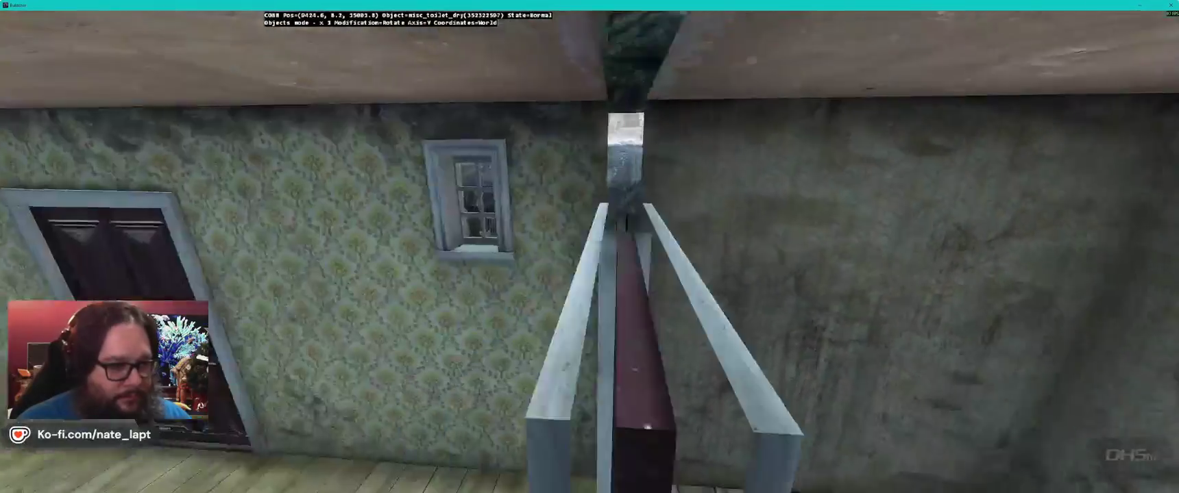
# Step: Drop the outhouse against the cream house wall, setting down the rotated picnic table too
pyautogui.click(589, 257)
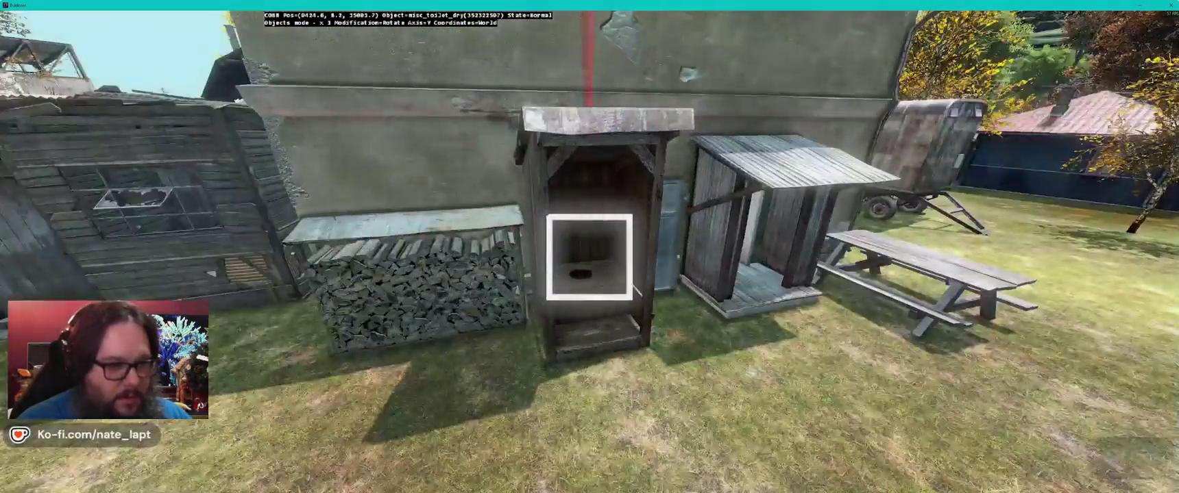
pyautogui.click(589, 257)
pyautogui.press('d')
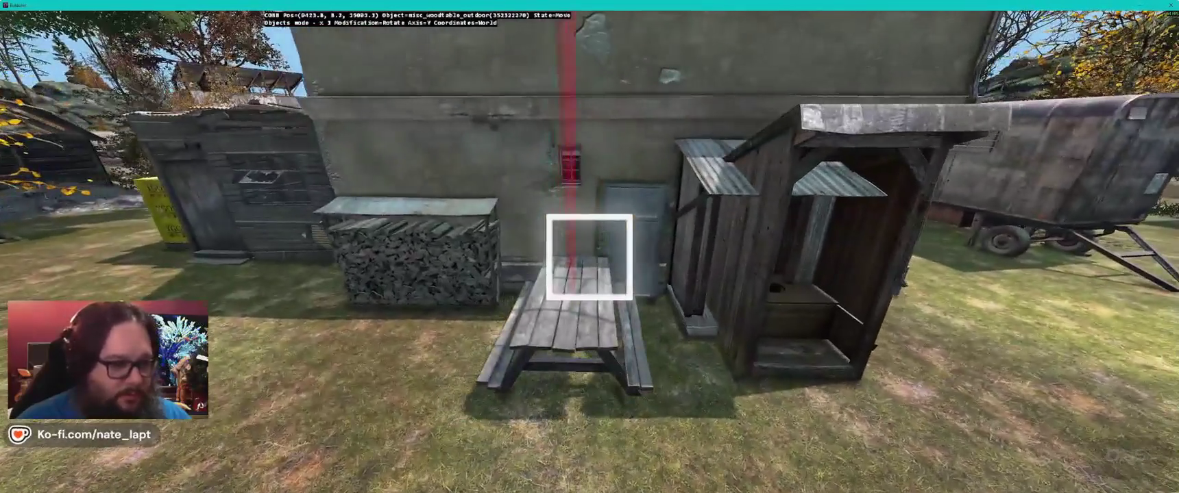
pyautogui.click(589, 257)
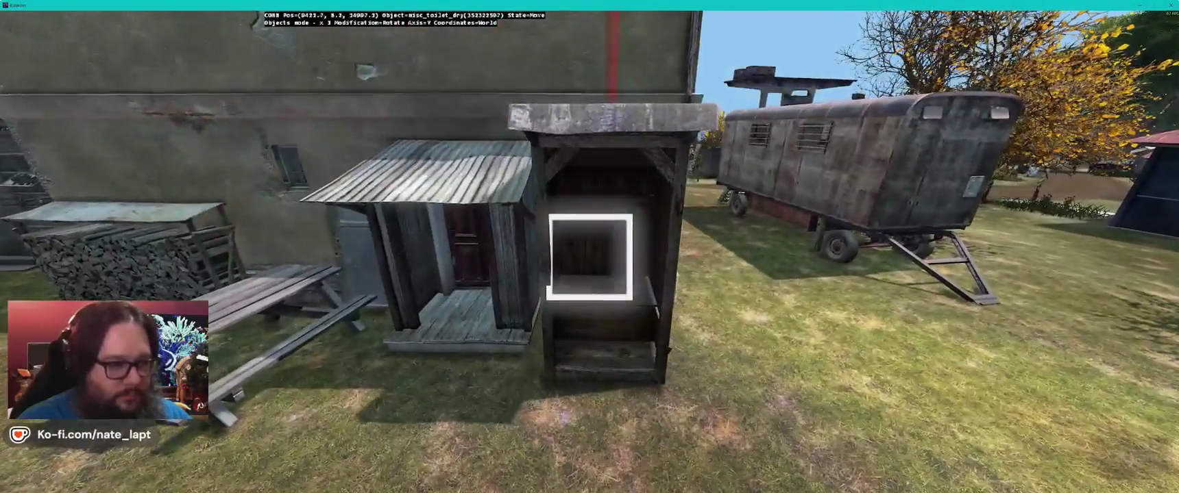
pyautogui.click(589, 257)
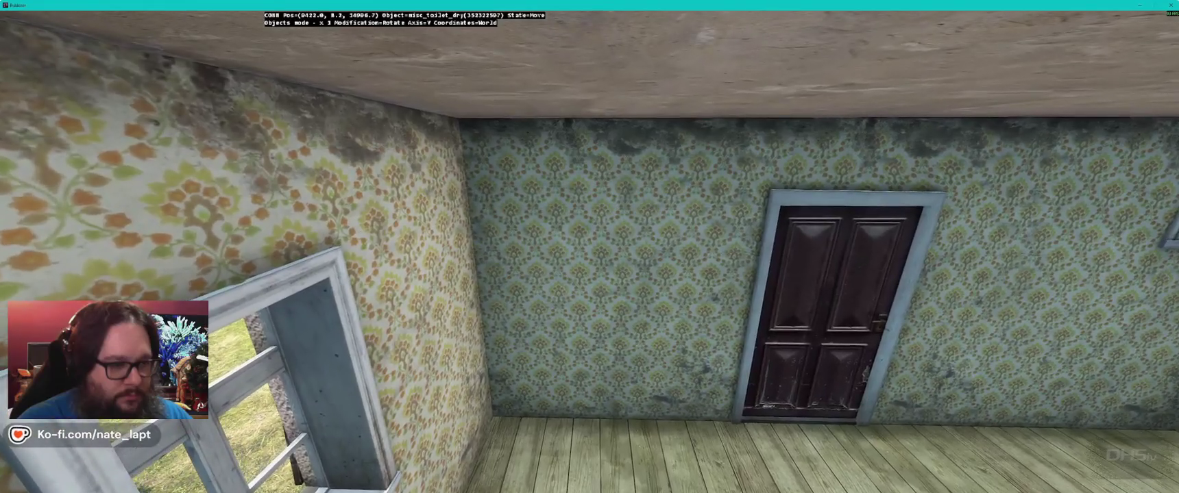
pyautogui.click(589, 257)
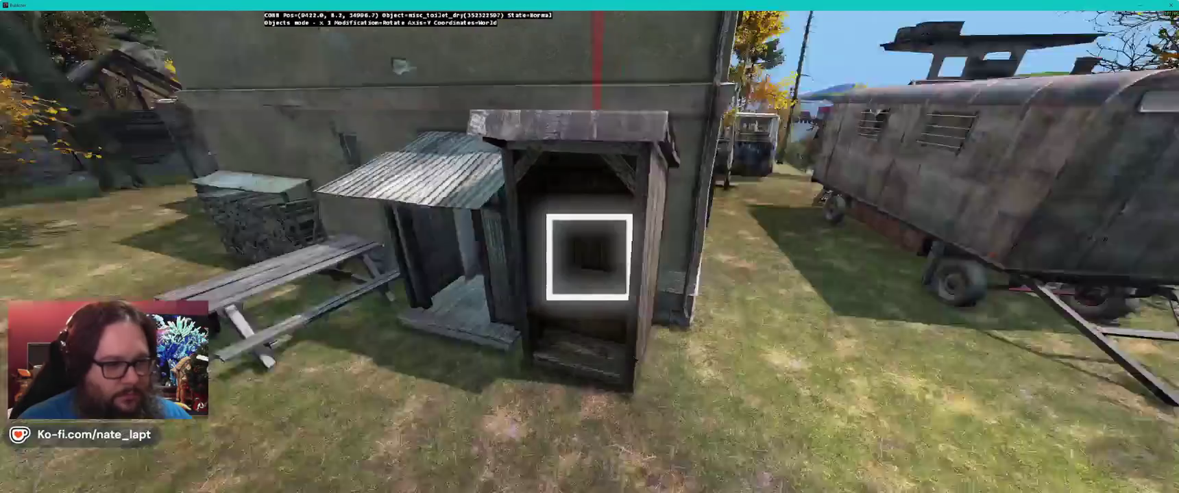
pyautogui.click(589, 257)
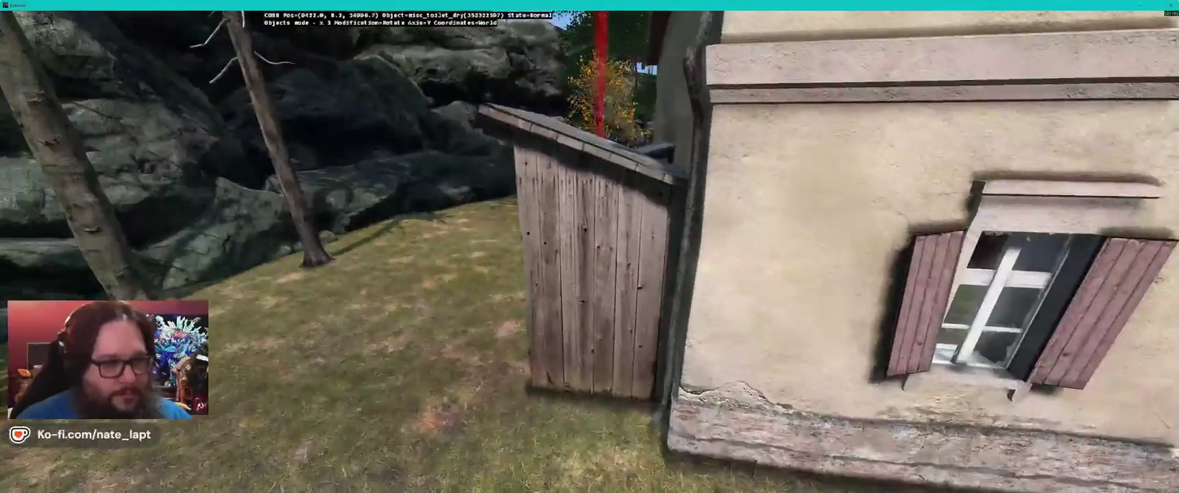
# Step: Lower the outhouse onto the grass and check its open door from front and side
pyautogui.press('d')
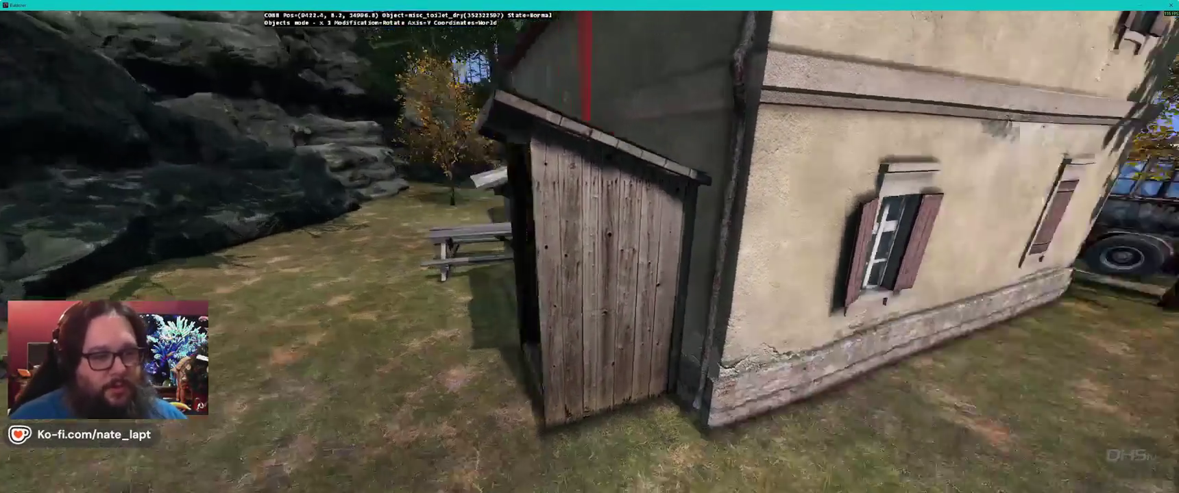
pyautogui.press('d')
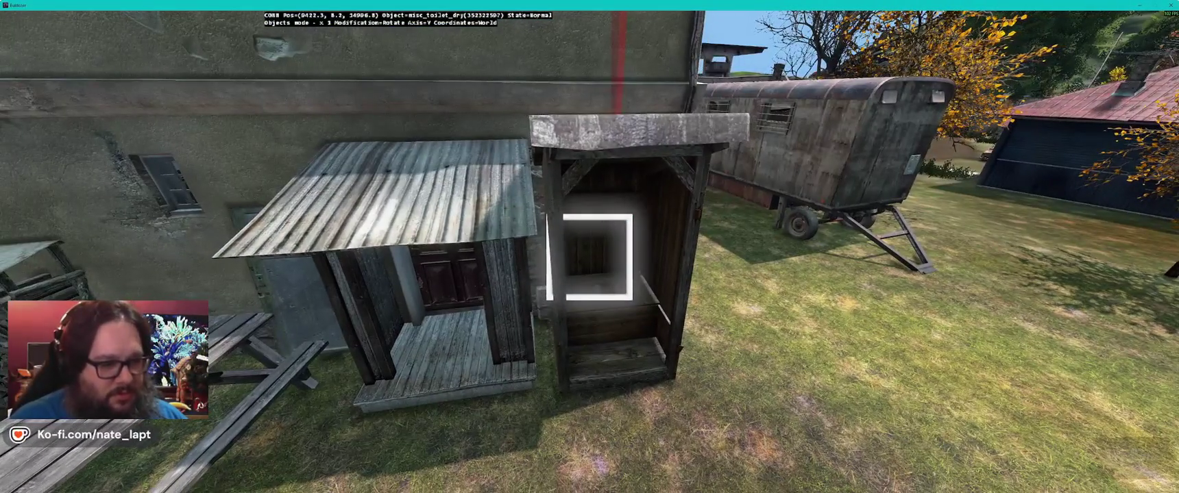
pyautogui.moveTo(589, 257); pyautogui.dragTo(589, 259)
pyautogui.press('w')
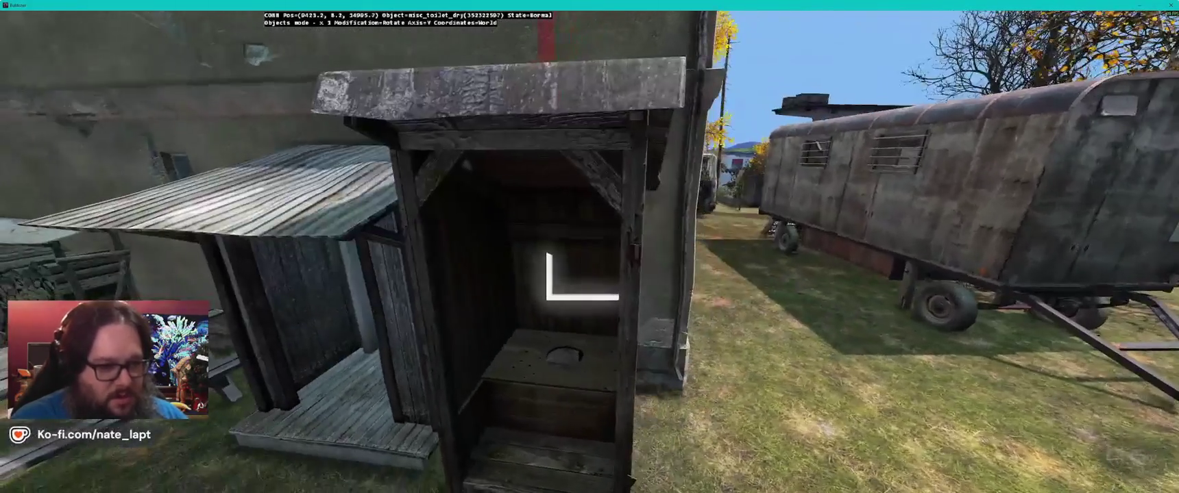
pyautogui.press('f')
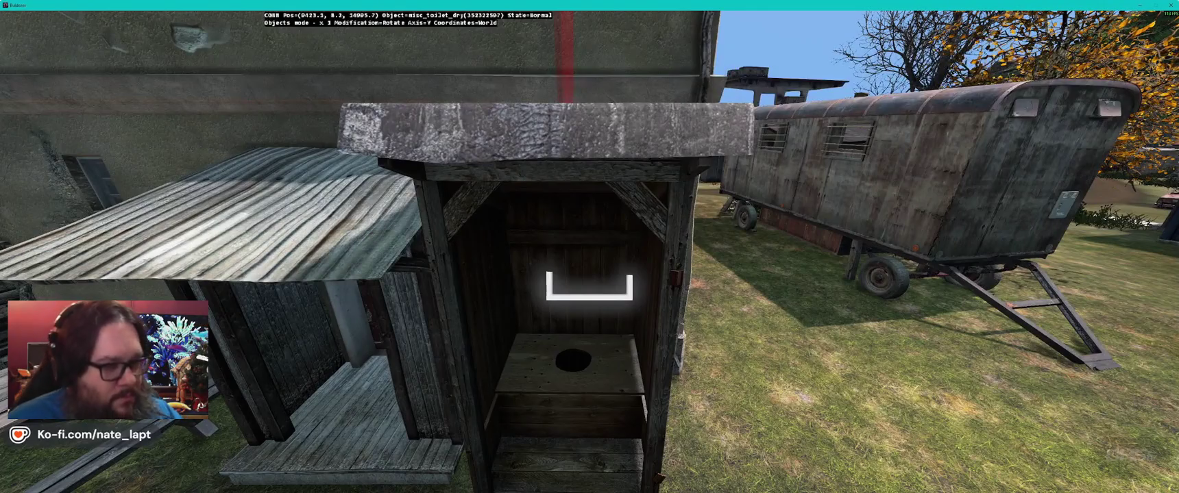
pyautogui.press('s')
pyautogui.press('w')
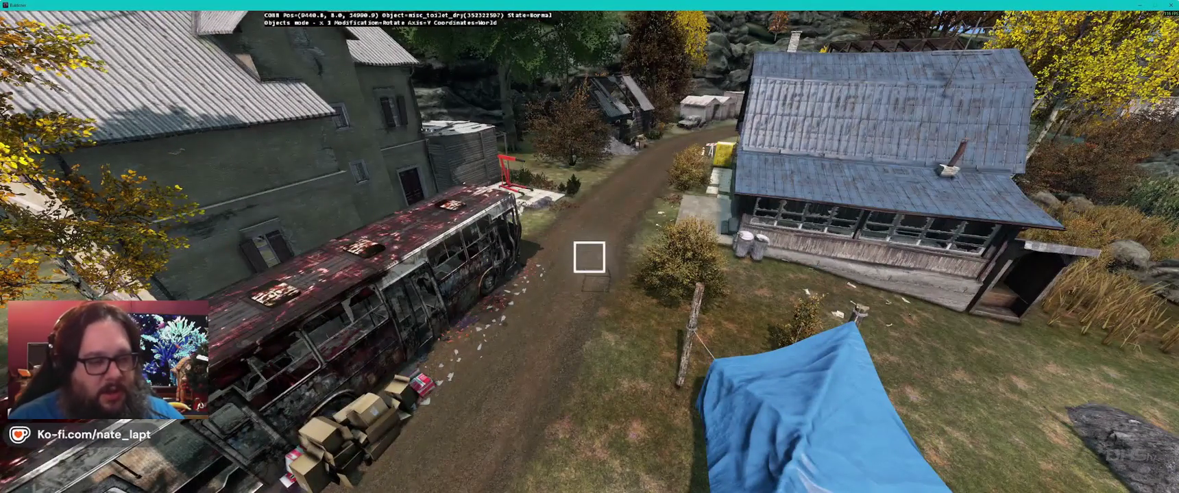
# Step: Switch between the 2D map and Buldozer to reach the snowy walled fortress
pyautogui.press('w')
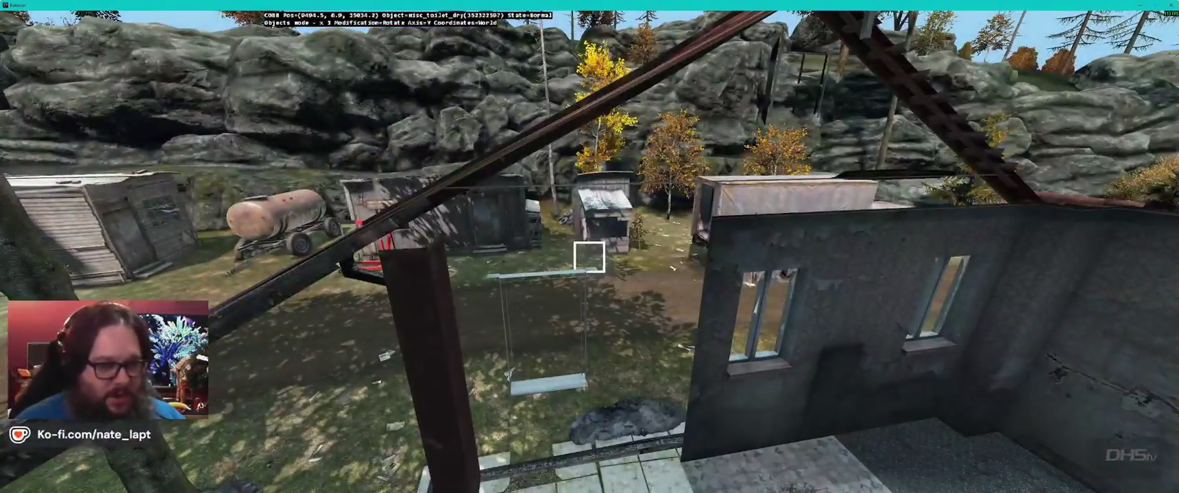
pyautogui.press('w')
pyautogui.press('w')
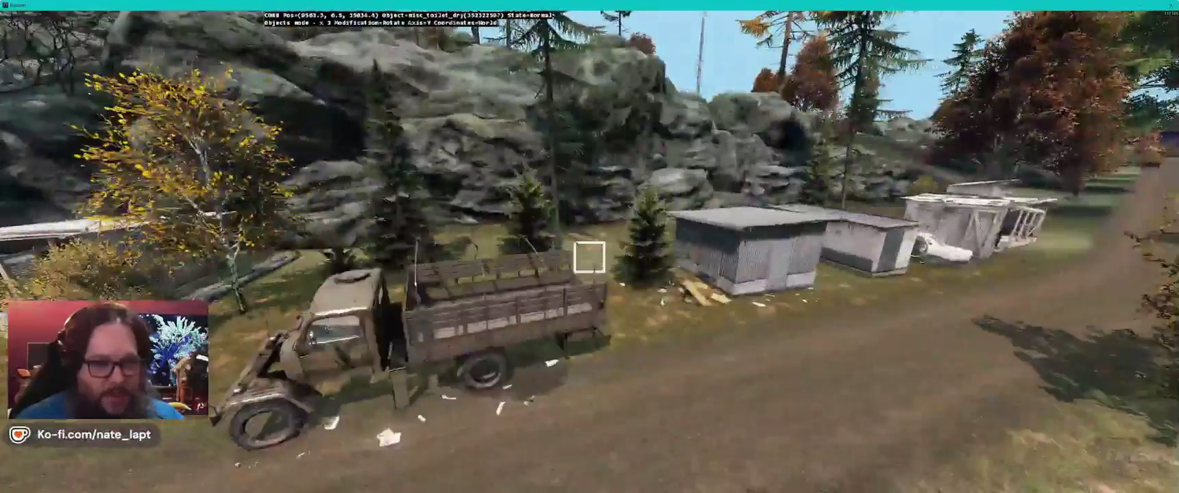
pyautogui.hotkey('alt', 'Tab')
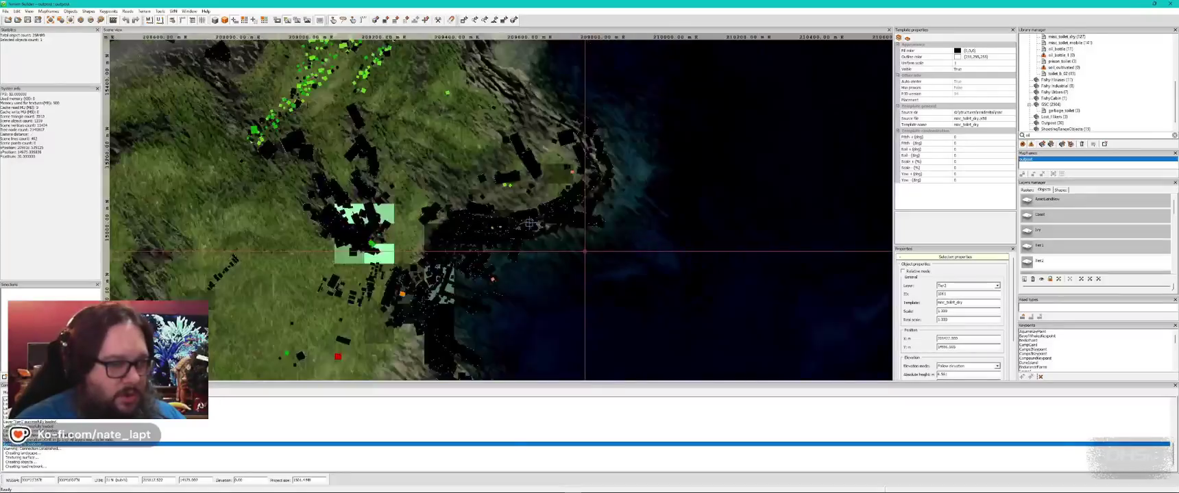
pyautogui.scroll(-3, 514, 186)
pyautogui.scroll(1, 514, 187)
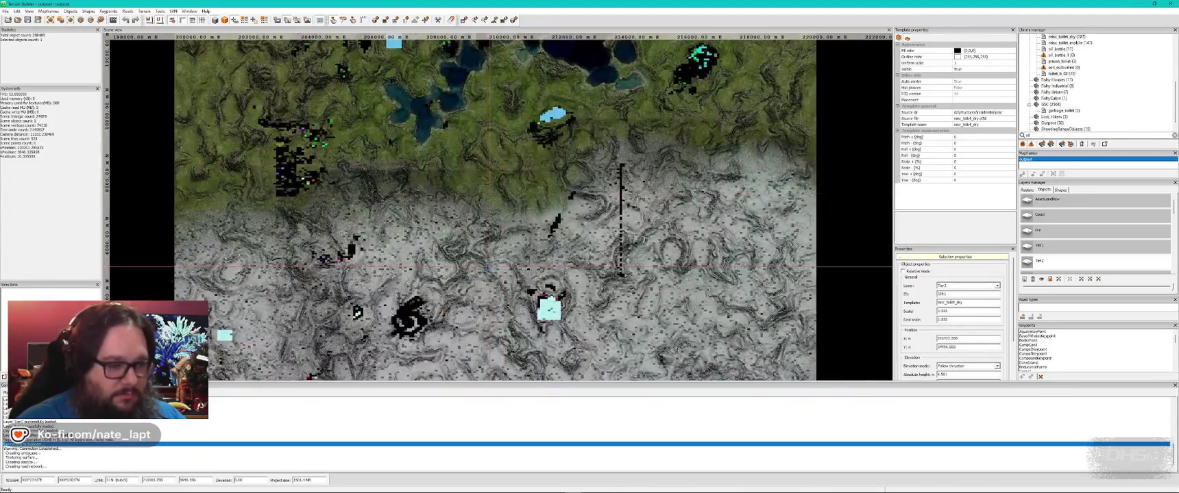
pyautogui.hotkey('alt', 'Tab')
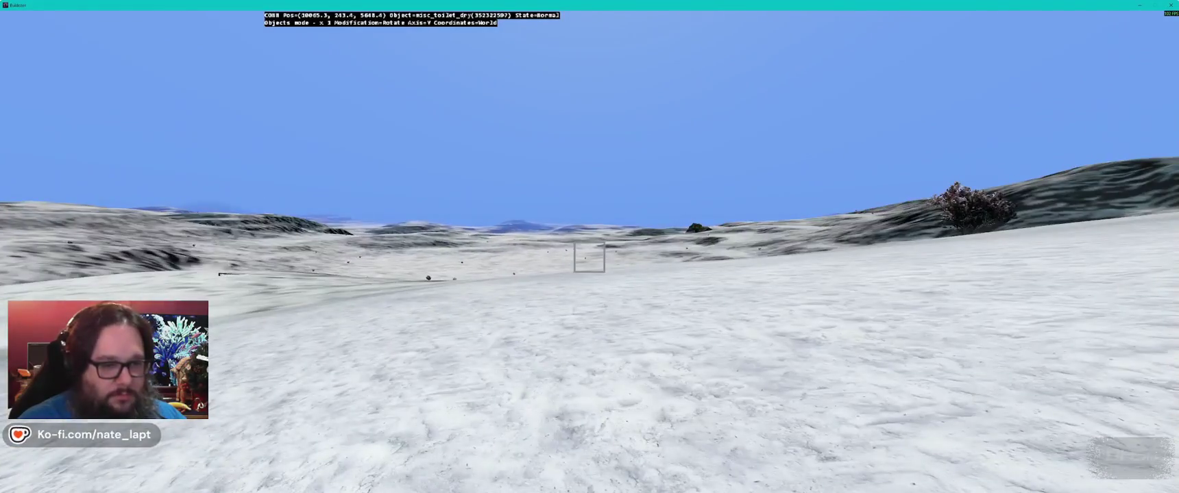
pyautogui.hotkey('alt', 'Tab')
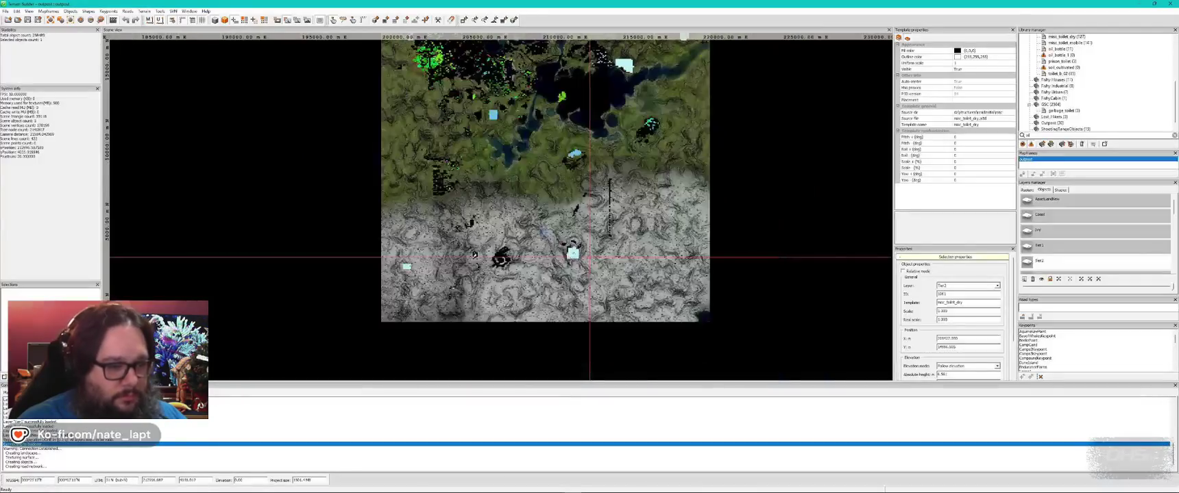
pyautogui.scroll(3, 586, 250)
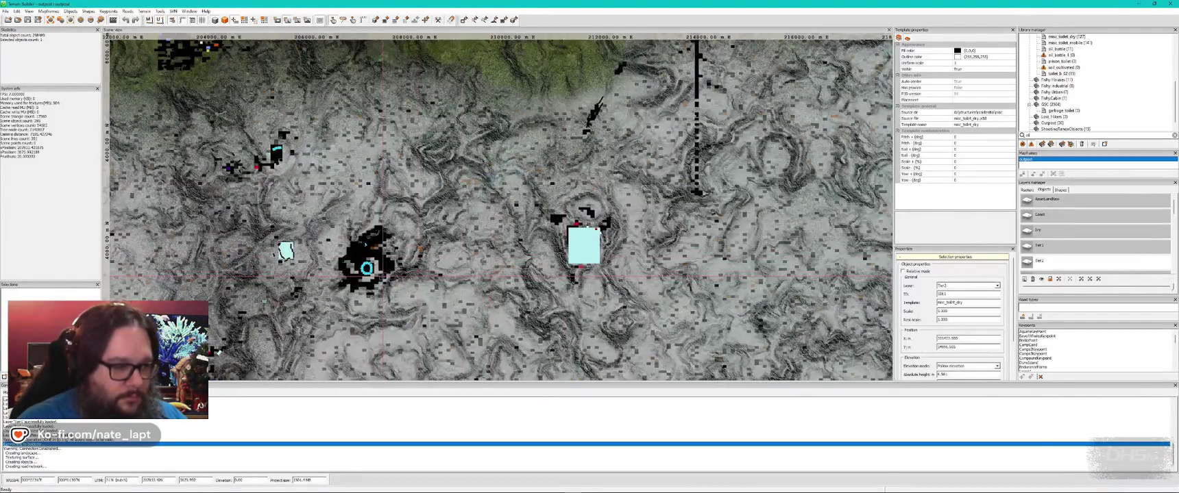
pyautogui.hotkey('alt', 'Tab')
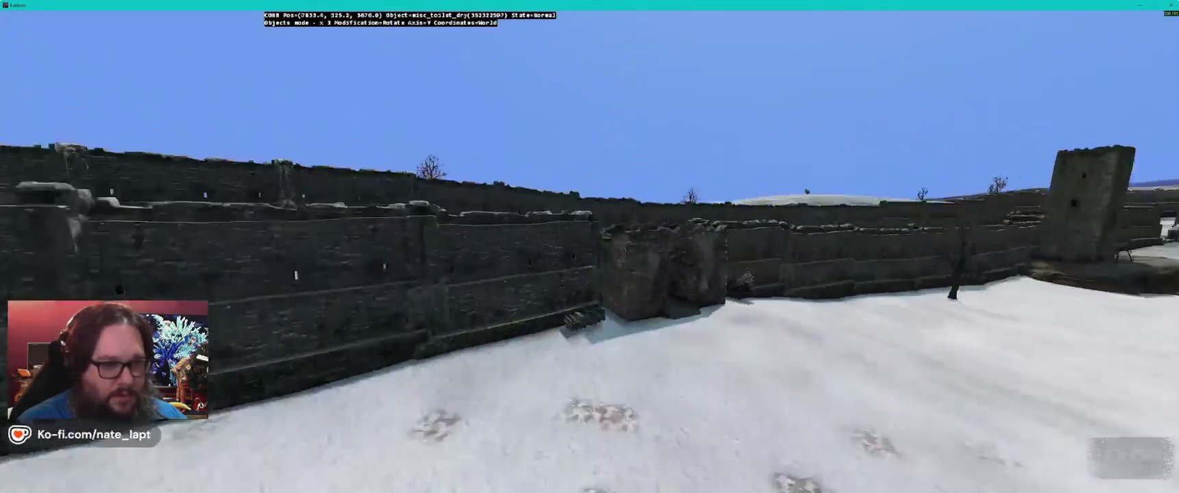
# Step: Survey the whole walled fortress from above, then return to the top-down map
pyautogui.press('s')
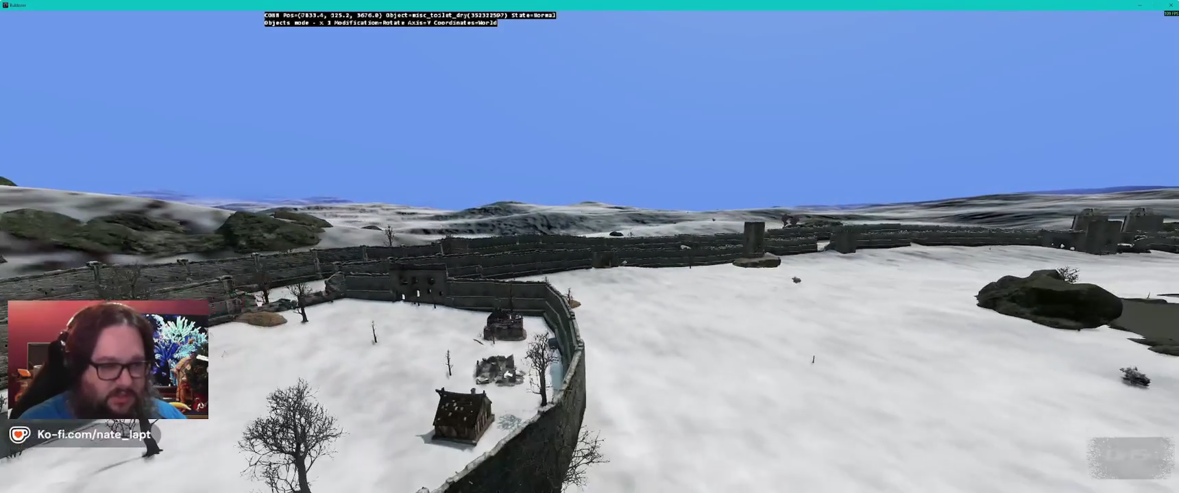
pyautogui.press('s')
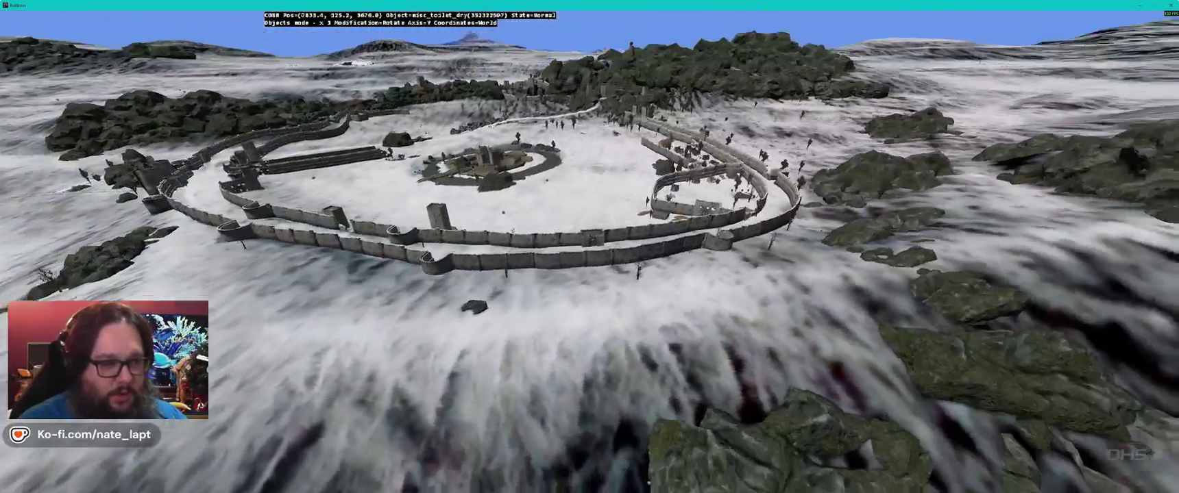
pyautogui.press('w')
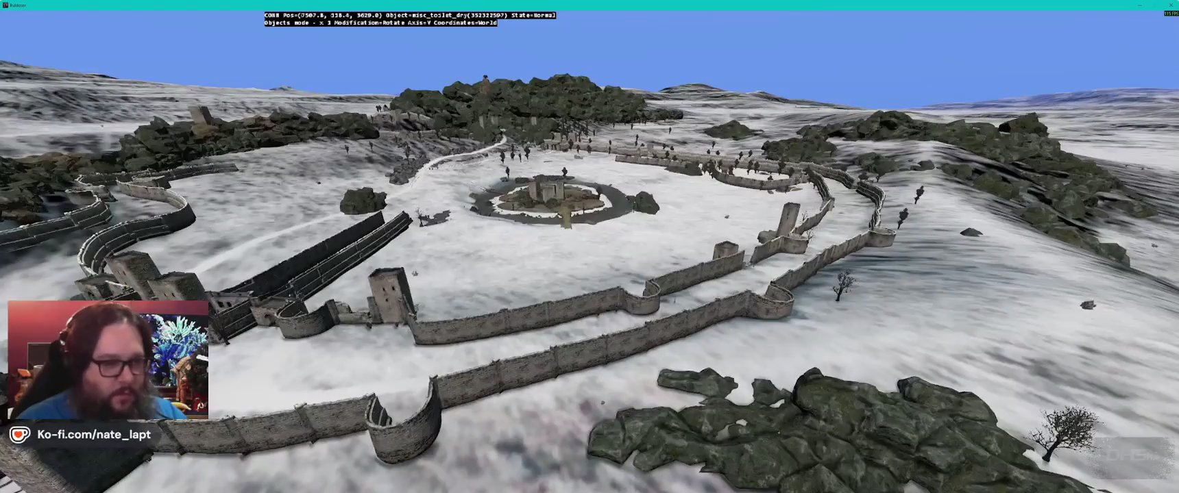
pyautogui.hotkey('alt', 'Tab')
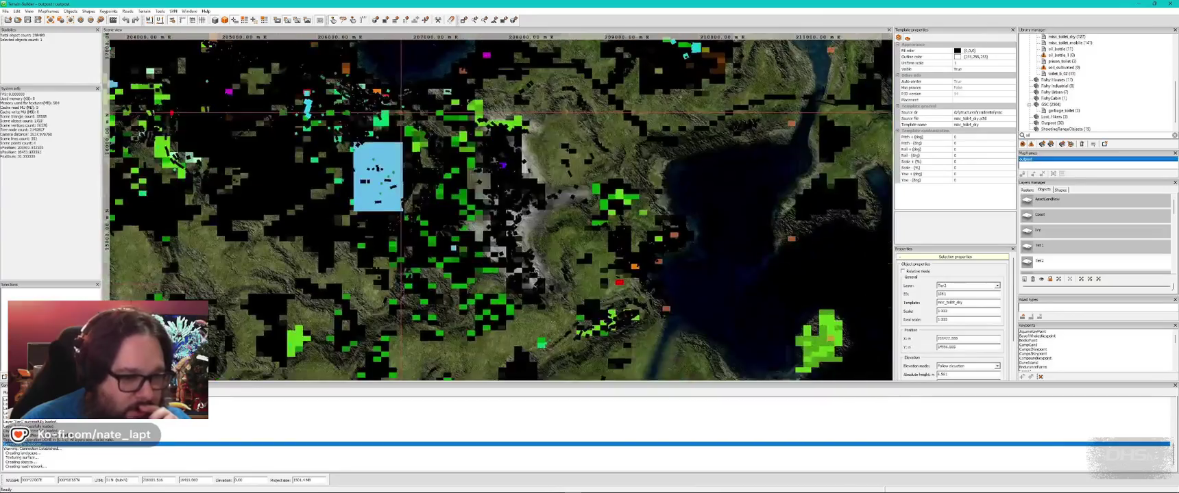
# Step: Bring Buldozer's 3D view of the harbour village and pier to the front
pyautogui.hotkey('alt', 'Tab')
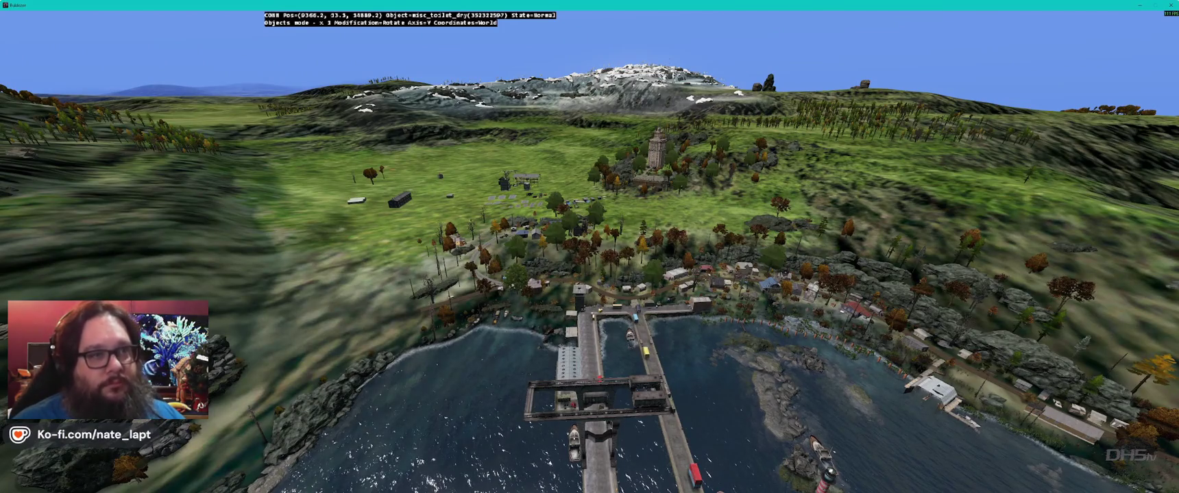
pyautogui.hotkey('alt', 'Tab')
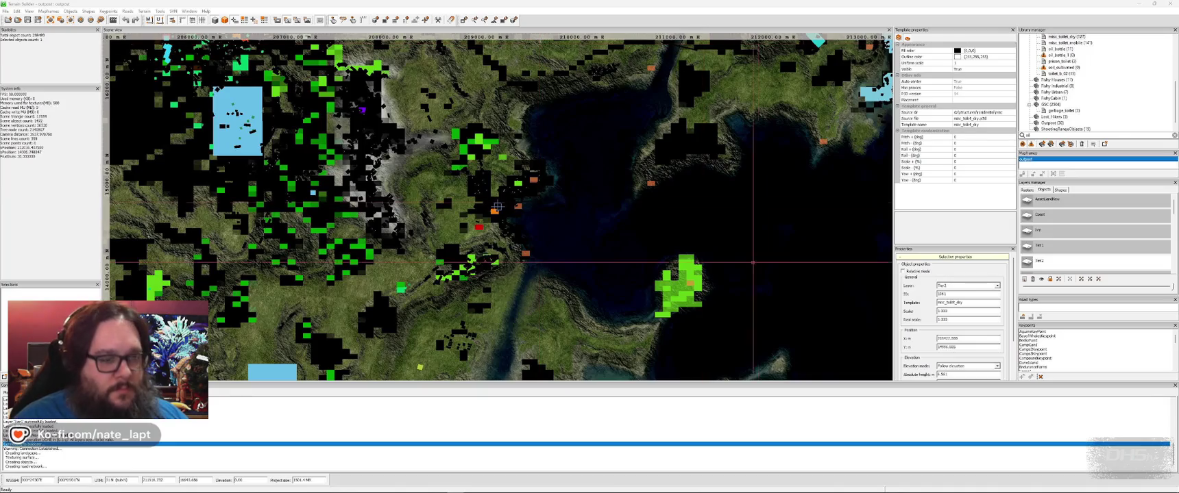
pyautogui.hotkey('alt', 'Tab')
pyautogui.press('Escape')
pyautogui.hotkey('alt', 'Tab')
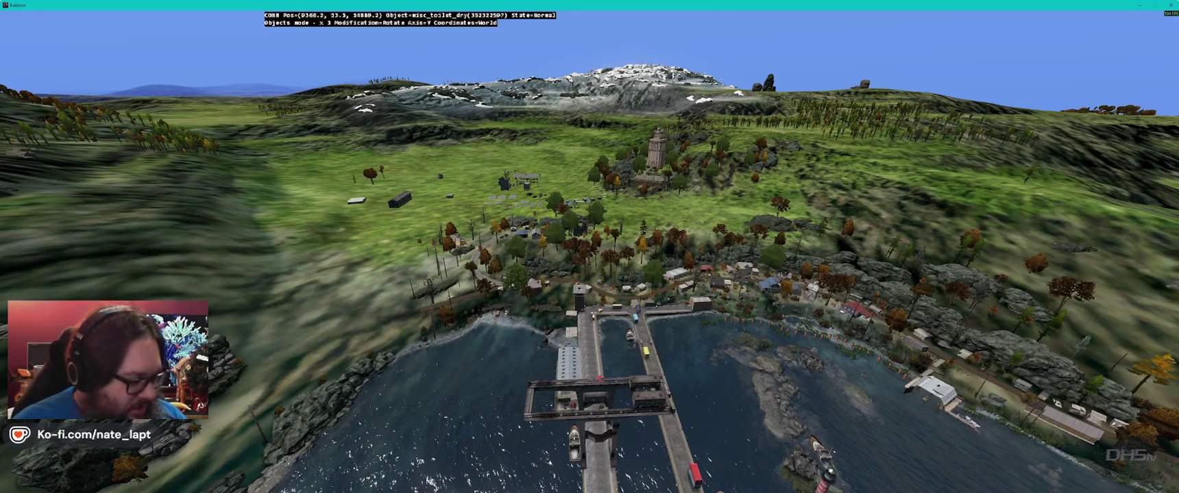
# Step: Fly the camera down from the hills to the shoreline boathouse and through its interior
pyautogui.press('w')
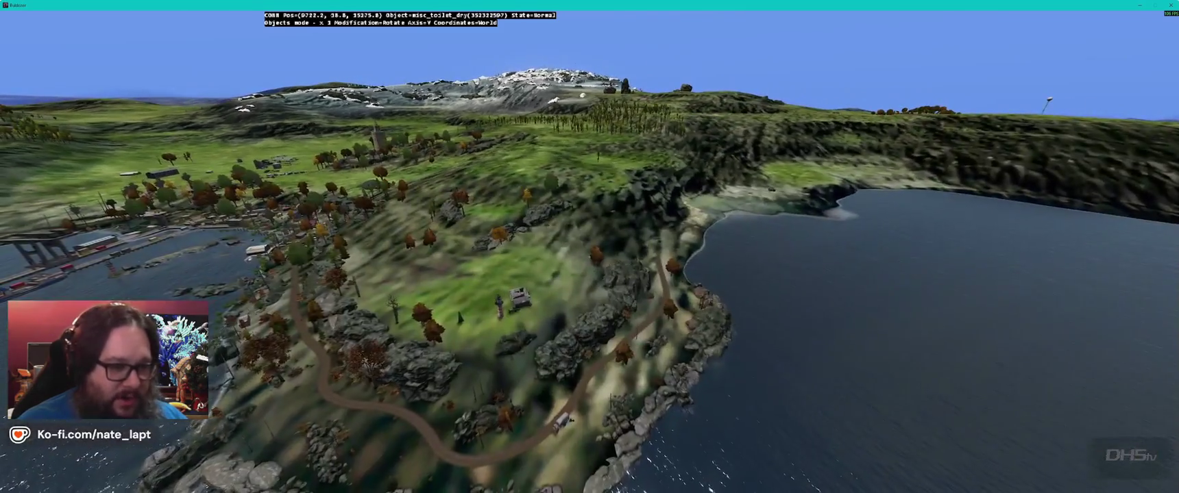
pyautogui.press('w')
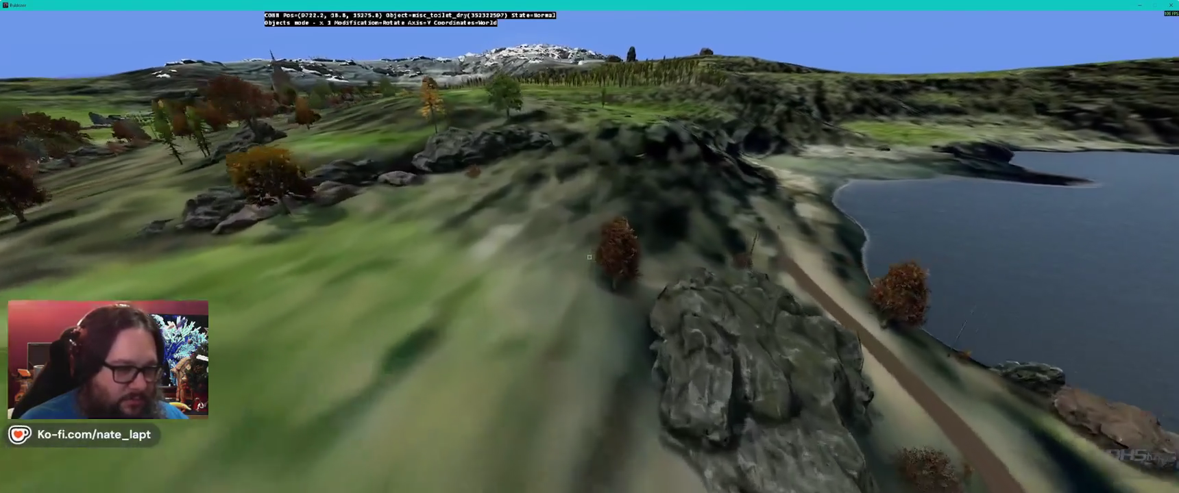
pyautogui.press('w')
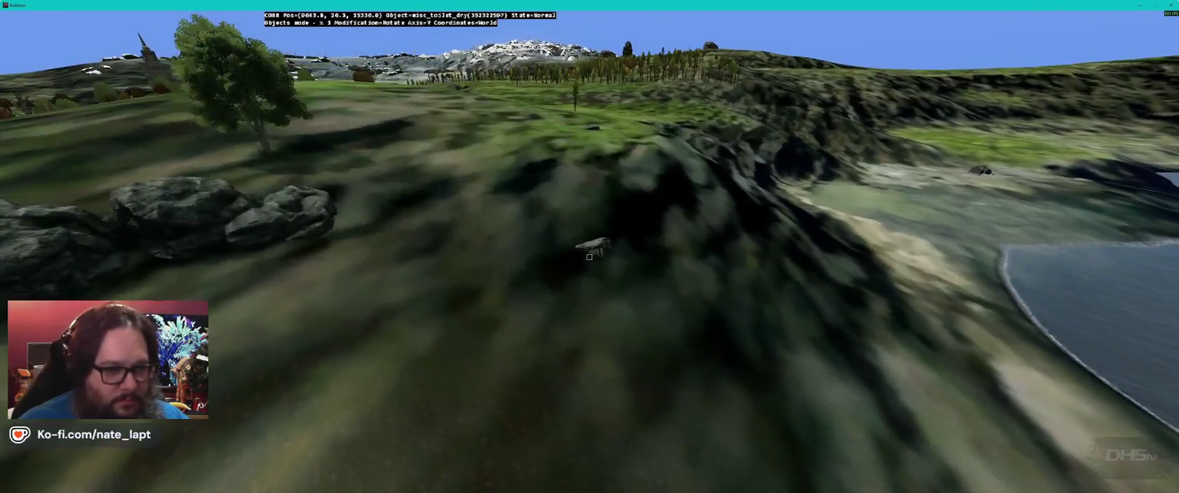
pyautogui.press('w')
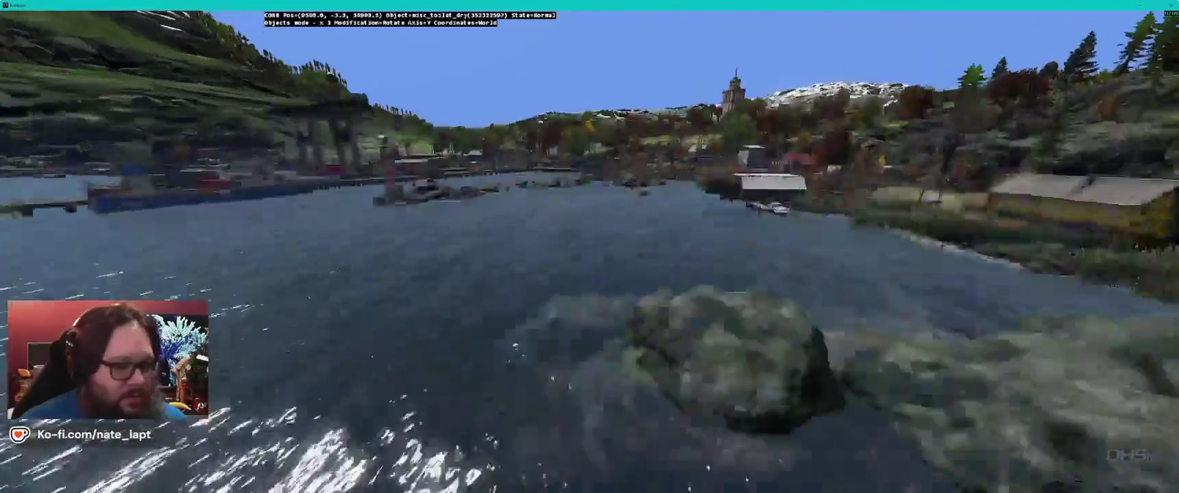
pyautogui.press('w')
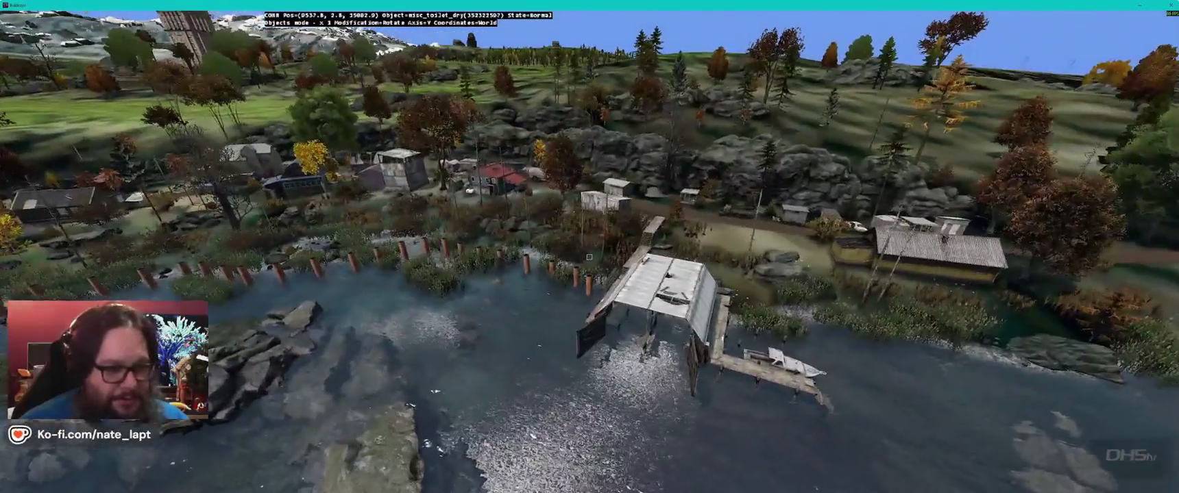
pyautogui.press('w')
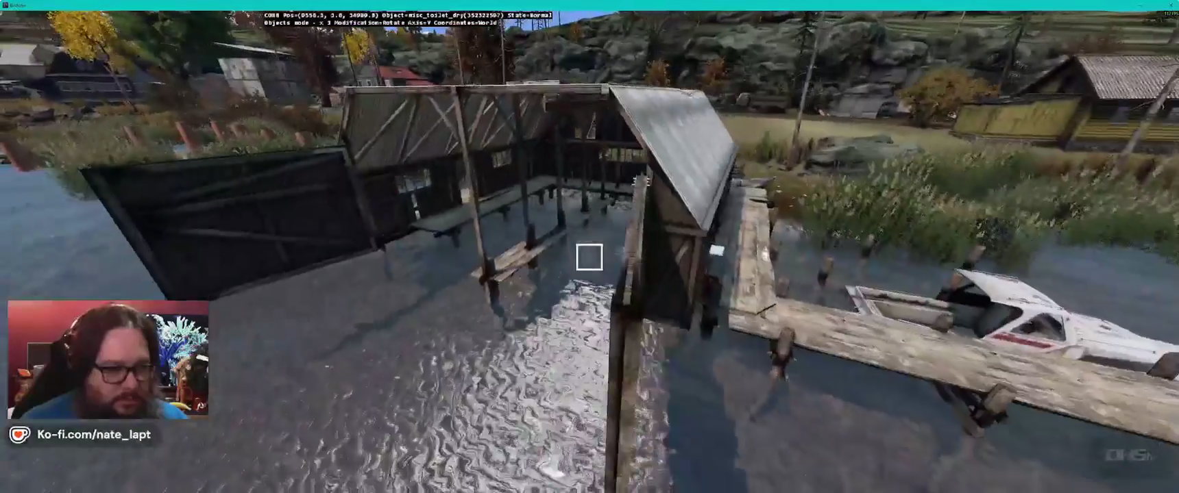
pyautogui.press('w')
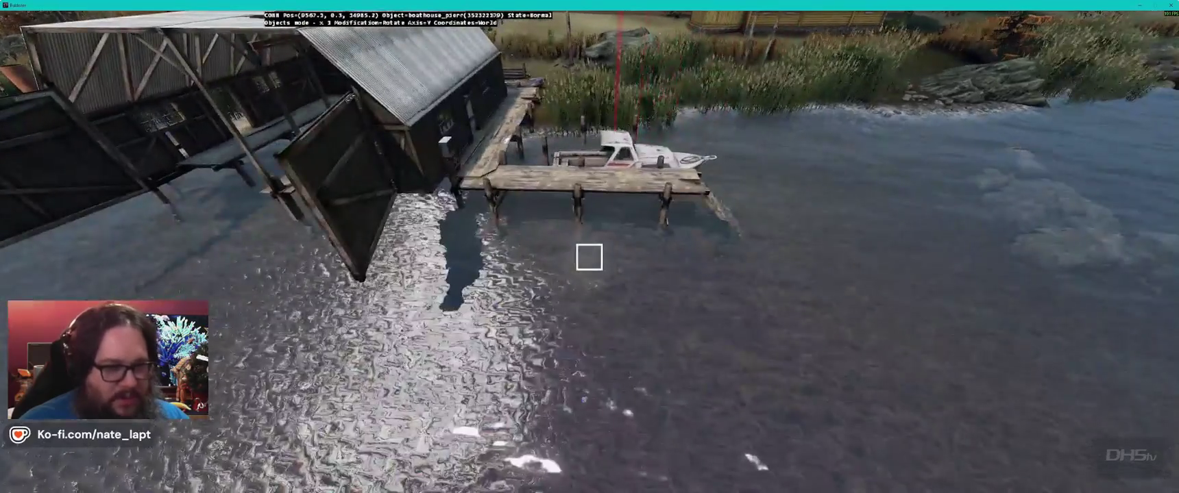
# Step: Survey the boathouse and follow the long dock, then return to the top-down map
pyautogui.press('w')
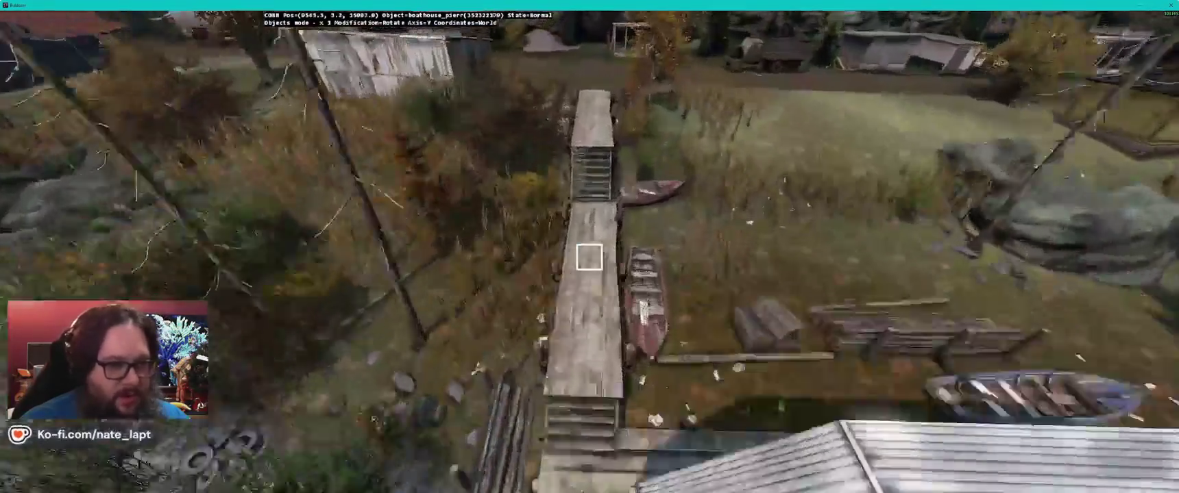
pyautogui.press('w')
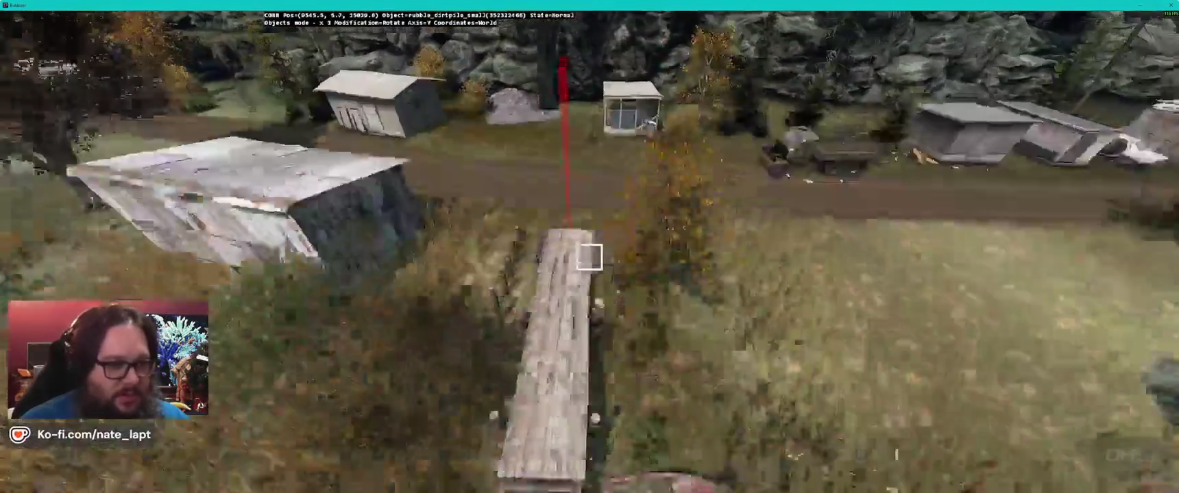
pyautogui.press('s')
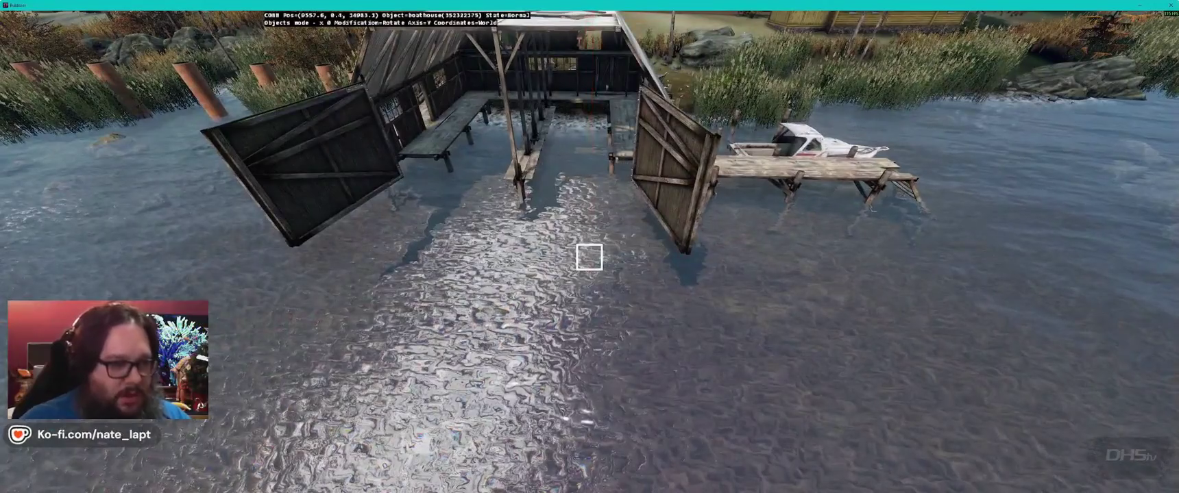
pyautogui.press('w')
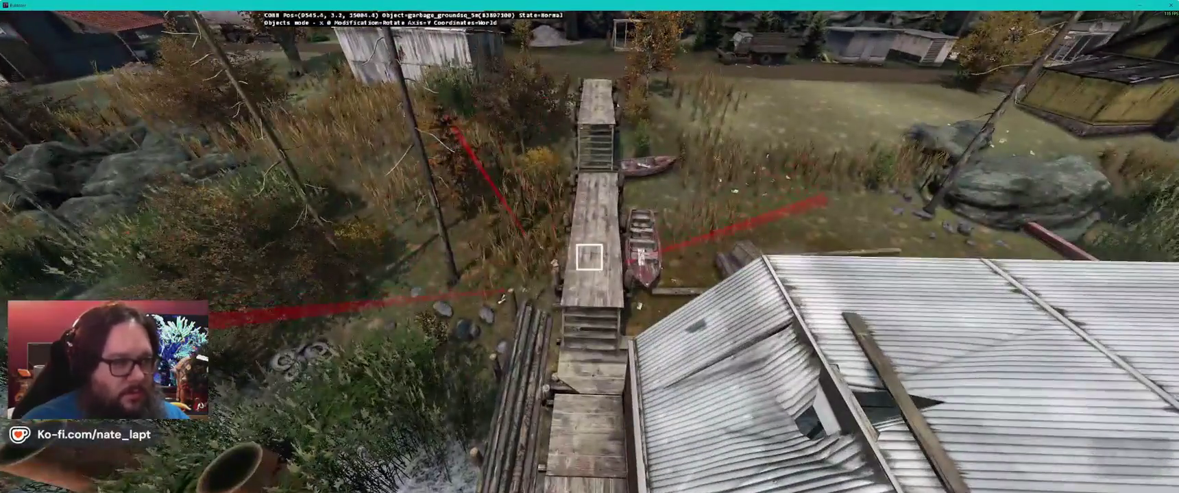
pyautogui.press('w')
pyautogui.hotkey('alt', 'Tab')
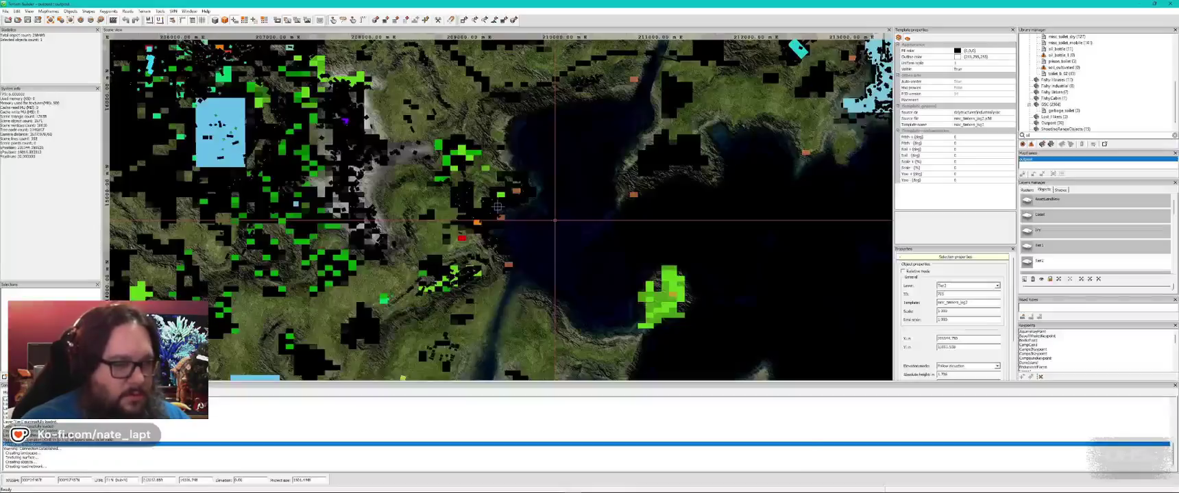
# Step: Rotate the boathouse pier to a new angle and raise it slightly in 3D
pyautogui.scroll(10, 504, 265)
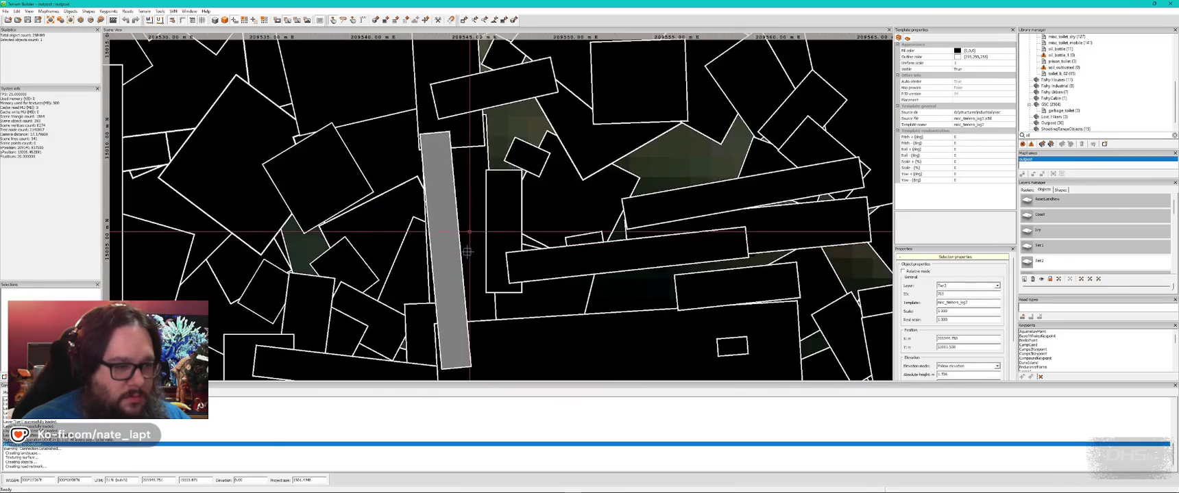
pyautogui.hotkey('alt', 'Tab')
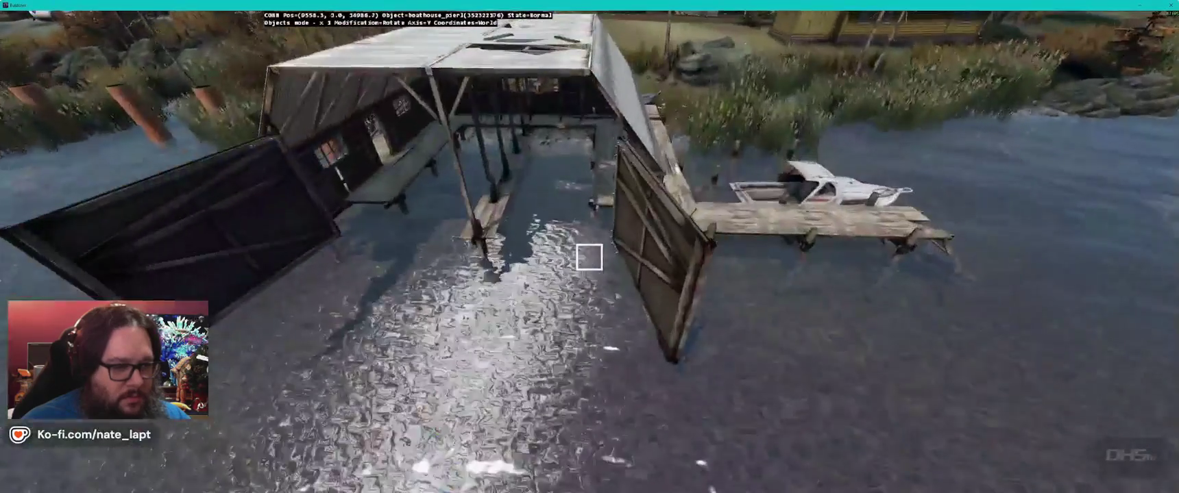
pyautogui.moveTo(590, 252)
pyautogui.mouseDown()
pyautogui.moveTo(579, 255)
pyautogui.moveTo(589, 257)
pyautogui.mouseUp()
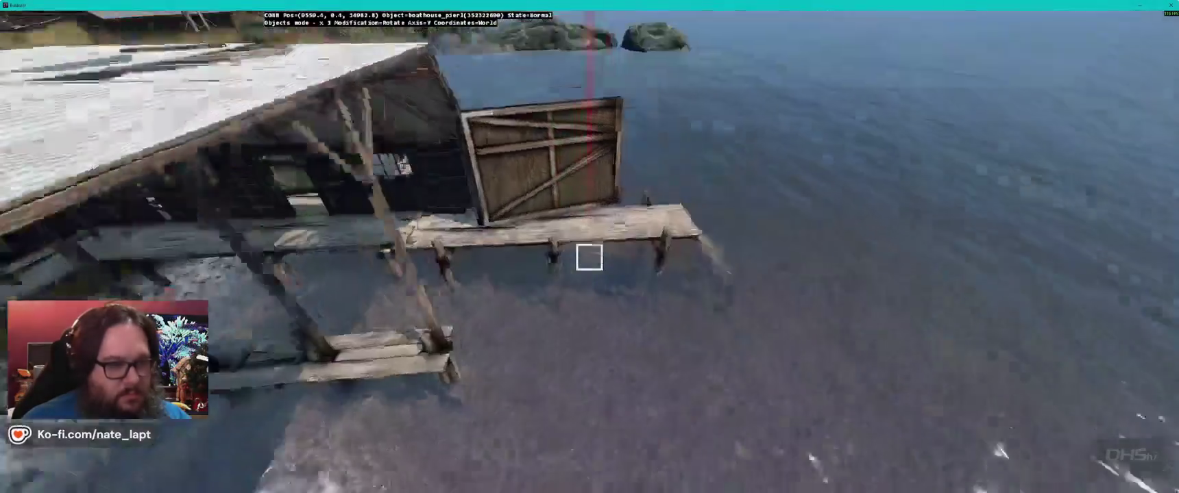
pyautogui.press('w')
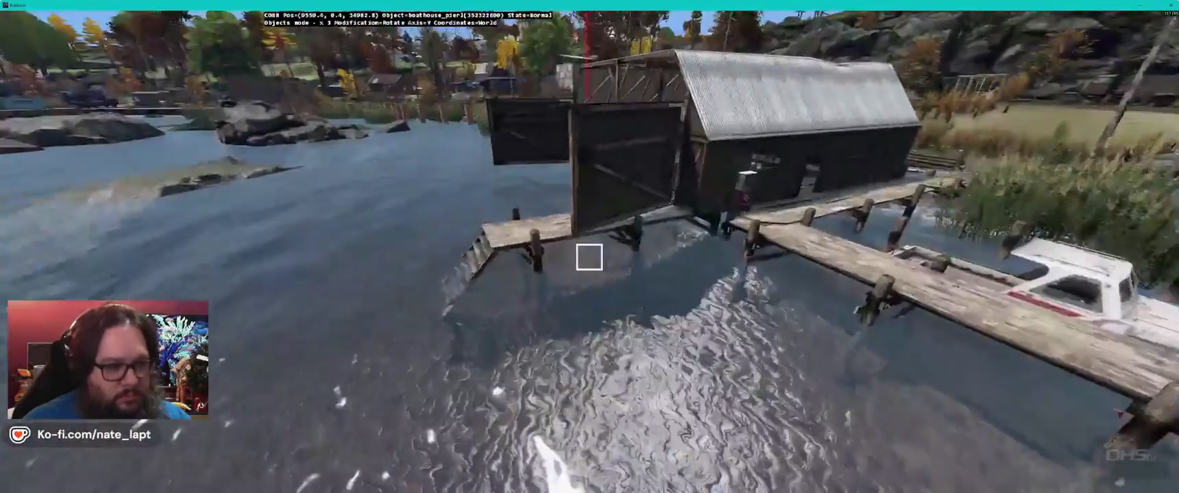
pyautogui.press('d')
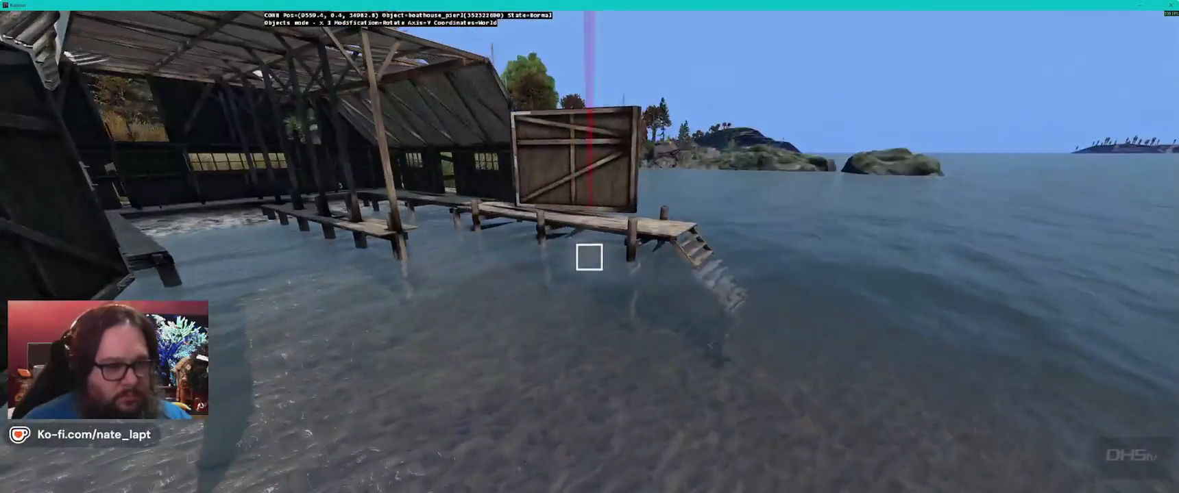
pyautogui.moveTo(589, 257); pyautogui.dragTo(589, 258)
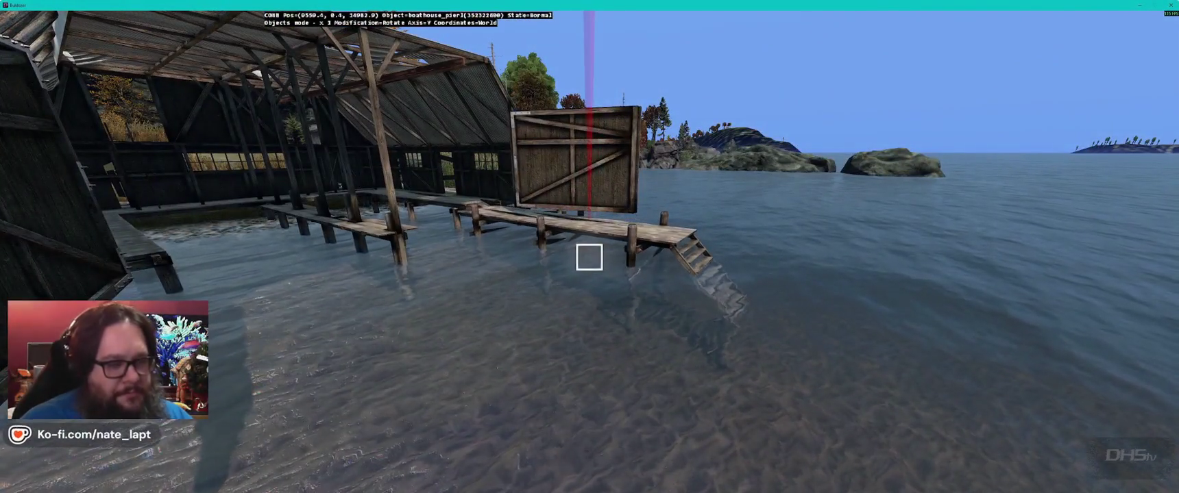
# Step: Delete the boathouse pier and its stairs, check the spot, and return to the map
pyautogui.press('Delete')
pyautogui.press('w')
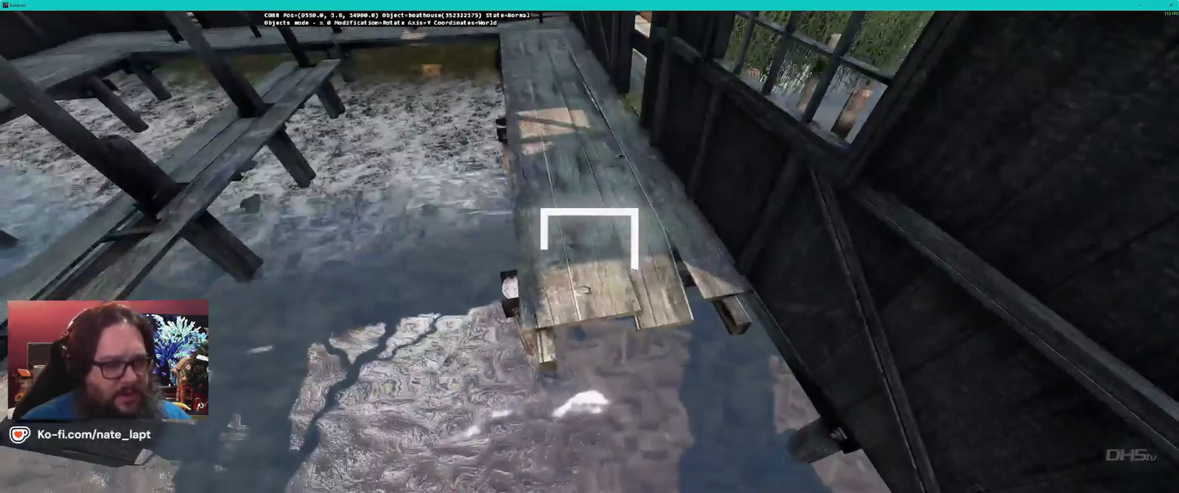
pyautogui.press('s')
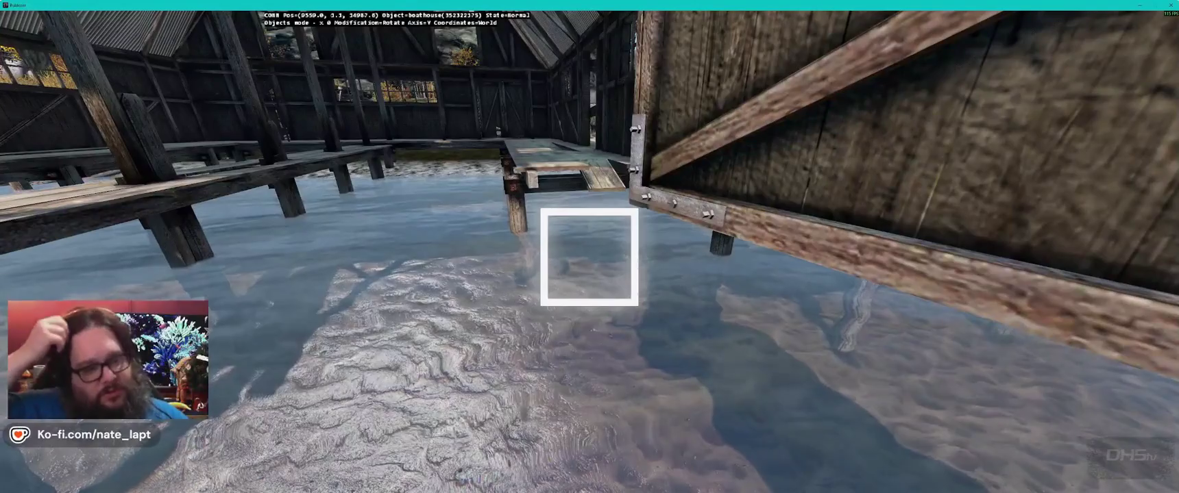
pyautogui.hotkey('alt', 'Tab')
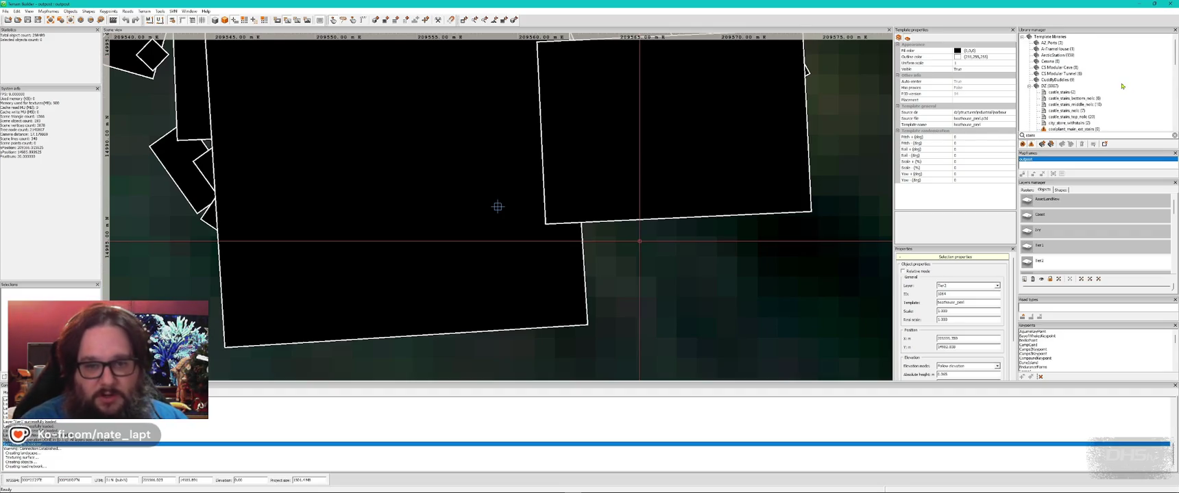
# Step: Turn the boathouse stairs to face the dock
pyautogui.scroll(-5, 1123, 86)
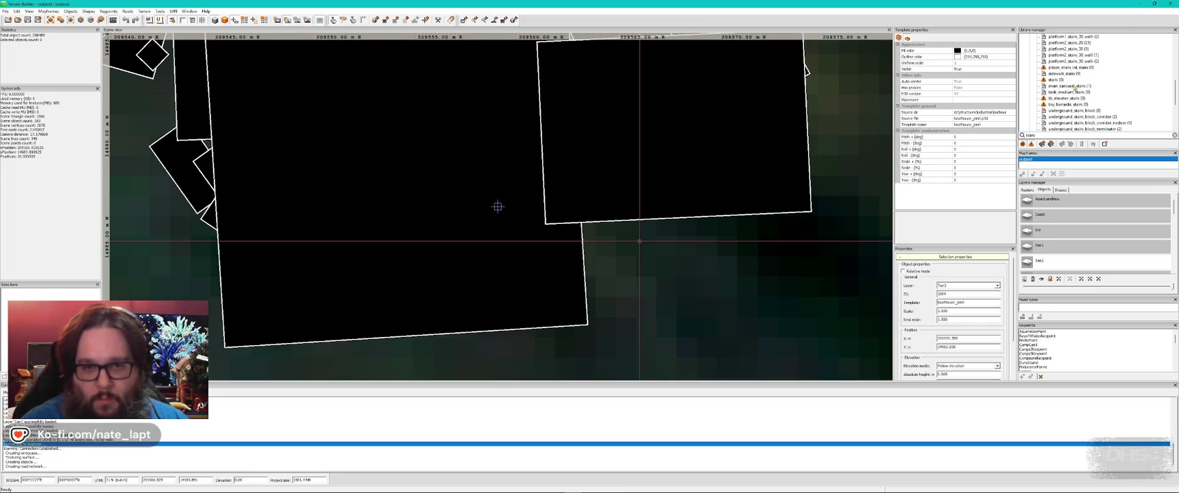
pyautogui.hotkey('alt', 'Tab')
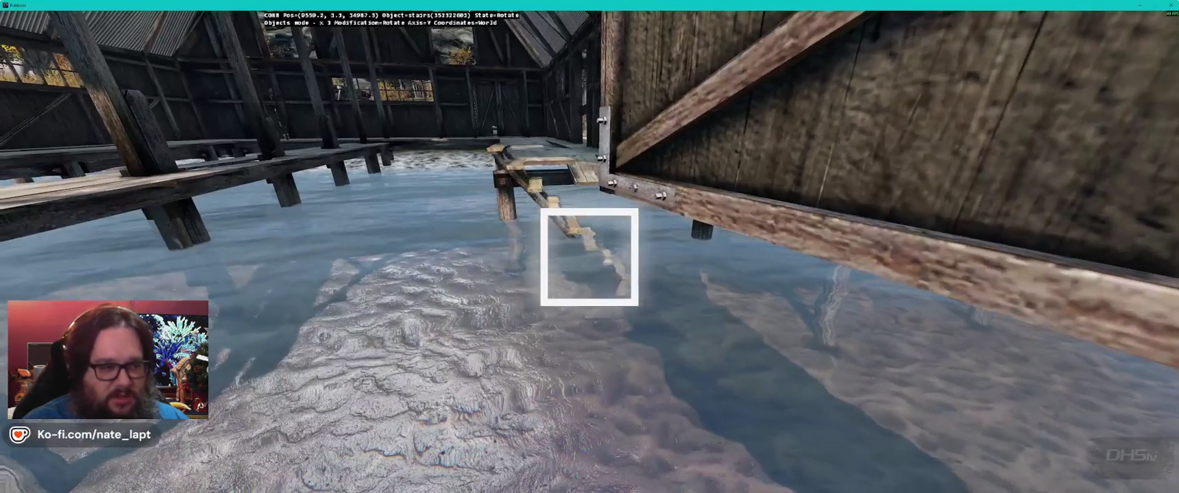
pyautogui.moveTo(589, 257); pyautogui.dragTo(697, 247)
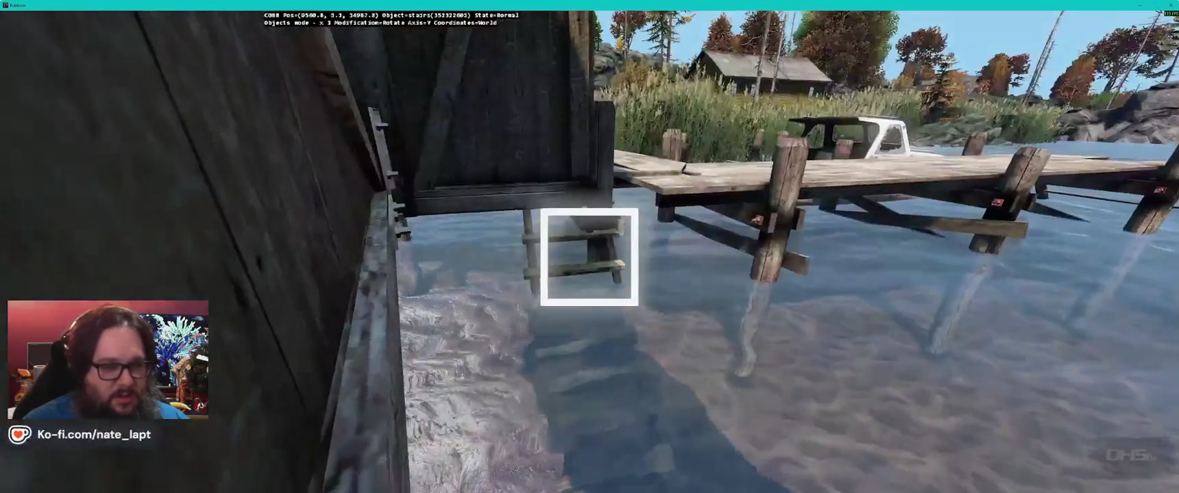
pyautogui.press('Left')
pyautogui.press('z')
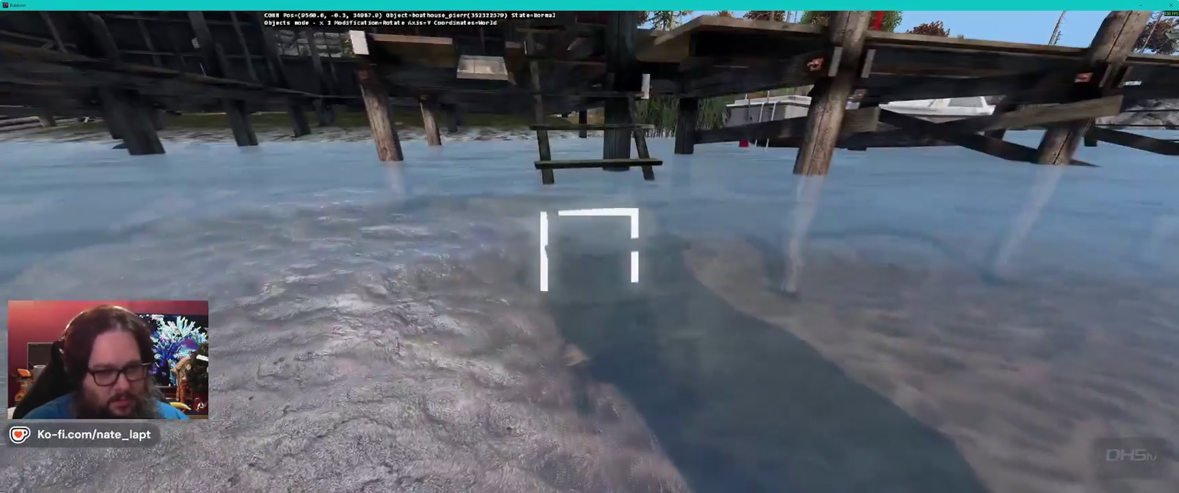
# Step: Shift the pier slightly and lower the stairs toward the water against it
pyautogui.press('Down')
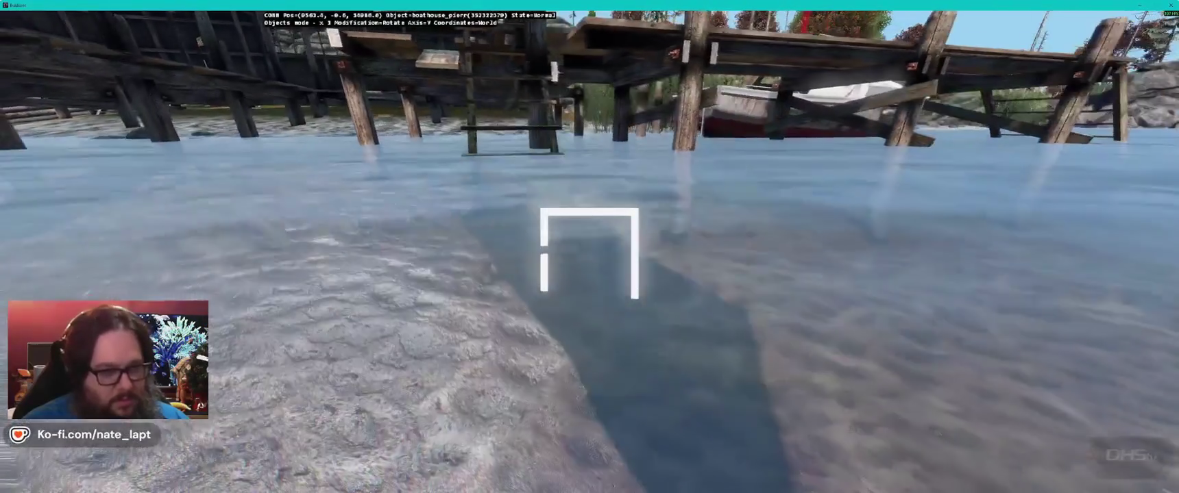
pyautogui.moveTo(589, 251); pyautogui.dragTo(589, 254)
pyautogui.press('Up')
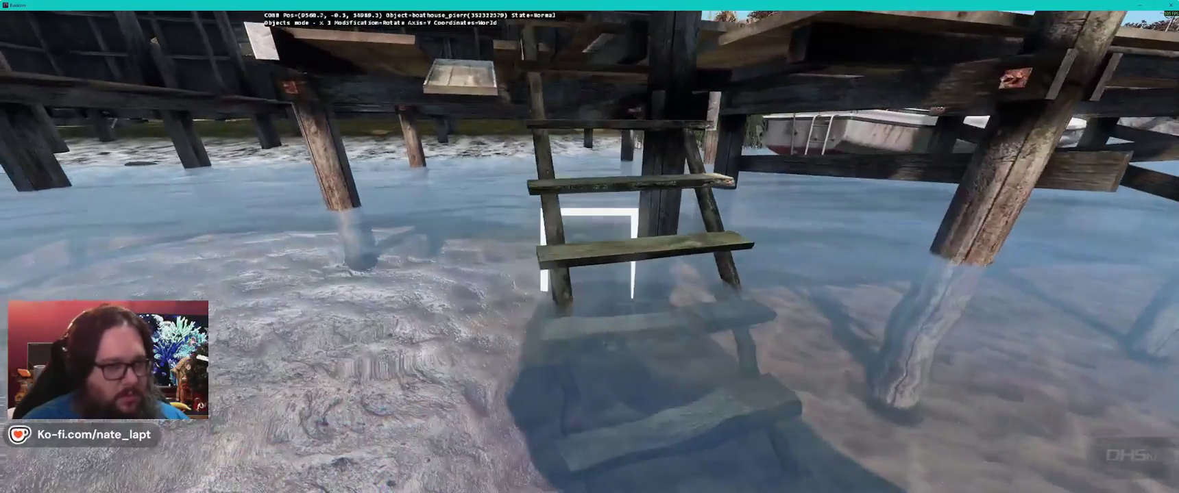
pyautogui.press('Up')
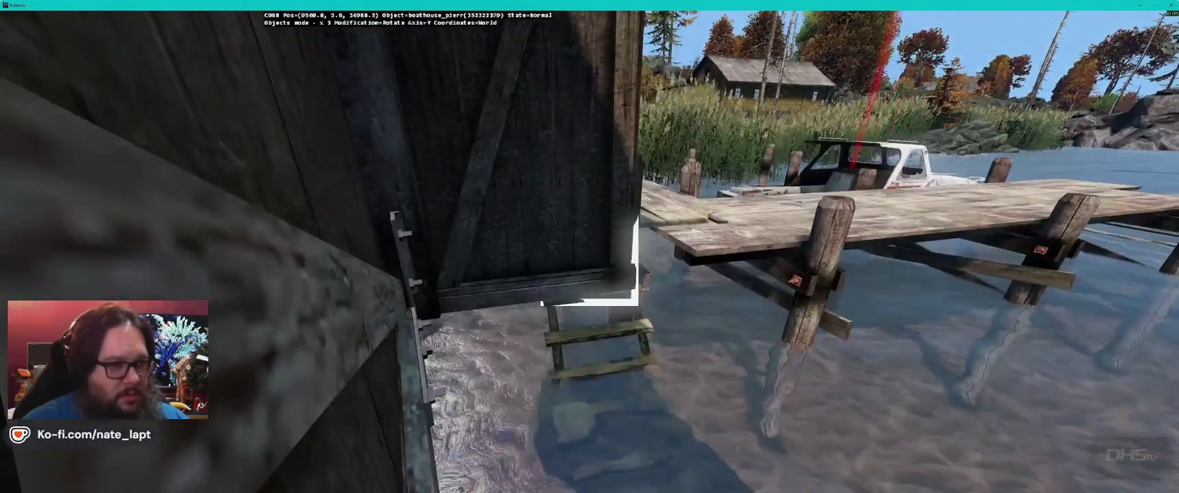
pyautogui.moveTo(589, 322); pyautogui.dragTo(589, 322)
pyautogui.press('Down')
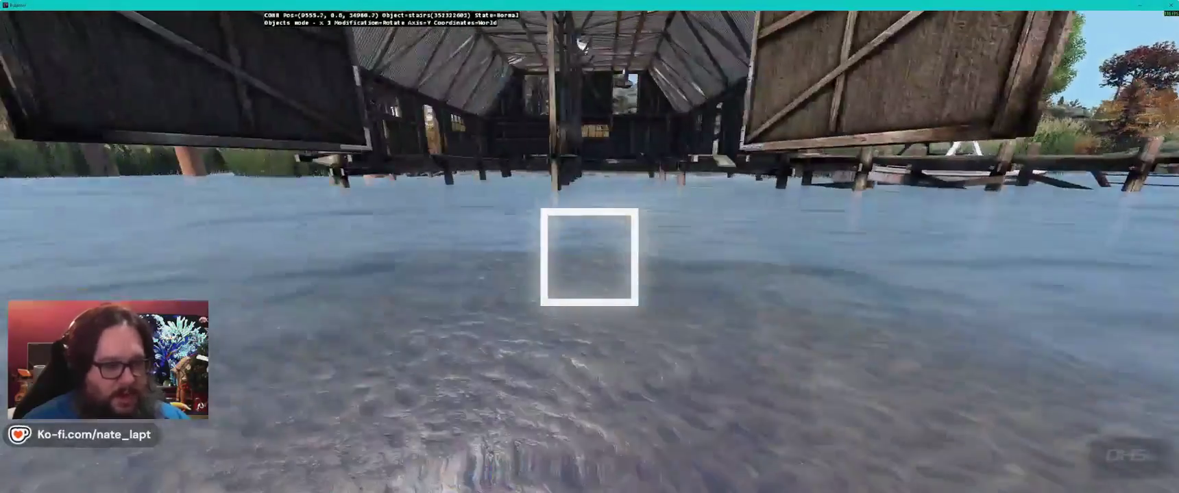
pyautogui.press('w')
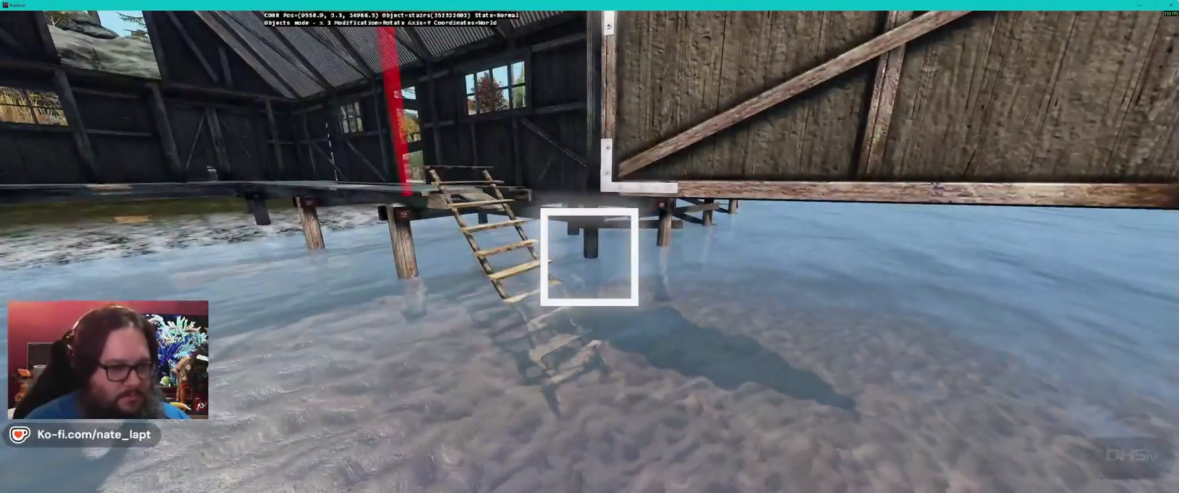
pyautogui.moveTo(590, 257); pyautogui.dragTo(589, 257)
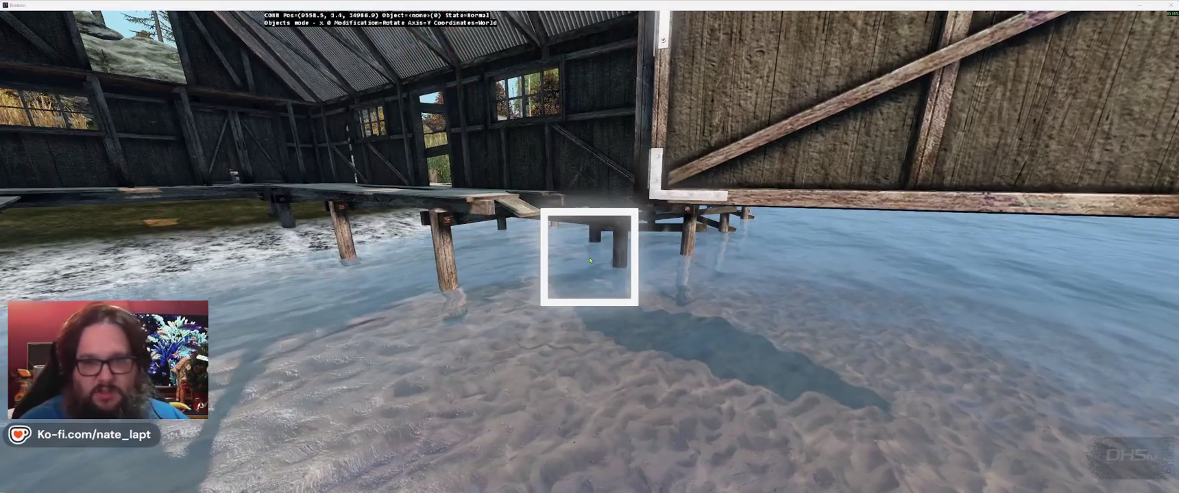
# Step: Try pipe_small_stairs at the boathouse pier, then delete it
pyautogui.hotkey('alt', 'Tab')
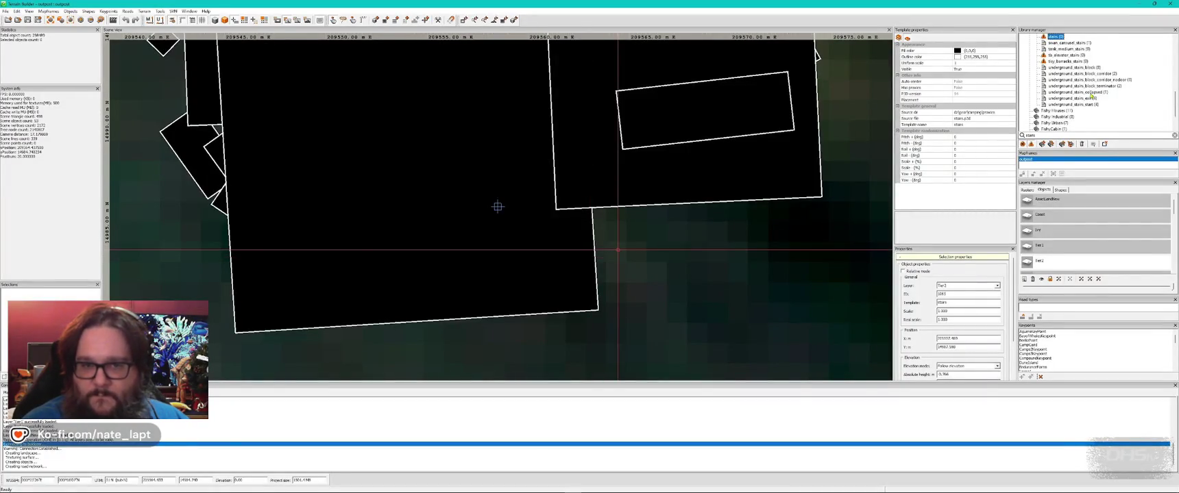
pyautogui.scroll(2, 1092, 96)
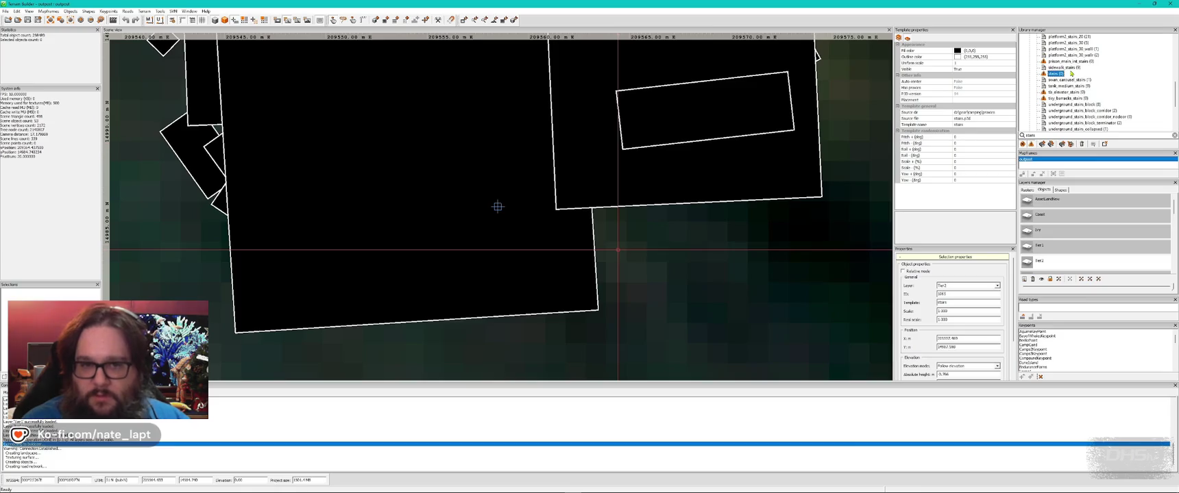
pyautogui.scroll(1, 1079, 75)
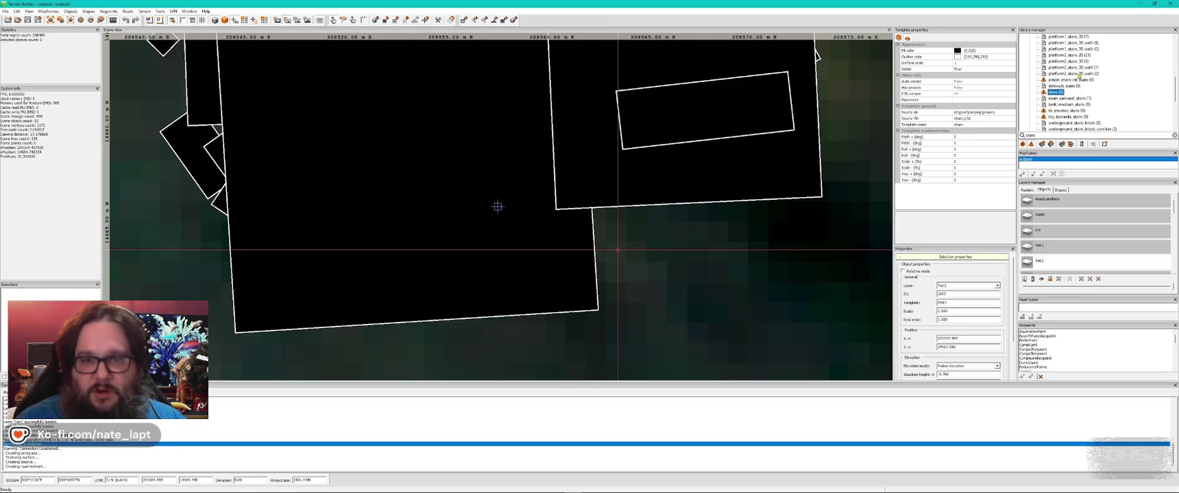
pyautogui.scroll(-3, 1079, 76)
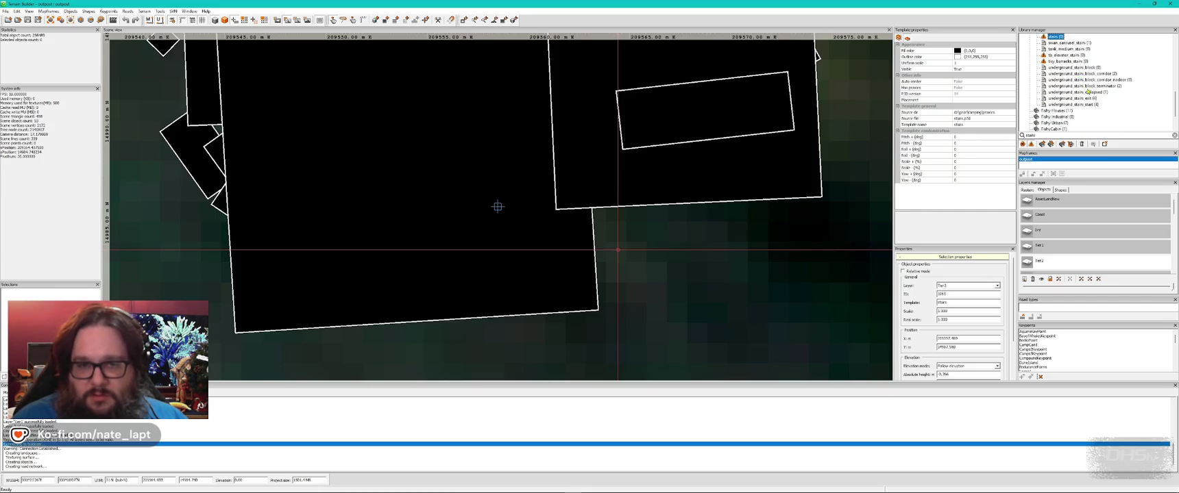
pyautogui.scroll(4, 1087, 91)
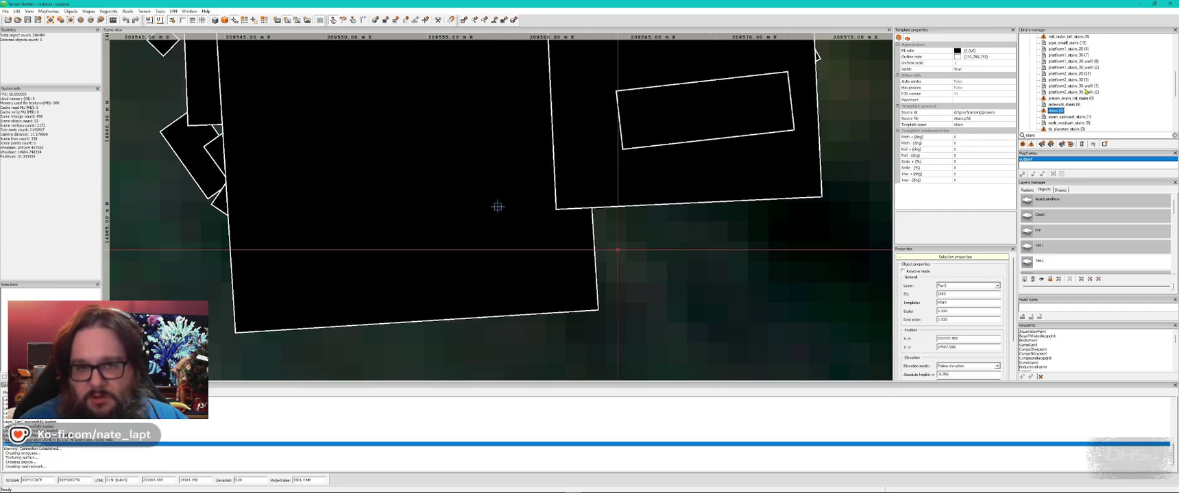
pyautogui.scroll(1, 1086, 91)
pyautogui.click(1067, 62)
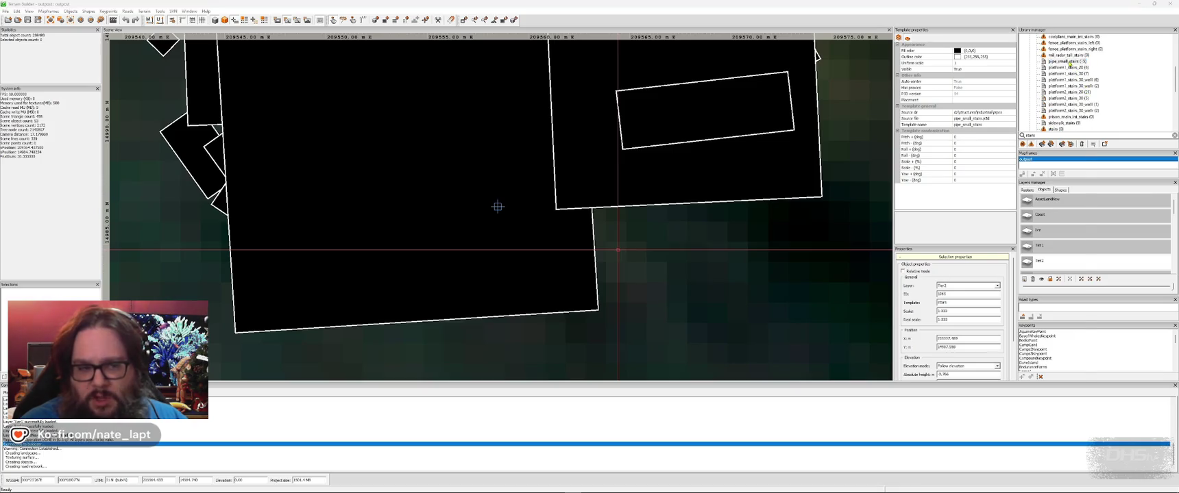
pyautogui.hotkey('alt', 'Tab')
pyautogui.press('Insert')
pyautogui.press('Delete')
pyautogui.hotkey('alt', 'Tab')
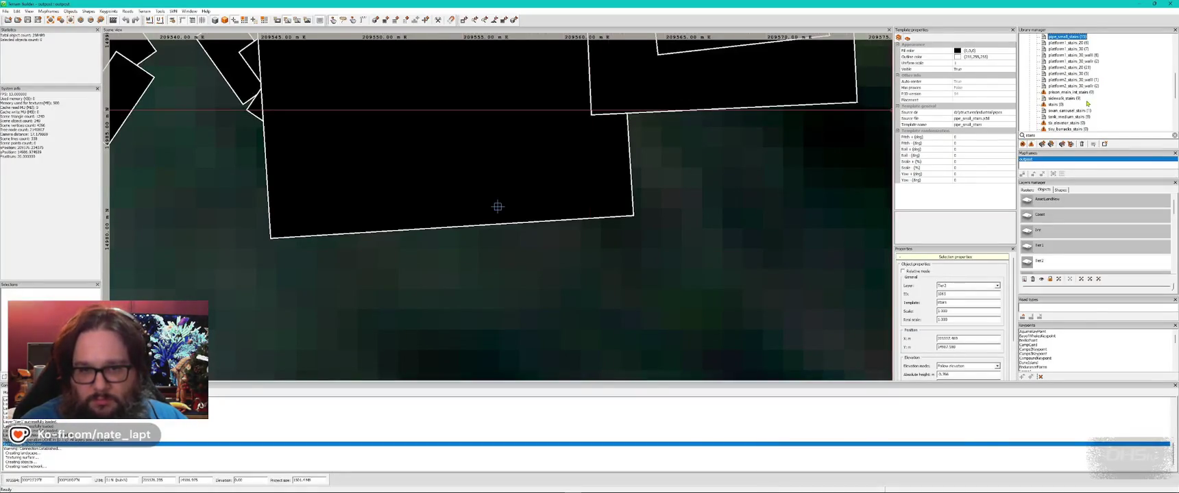
# Step: Insert castle_stairs_bottom_nolc at the pier and rotate it into place
pyautogui.scroll(2, 1083, 89)
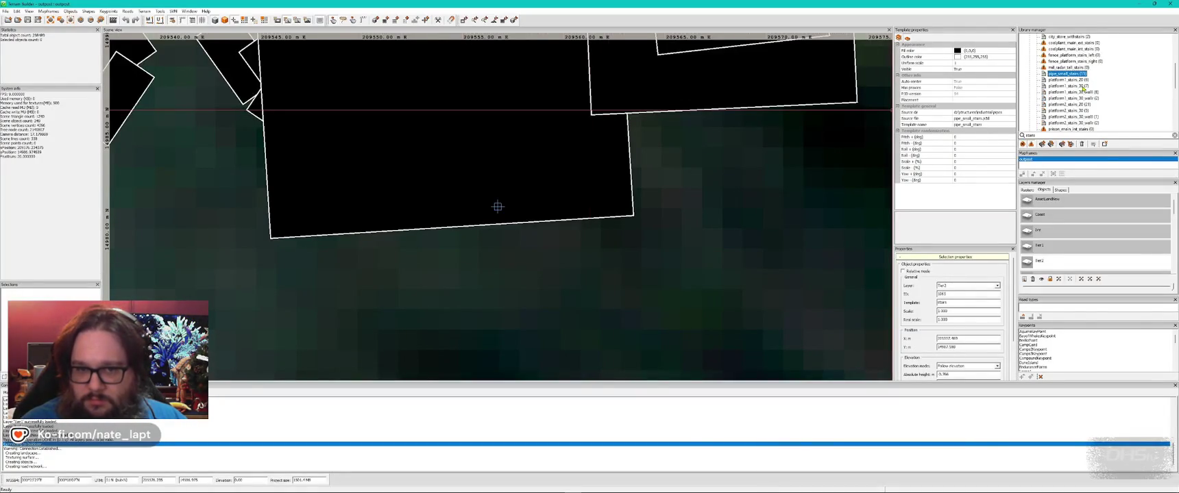
pyautogui.scroll(1, 1083, 87)
pyautogui.scroll(3, 1083, 89)
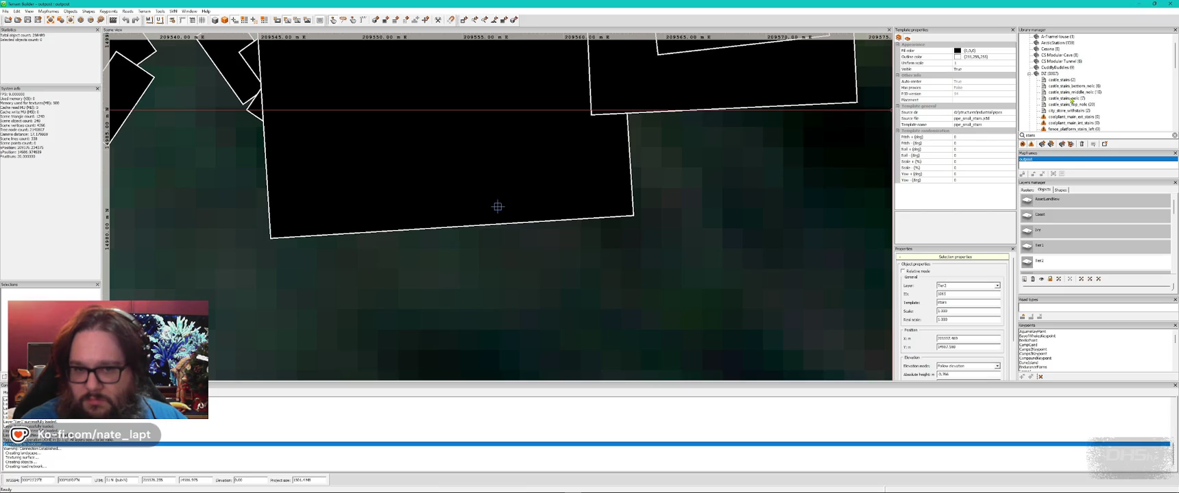
pyautogui.click(1071, 87)
pyautogui.hotkey('alt', 'Tab')
pyautogui.press('Insert')
pyautogui.moveTo(589, 257); pyautogui.dragTo(589, 257)
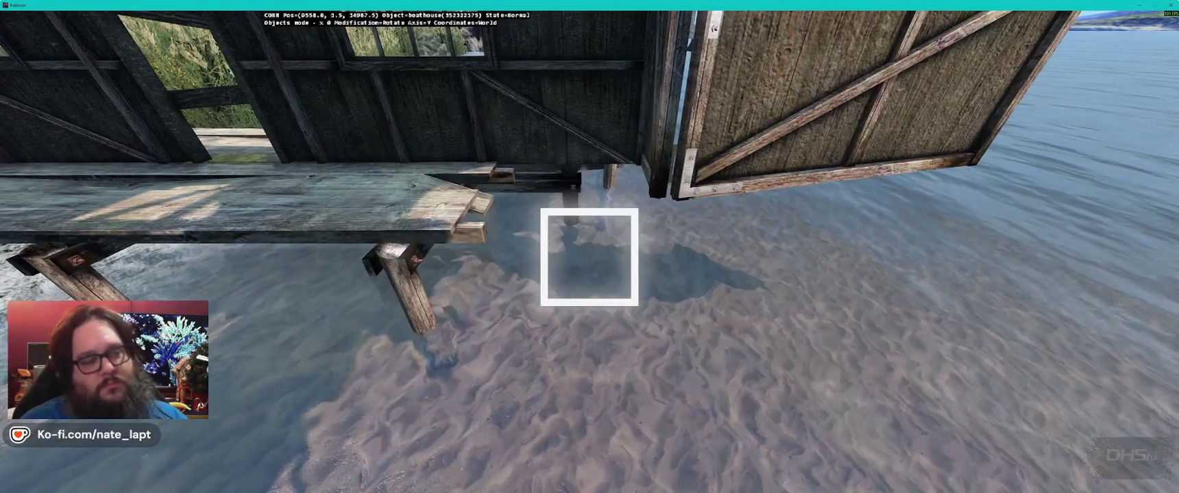
# Step: Insert castle_stairs_top_nolc at the pier's end and rotate it to line up with the planks
pyautogui.hotkey('alt', 'Tab')
pyautogui.click(1073, 50)
pyautogui.click(1073, 44)
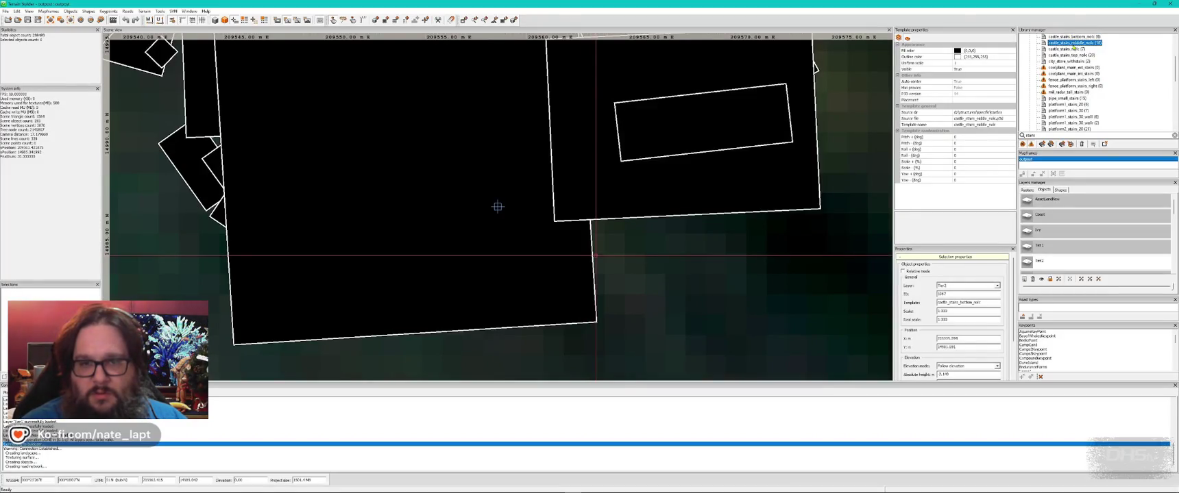
pyautogui.scroll(2, 1074, 48)
pyautogui.click(1083, 92)
pyautogui.hotkey('alt', 'Tab')
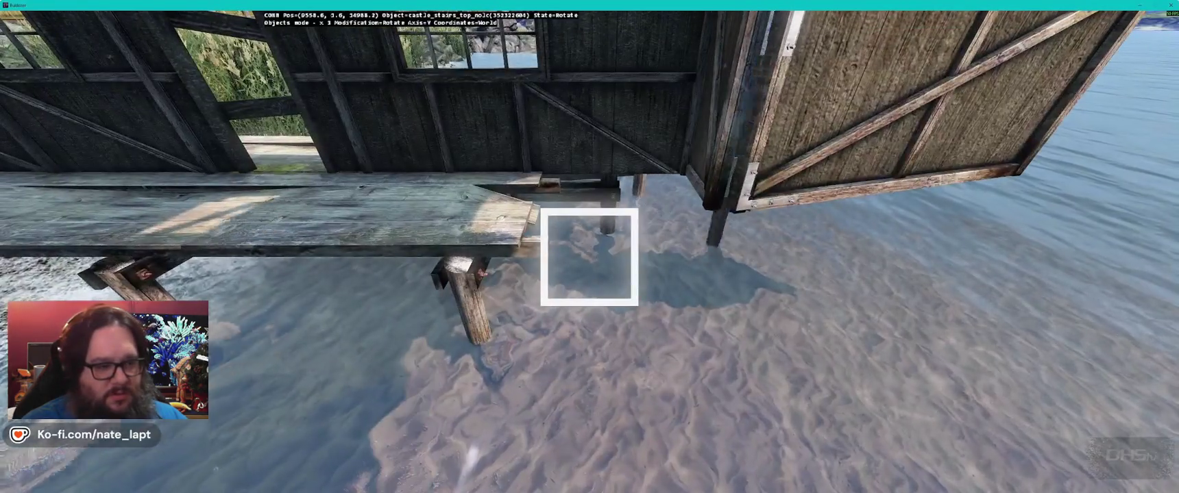
pyautogui.press('Insert')
pyautogui.moveTo(589, 257); pyautogui.dragTo(590, 257)
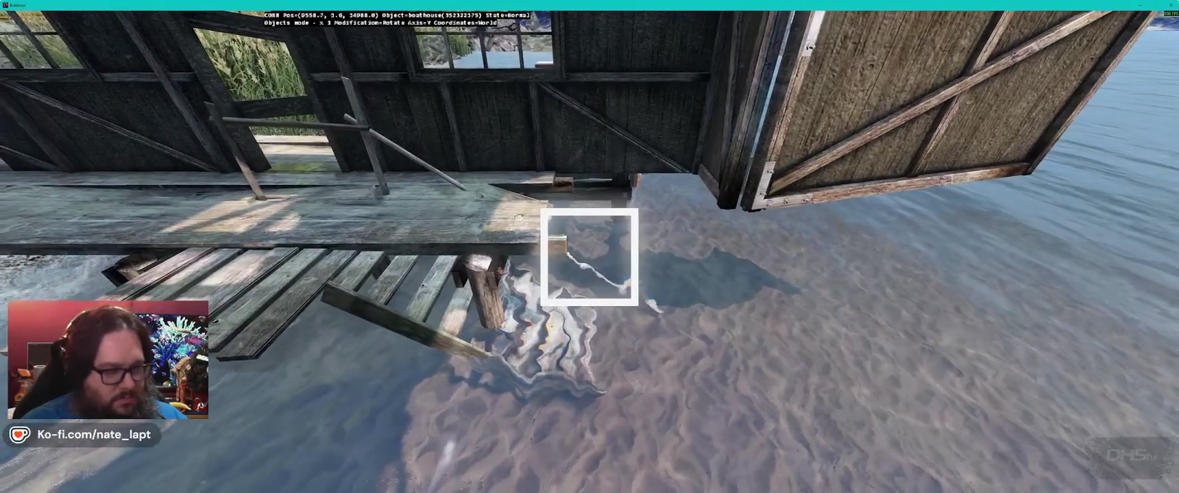
pyautogui.press('z')
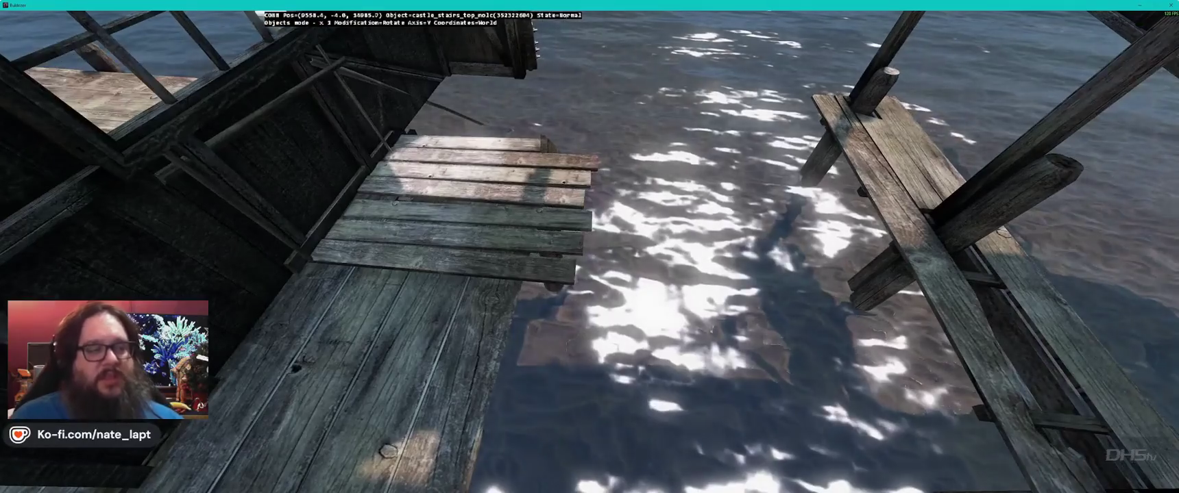
# Step: Scale down castle_stairs_top_nolc and adjust its height so it descends into the water
pyautogui.hotkey('ctrl', 'shift')
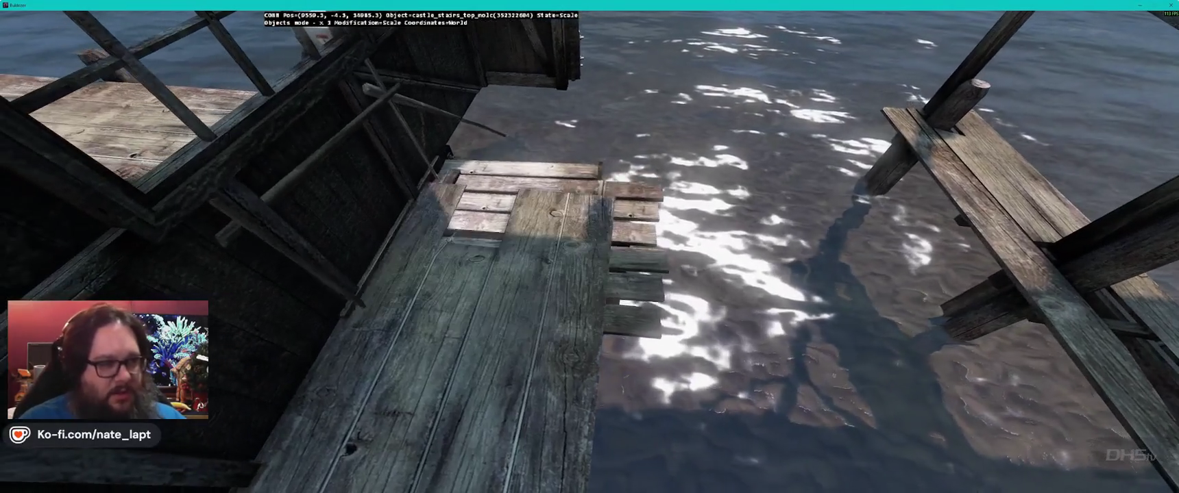
pyautogui.moveTo(521, 261)
pyautogui.mouseDown()
pyautogui.moveTo(521, 281)
pyautogui.moveTo(520, 229)
pyautogui.mouseUp()
pyautogui.press('alt')
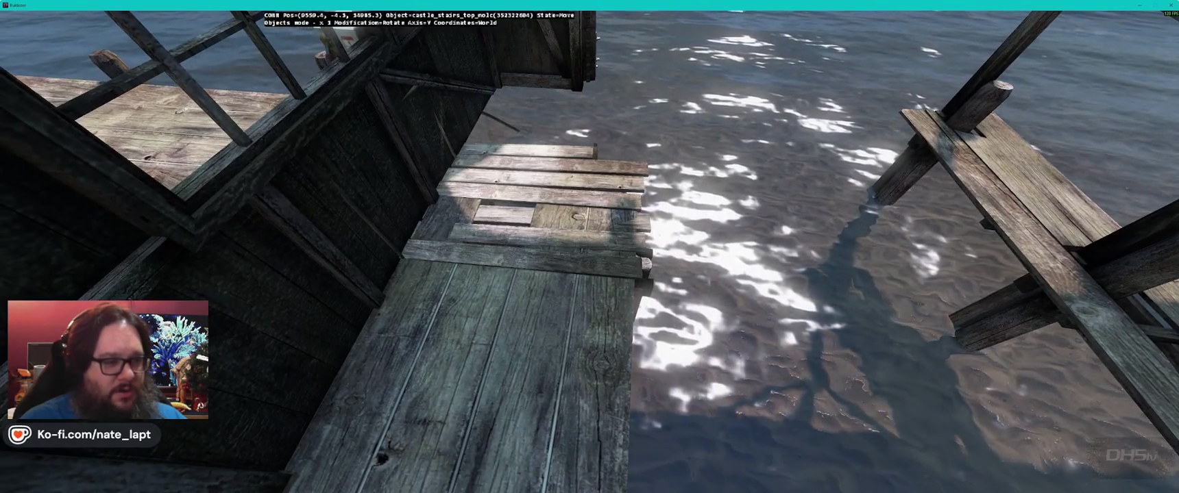
pyautogui.press('alt')
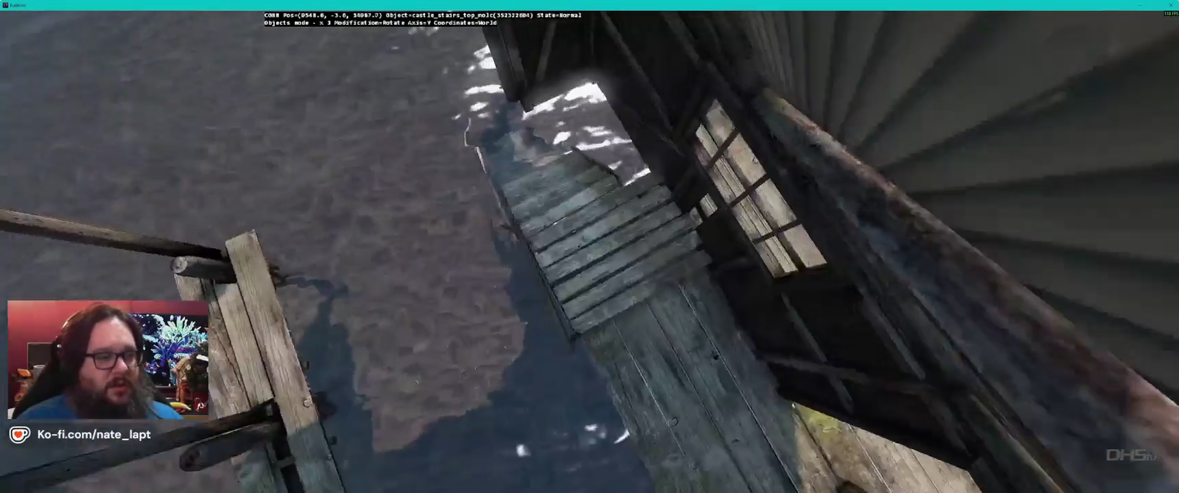
pyautogui.press('alt')
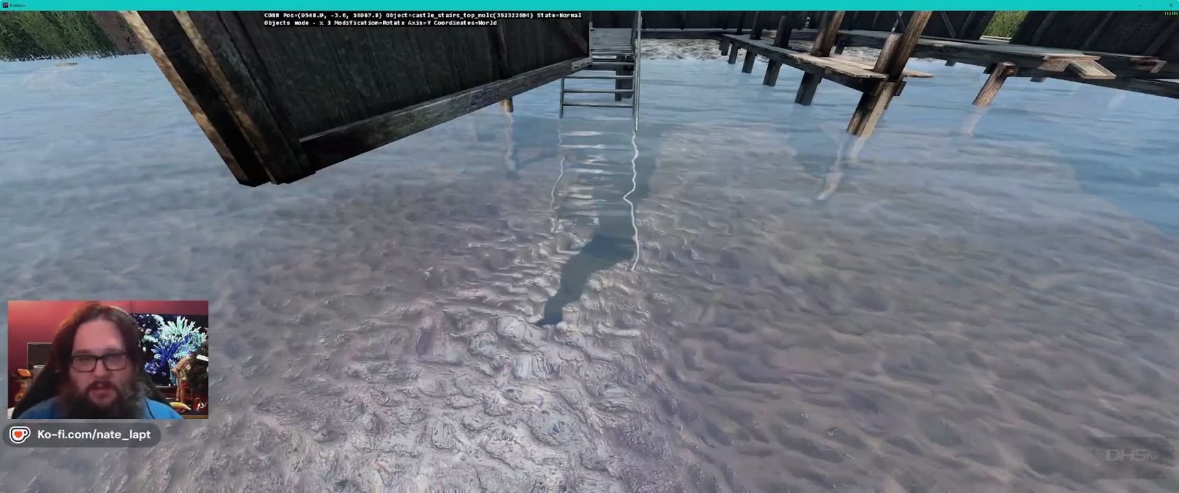
# Step: Place tank_medium_stairs in the water as a preview, then remove it
pyautogui.hotkey('alt', 'Tab')
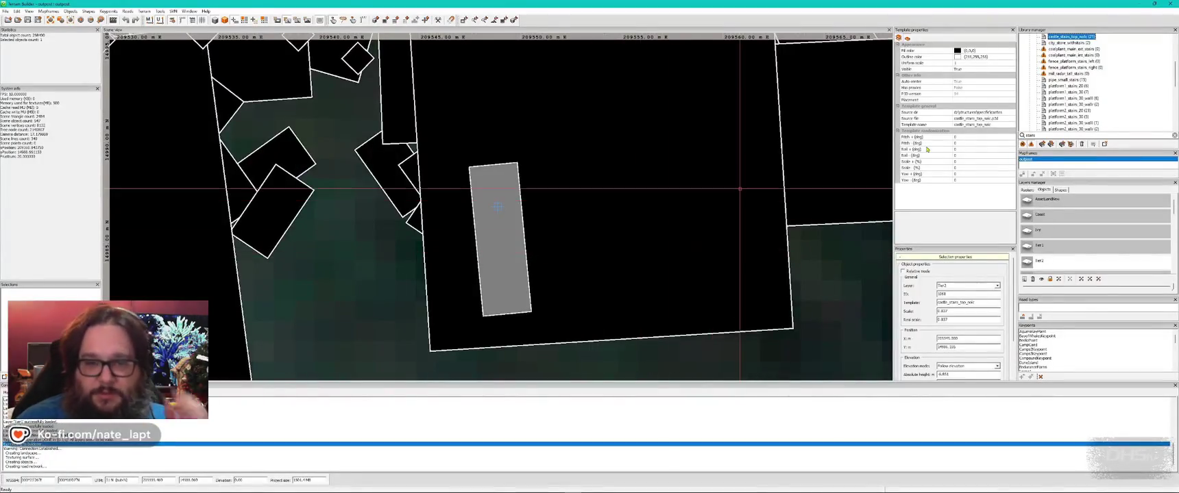
pyautogui.scroll(-1, 1091, 109)
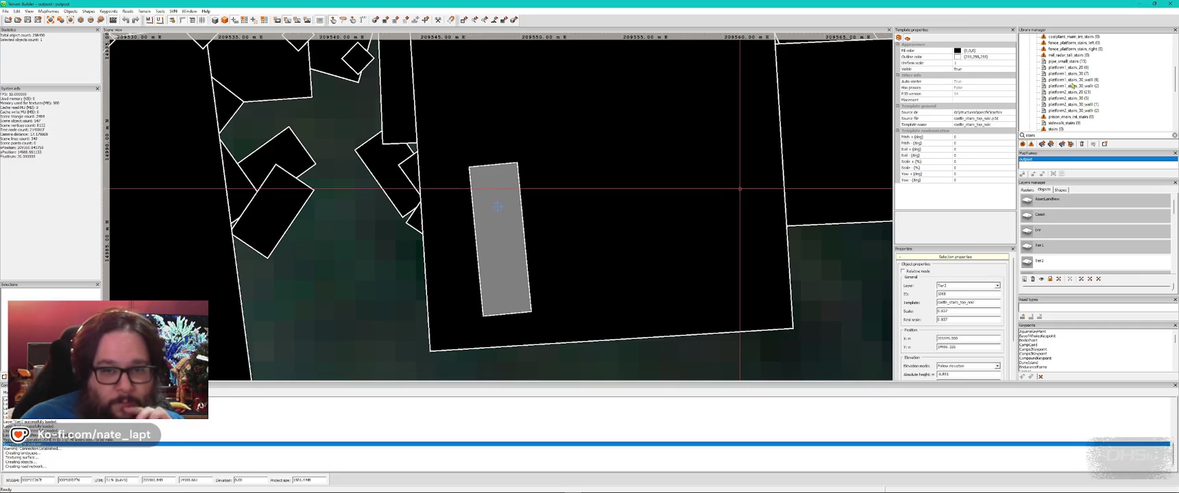
pyautogui.click(1069, 74)
pyautogui.scroll(-4, 1076, 82)
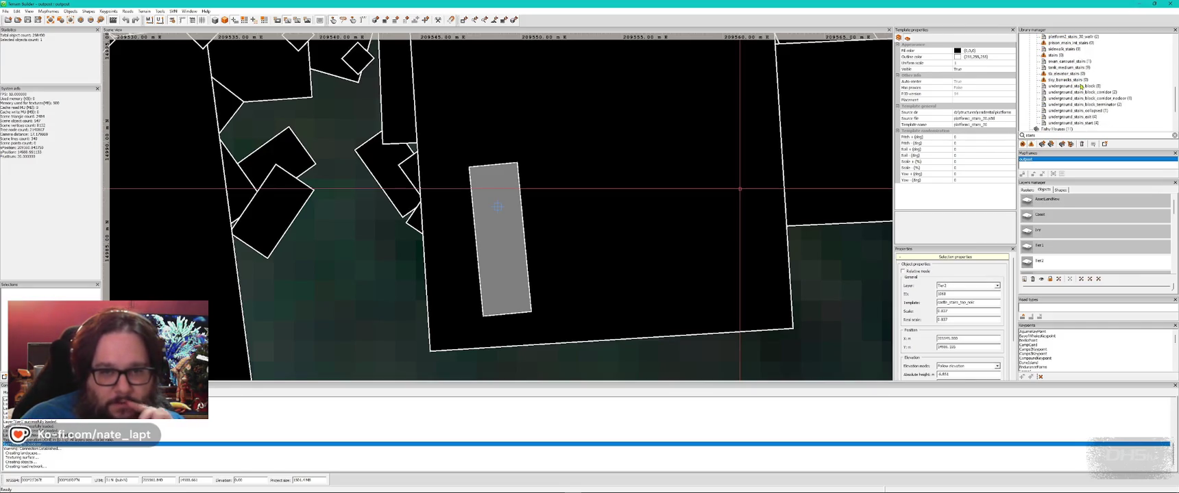
pyautogui.scroll(-1, 1080, 86)
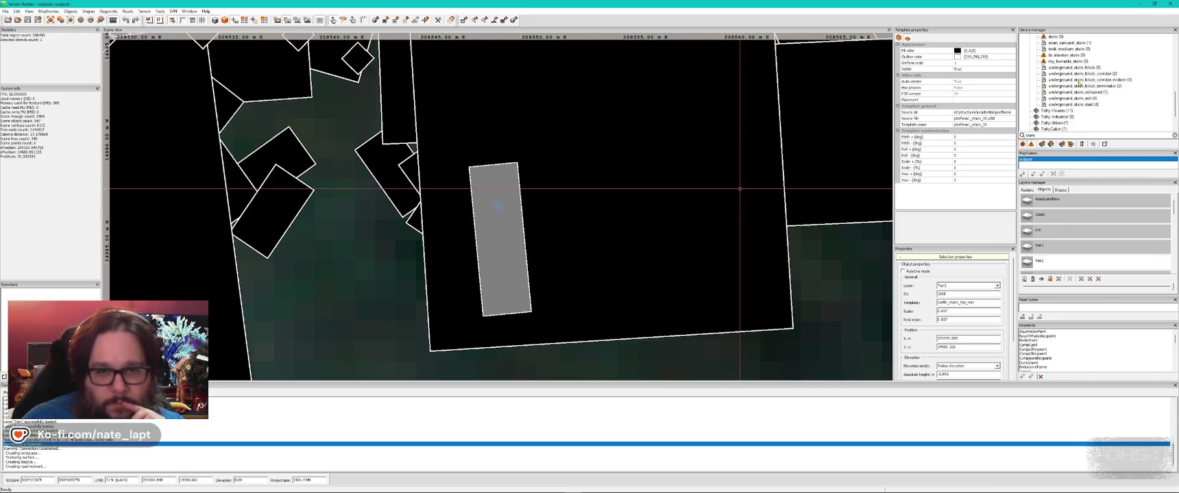
pyautogui.click(1065, 50)
pyautogui.hotkey('alt', 'Tab')
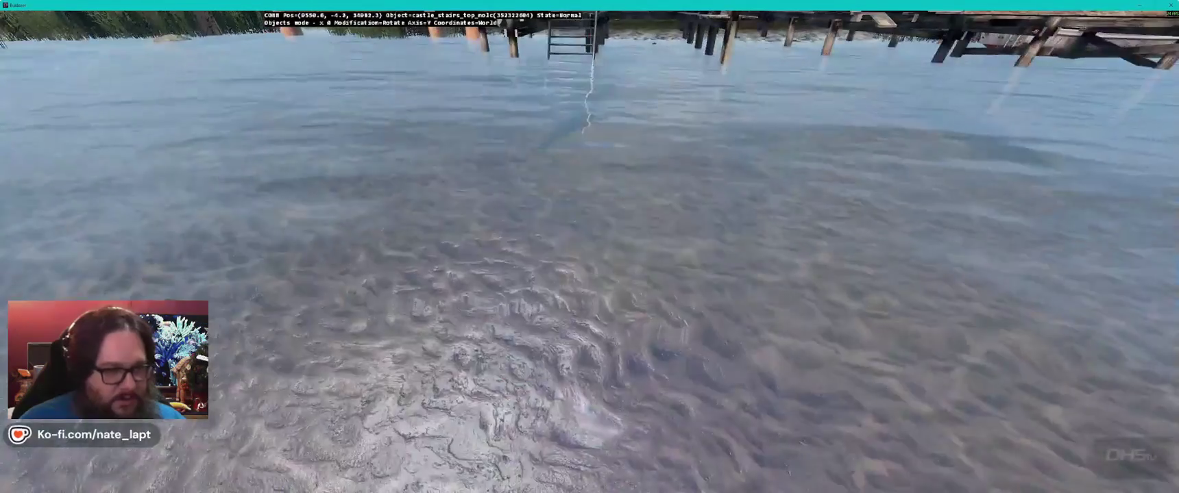
pyautogui.press('Insert')
pyautogui.press('Delete')
pyautogui.hotkey('alt', 'Tab')
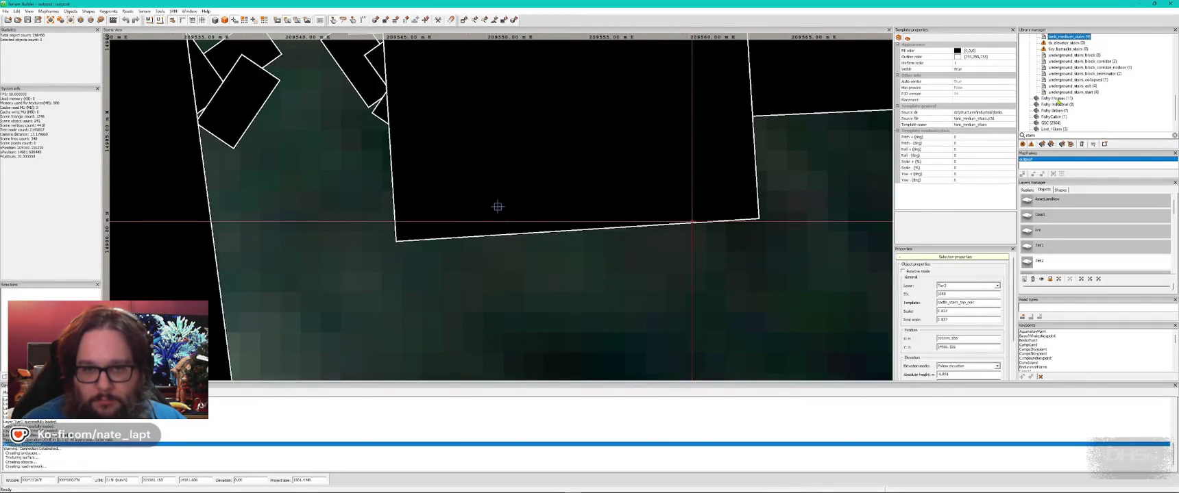
# Step: Preview the tisy_barracks_stairs template in the 3D view
pyautogui.scroll(1, 1059, 104)
pyautogui.click(1068, 69)
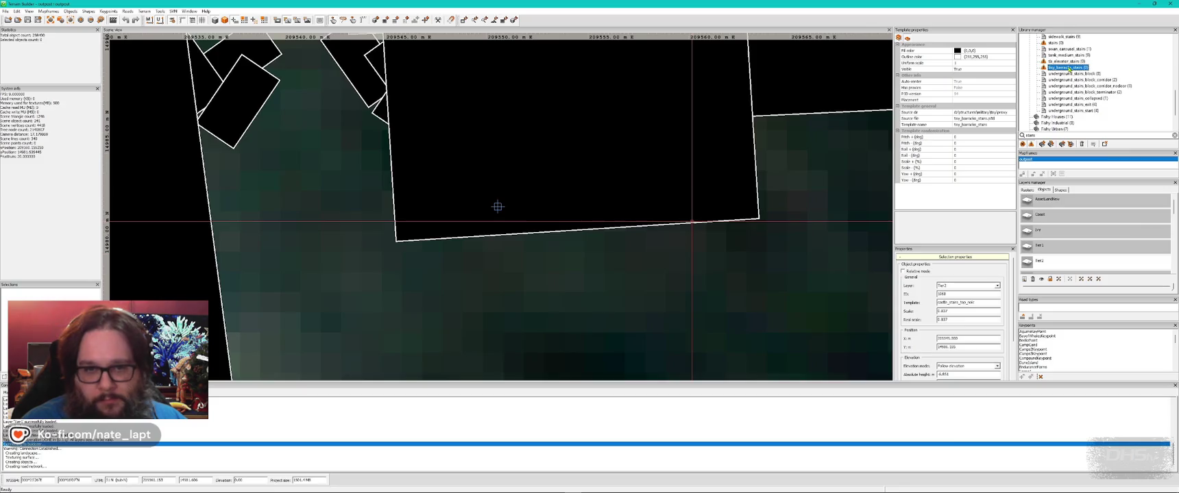
pyautogui.hotkey('alt', 'Tab')
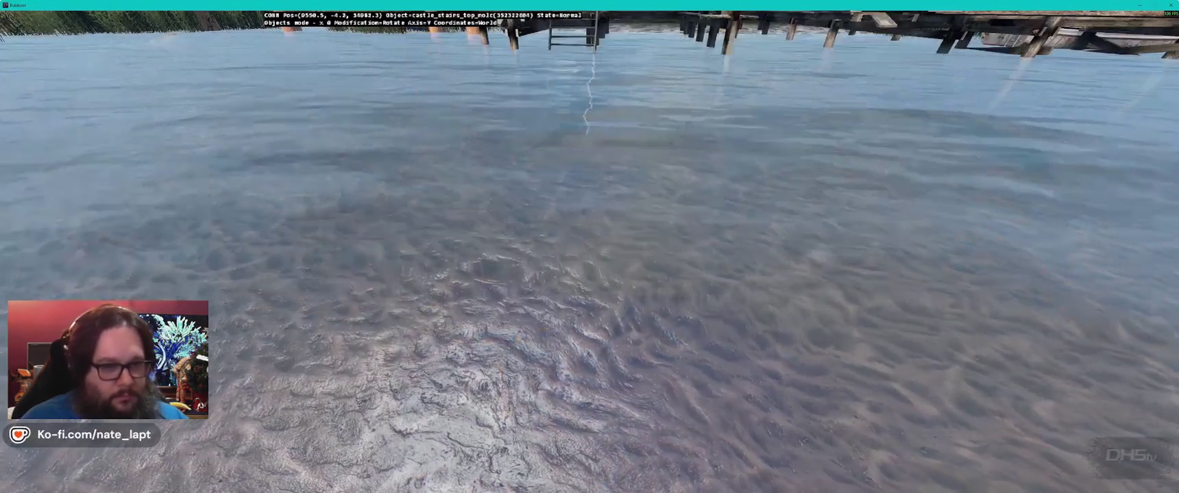
pyautogui.hotkey('alt', 'Tab')
# Step: Preview castle_stairs and raise it up toward the dock
pyautogui.scroll(10, 1095, 111)
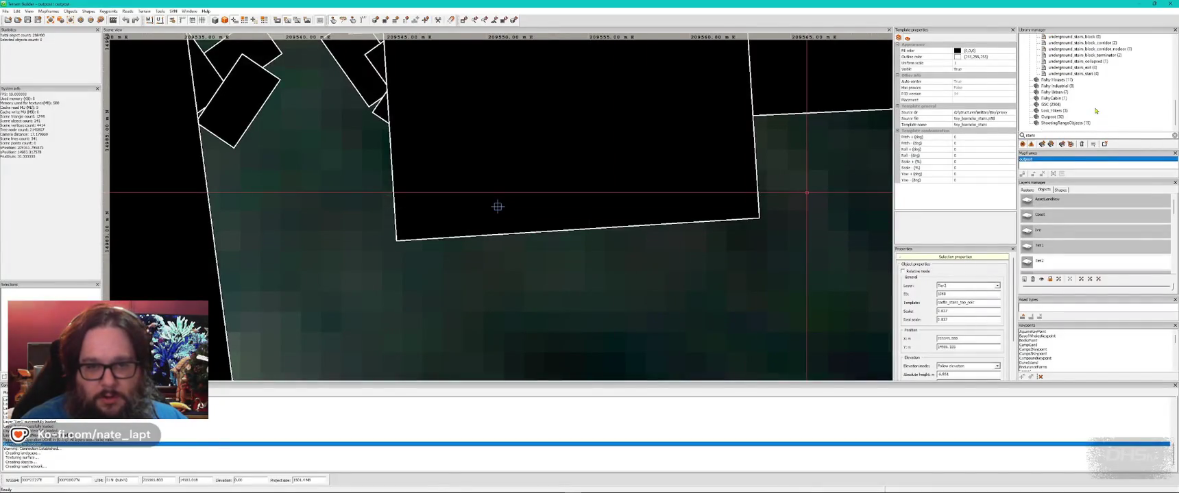
pyautogui.click(1059, 92)
pyautogui.hotkey('alt', 'Tab')
pyautogui.press('Down')
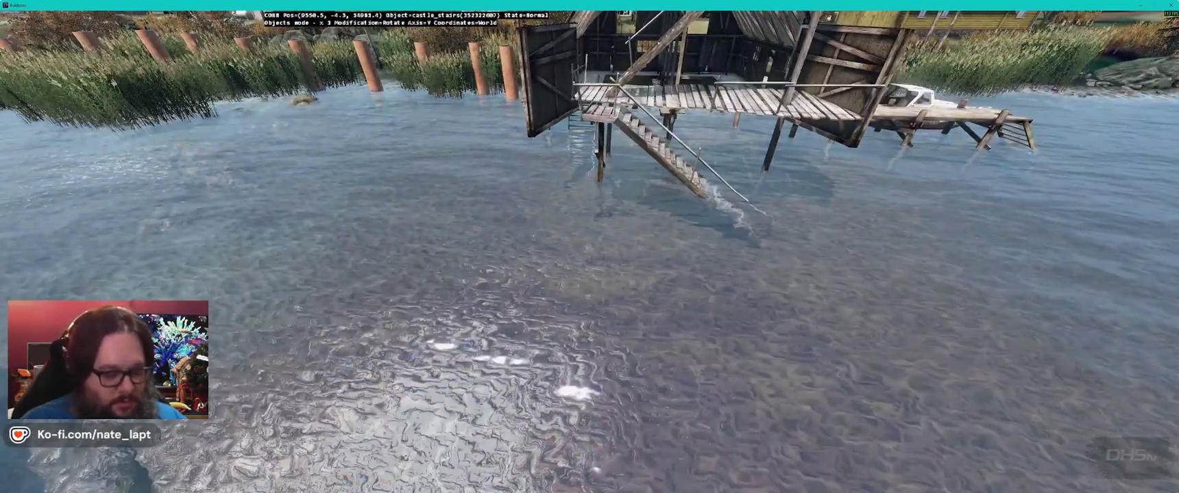
pyautogui.moveTo(589, 247)
pyautogui.mouseDown()
pyautogui.moveTo(589, 206)
pyautogui.moveTo(590, 233)
pyautogui.mouseUp()
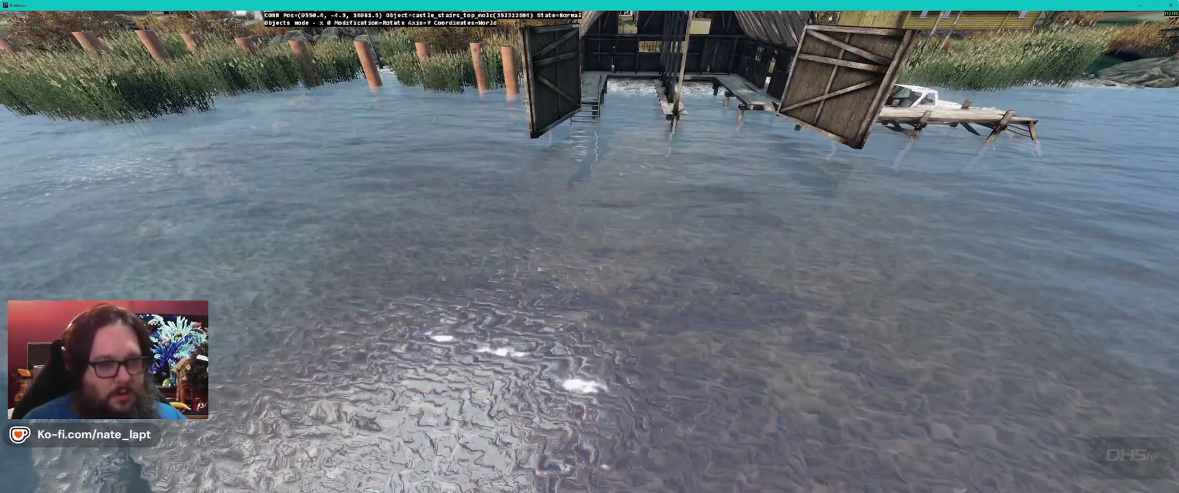
pyautogui.hotkey('alt', 'Tab')
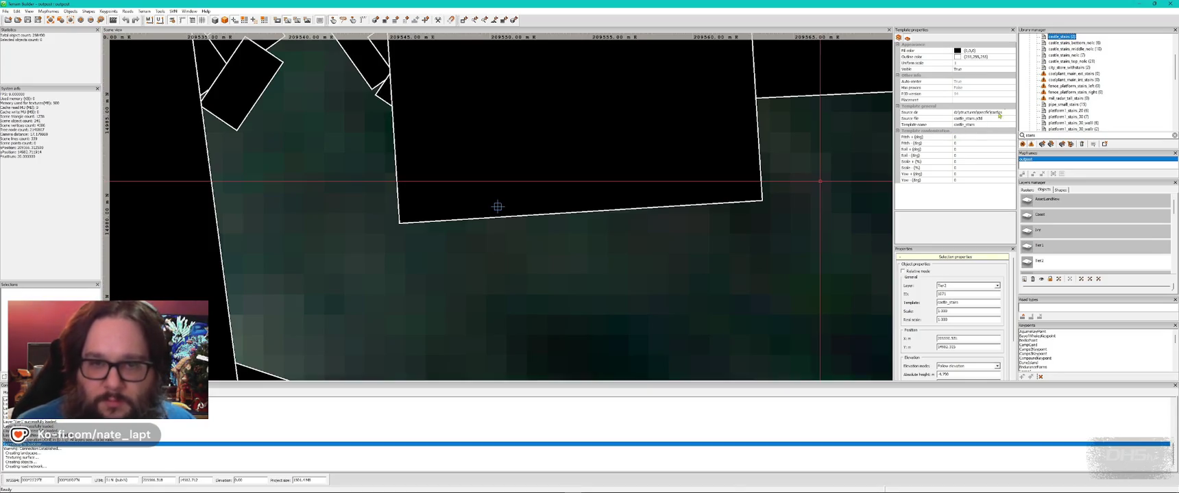
# Step: Preview coalplant_main_ext_stairs, prison_main_int_stairs and swan_carousel_stairs templates in 3D
pyautogui.click(1081, 74)
pyautogui.hotkey('alt', 'Tab')
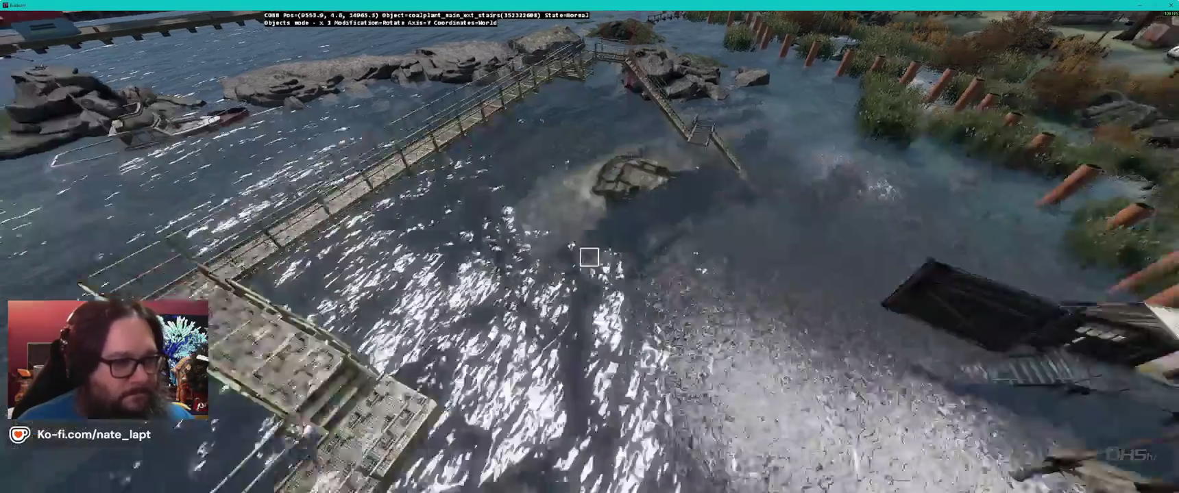
pyautogui.hotkey('alt', 'Tab')
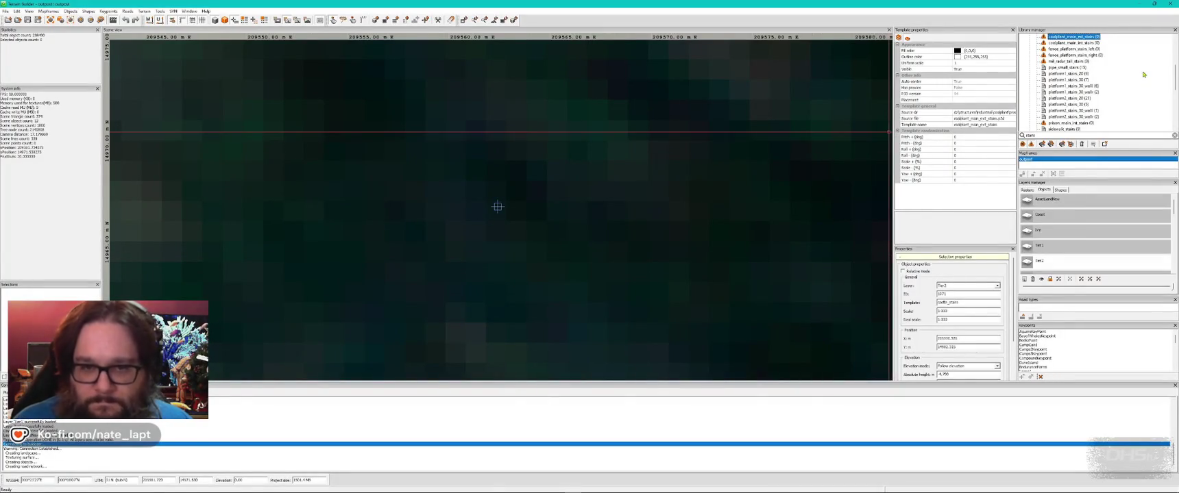
pyautogui.click(1069, 123)
pyautogui.hotkey('alt', 'Tab')
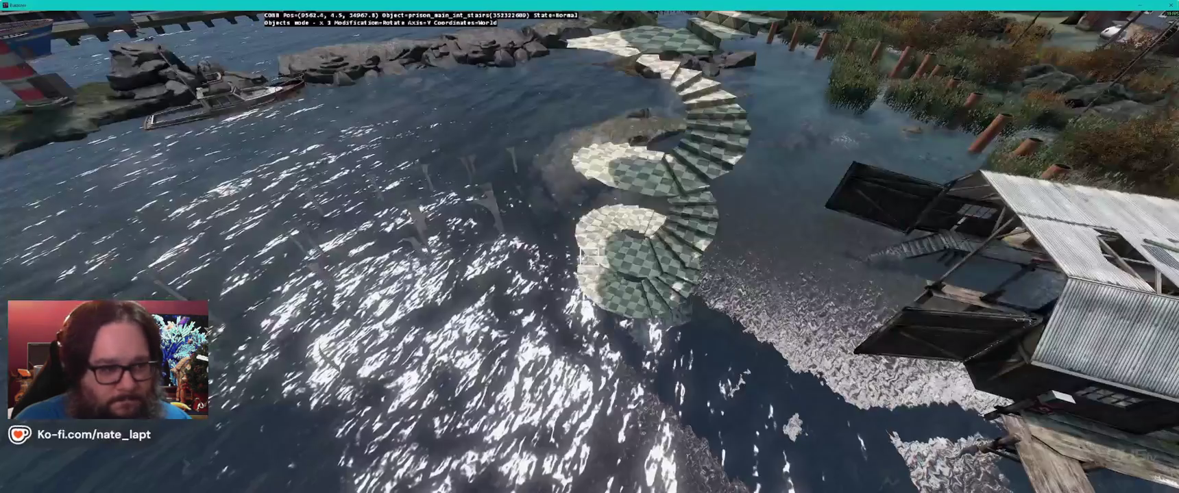
pyautogui.press('Delete')
pyautogui.hotkey('alt', 'Tab')
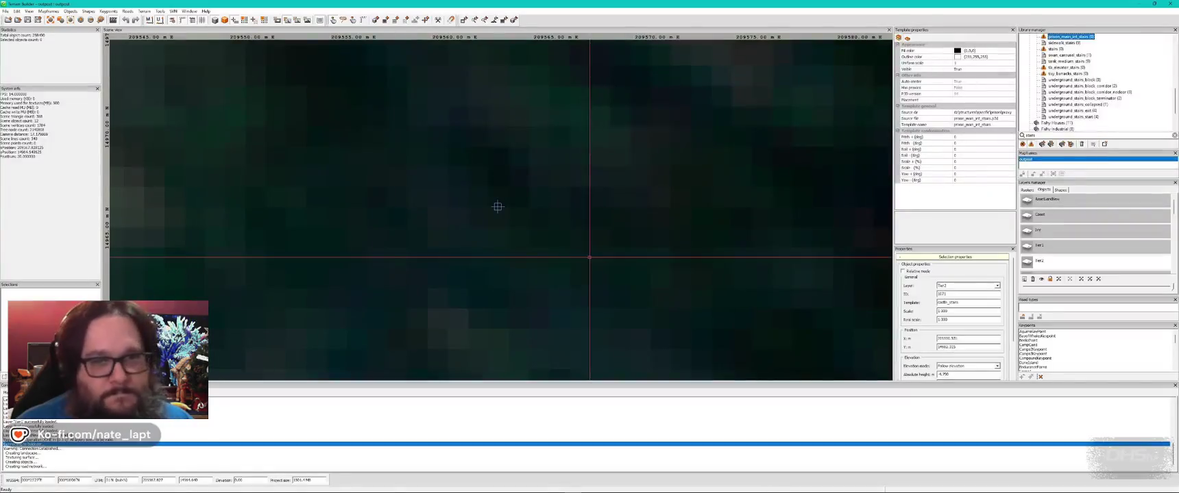
pyautogui.click(1058, 62)
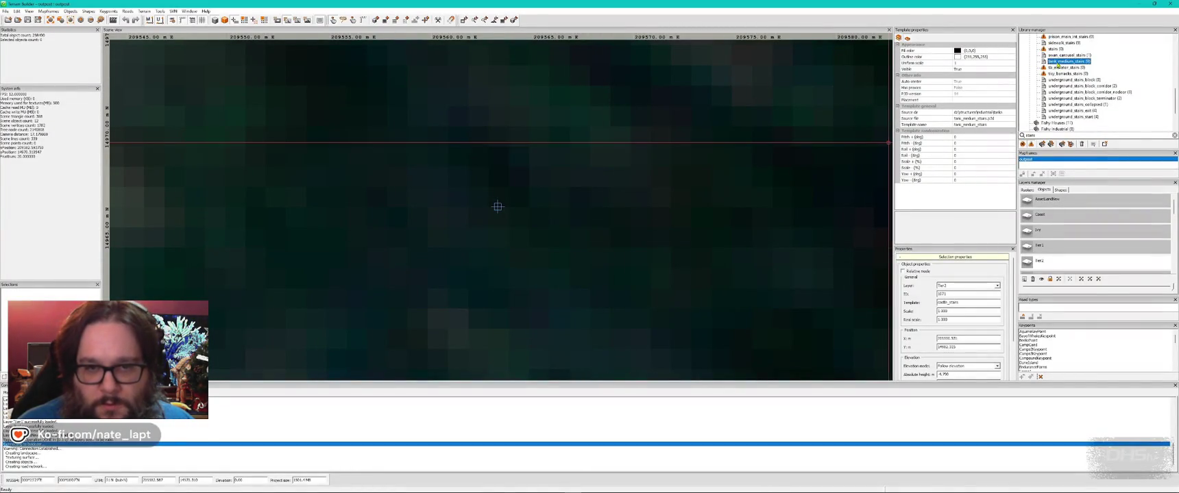
pyautogui.click(1062, 55)
pyautogui.hotkey('alt', 'Tab')
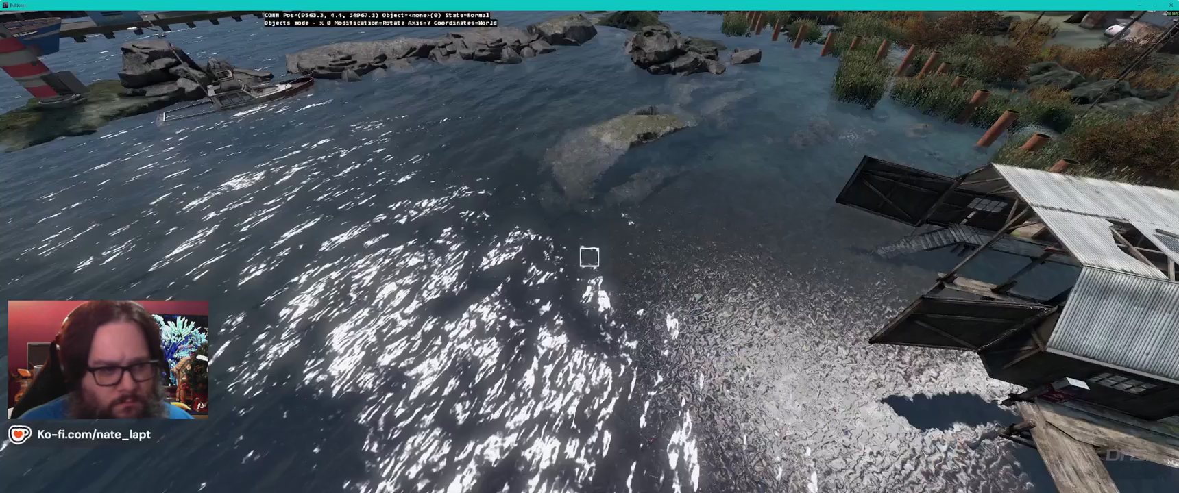
pyautogui.hotkey('alt', 'Tab')
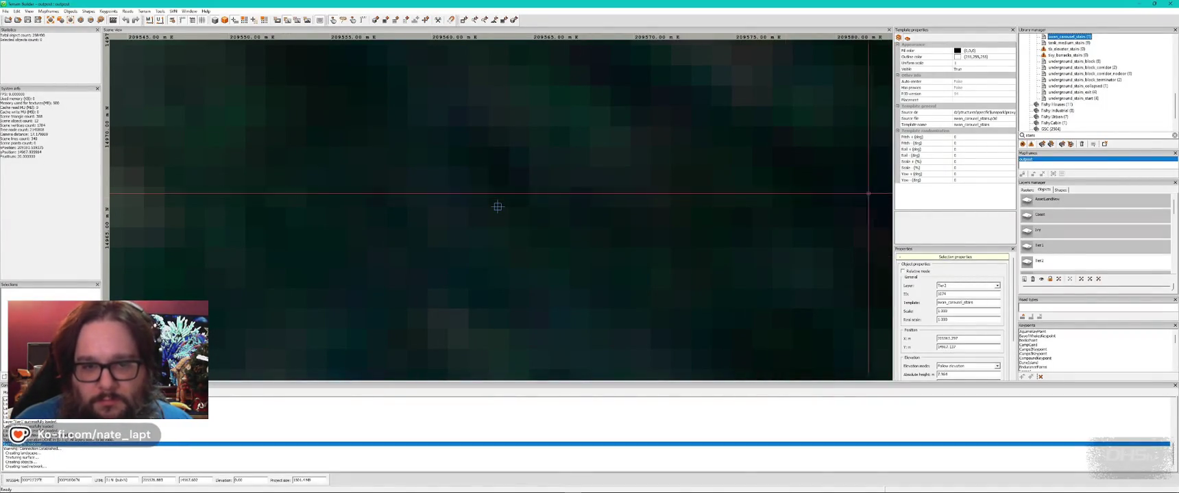
# Step: Search the library for 'steps' and place pier_concrete4_steps in the water
pyautogui.doubleClick(1032, 135)
pyautogui.write('d')
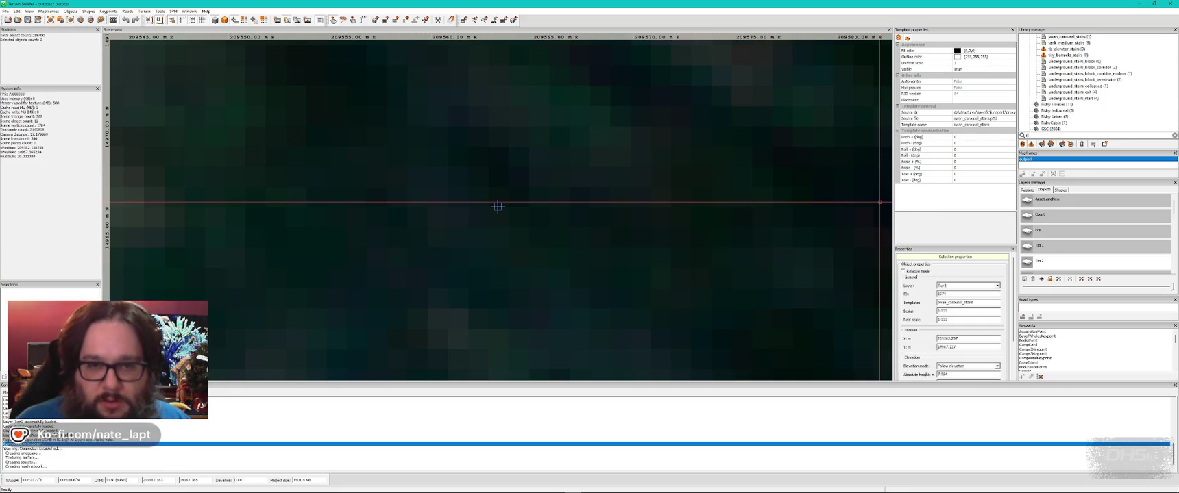
pyautogui.press('BackSpace')
pyautogui.write('steps')
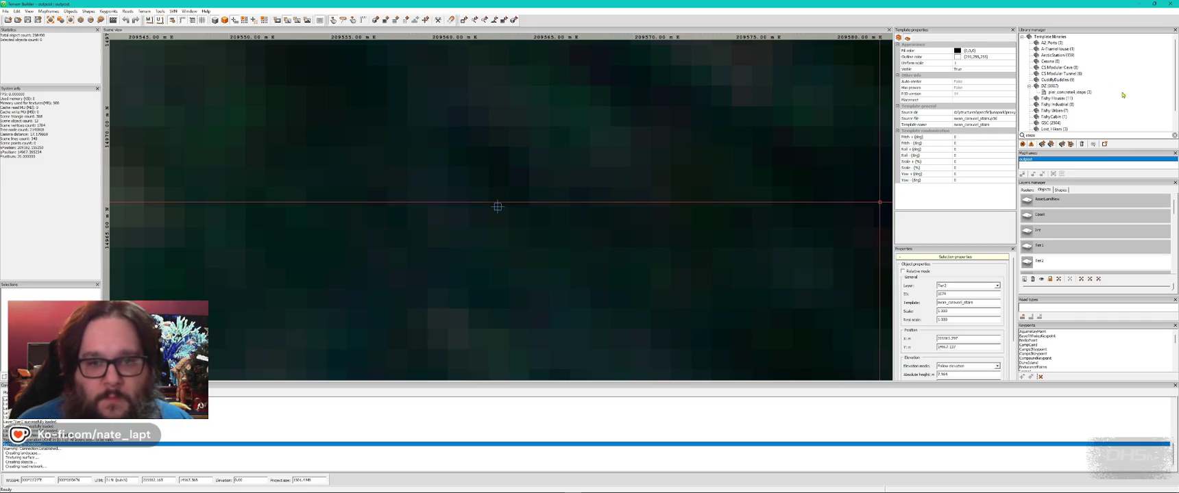
pyautogui.click(1071, 93)
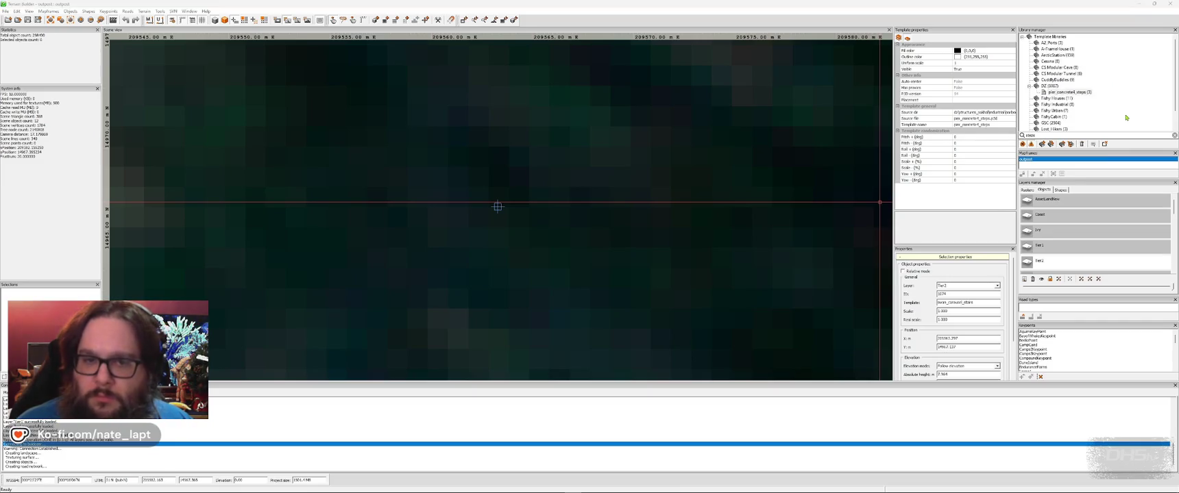
pyautogui.hotkey('alt', 'Tab')
pyautogui.press('Insert')
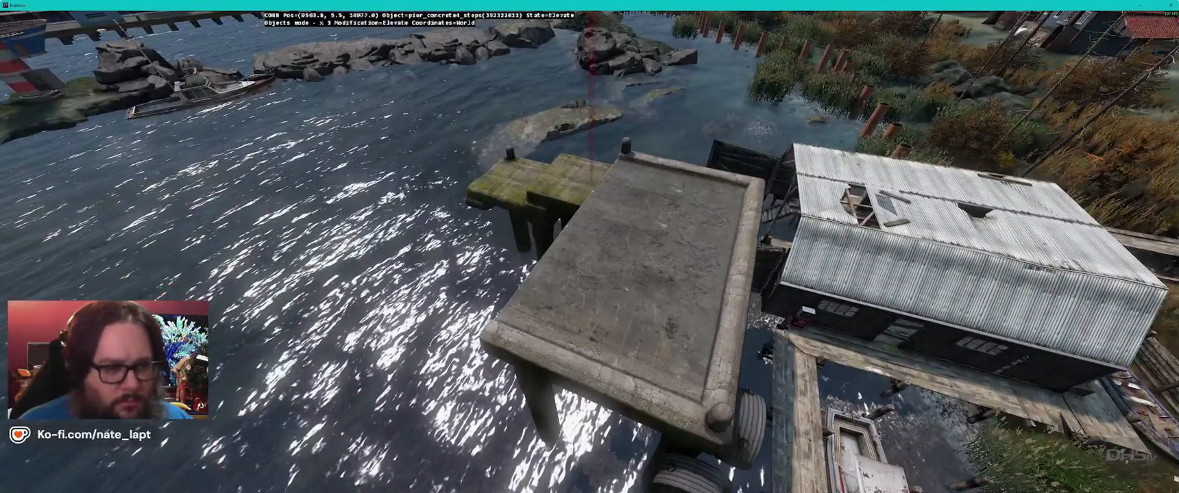
pyautogui.hotkey('alt', 'Tab')
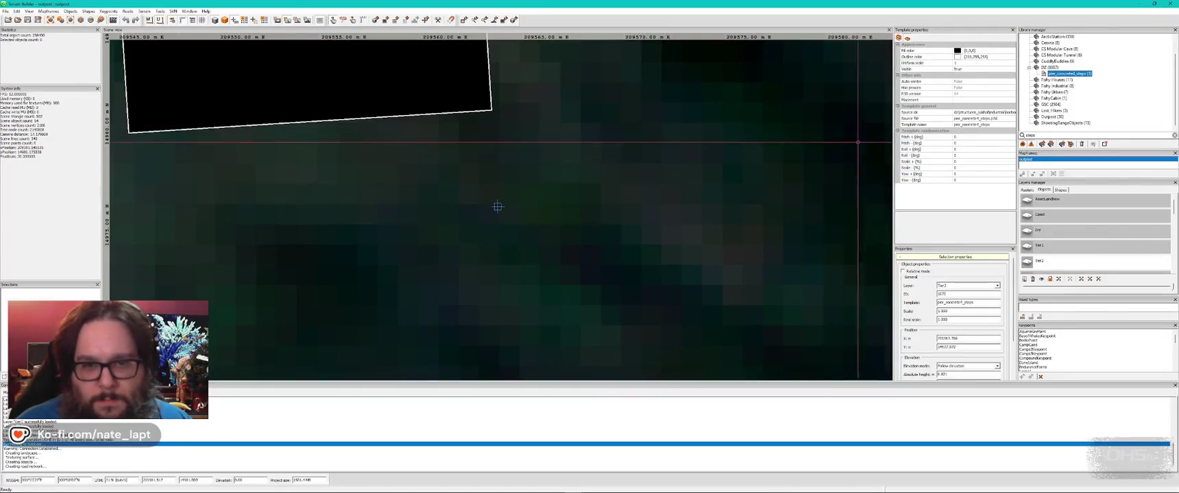
# Step: Clear the library search field to start a search for wooden items
pyautogui.click(1052, 135)
pyautogui.press('Return')
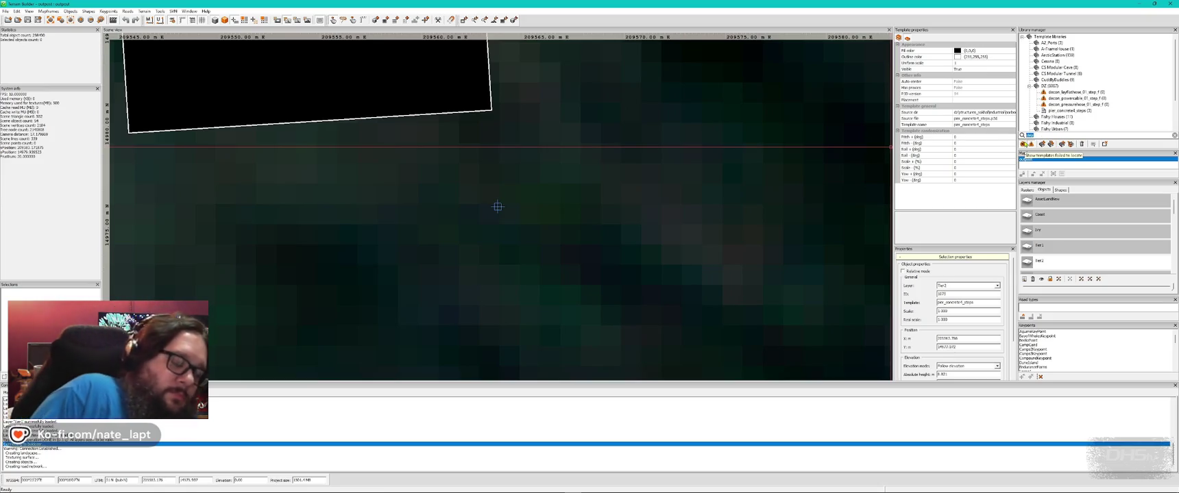
pyautogui.write('st')
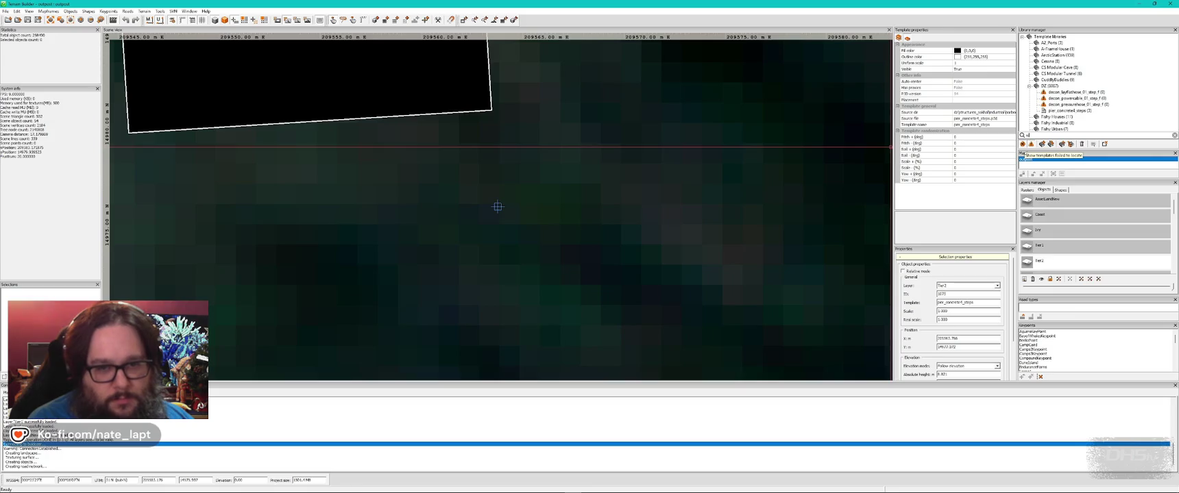
pyautogui.press('BackSpace')
pyautogui.press('BackSpace')
# Step: Filter the library by 'wooden', then place pier_wooden3_barrels and move it beside the boathouse
pyautogui.write('wooden')
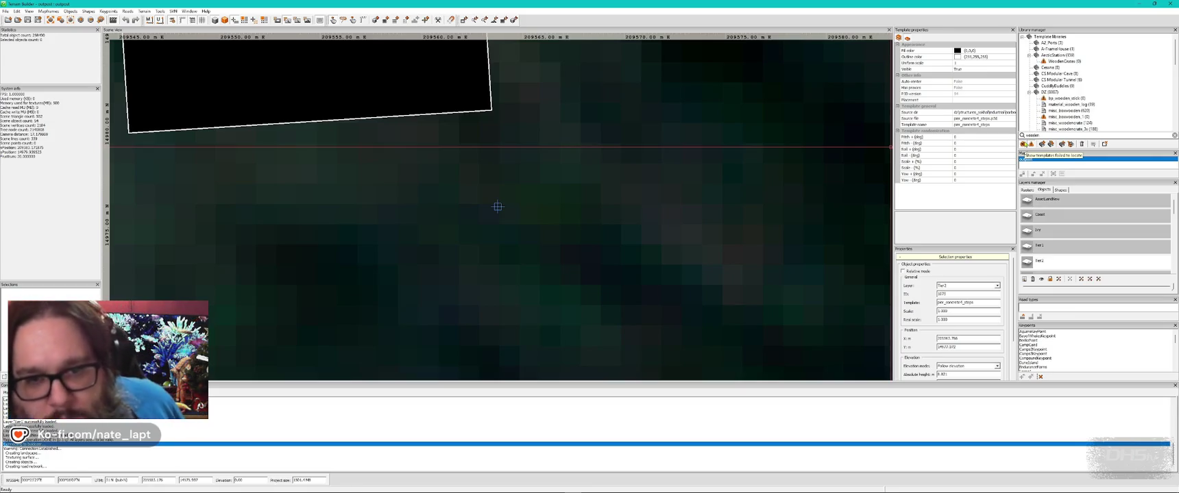
pyautogui.scroll(-10, 1047, 115)
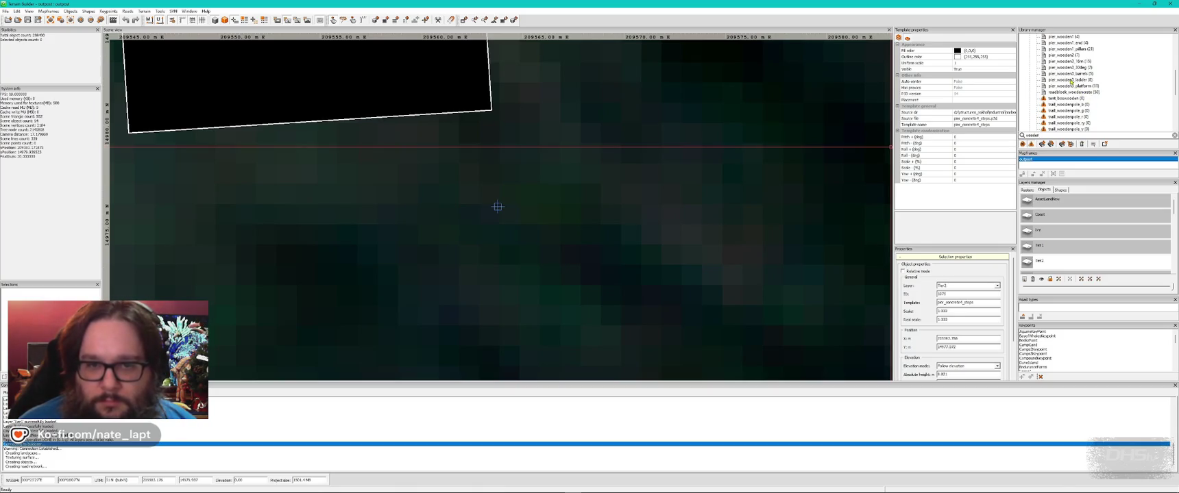
pyautogui.click(1069, 73)
pyautogui.hotkey('alt', 'Tab')
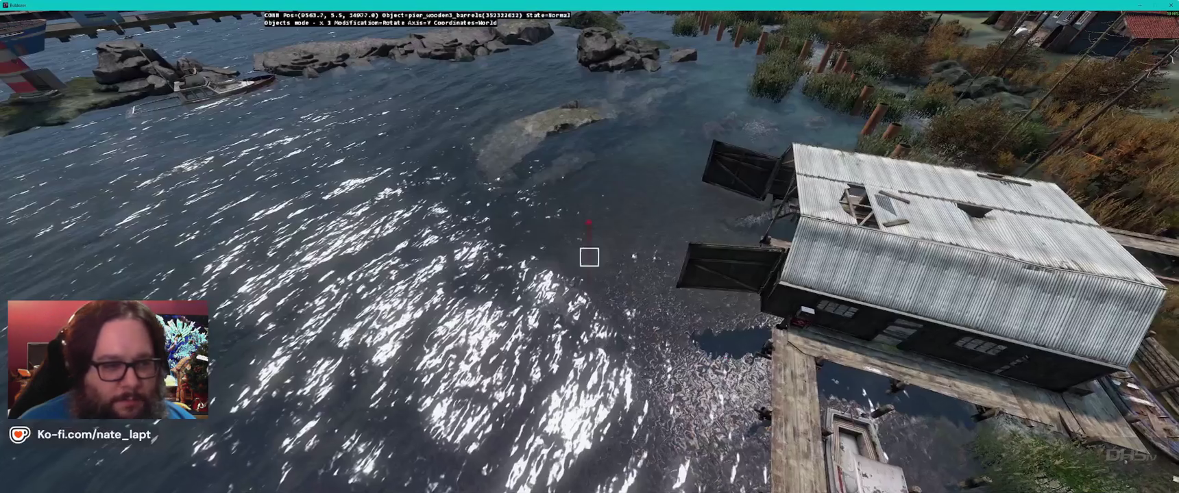
pyautogui.press('Insert')
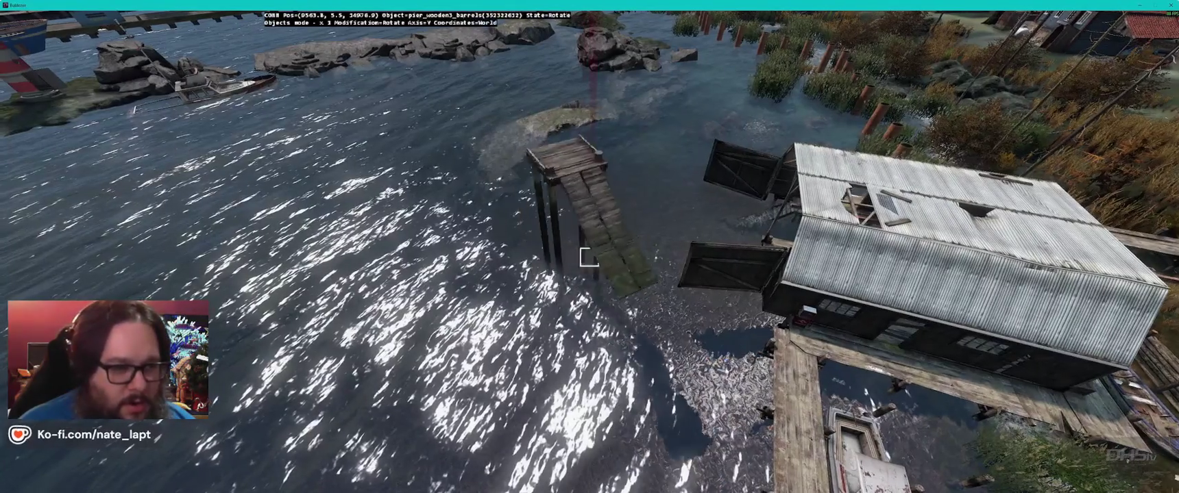
pyautogui.press('Right')
pyautogui.press('Right')
pyautogui.press('Right')
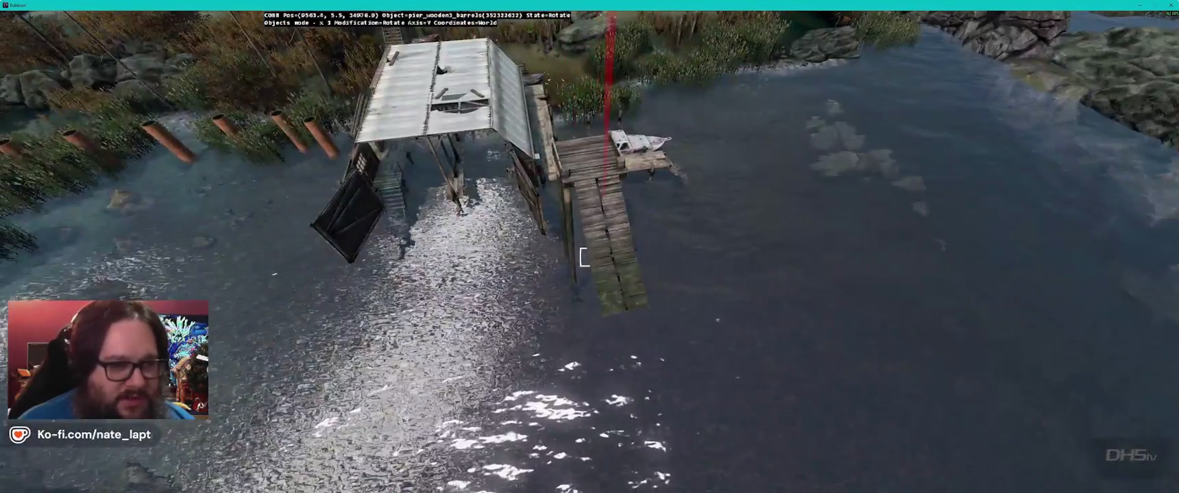
pyautogui.moveTo(581, 257); pyautogui.dragTo(582, 258)
pyautogui.press('Up')
pyautogui.press('Up')
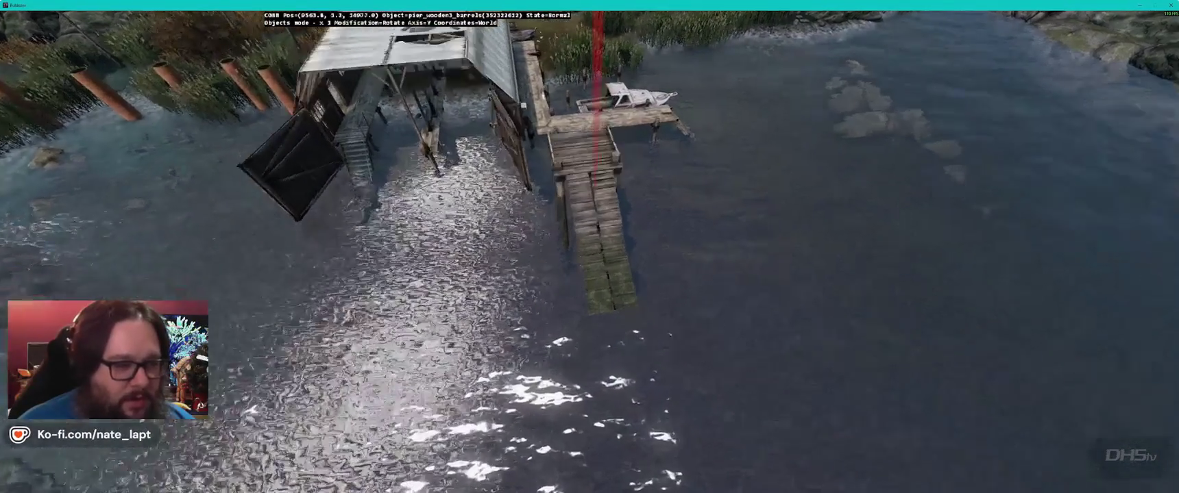
pyautogui.press('Up')
pyautogui.press('Up')
pyautogui.press('Up')
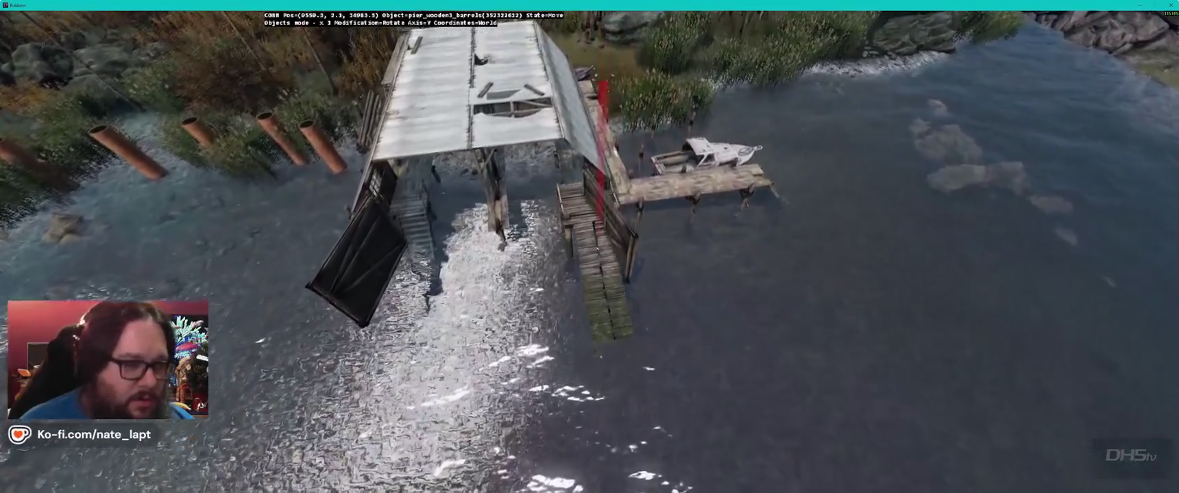
pyautogui.press('Down')
pyautogui.press('Down')
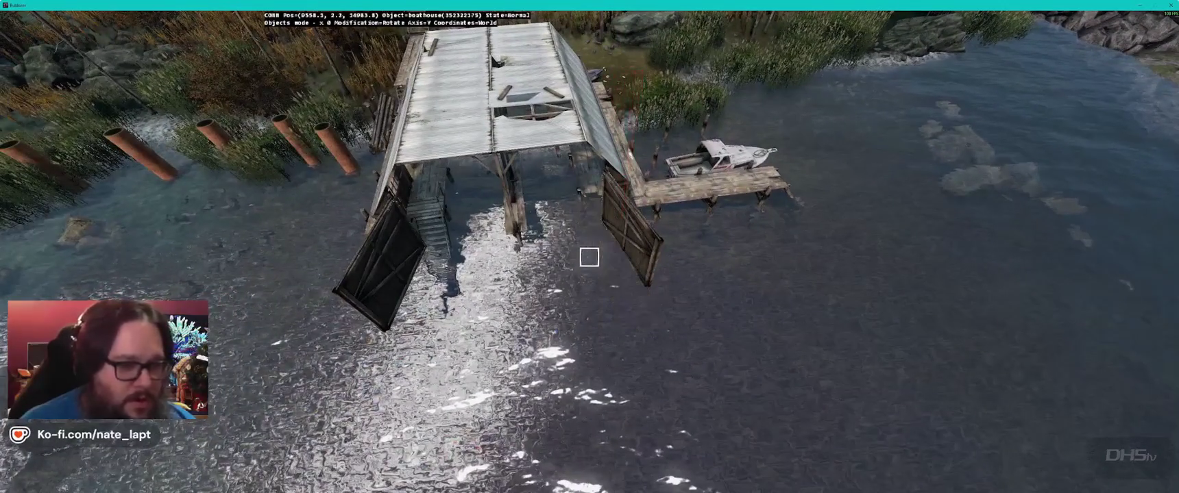
pyautogui.hotkey('alt', 'Tab')
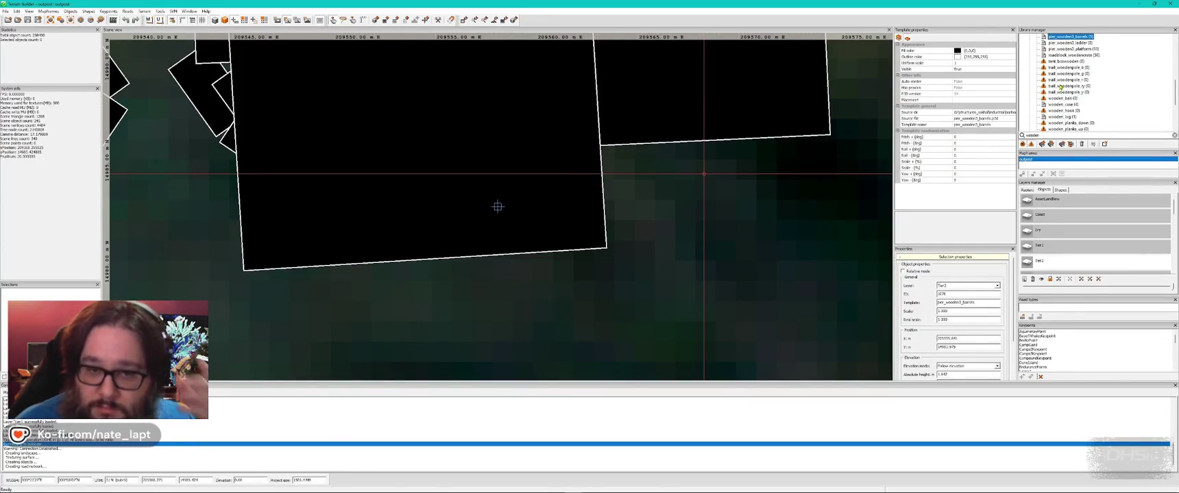
# Step: Inspect the boathouse interior at water level beside the pier in Buldozer, then select the old library search text
pyautogui.scroll(-2, 1084, 100)
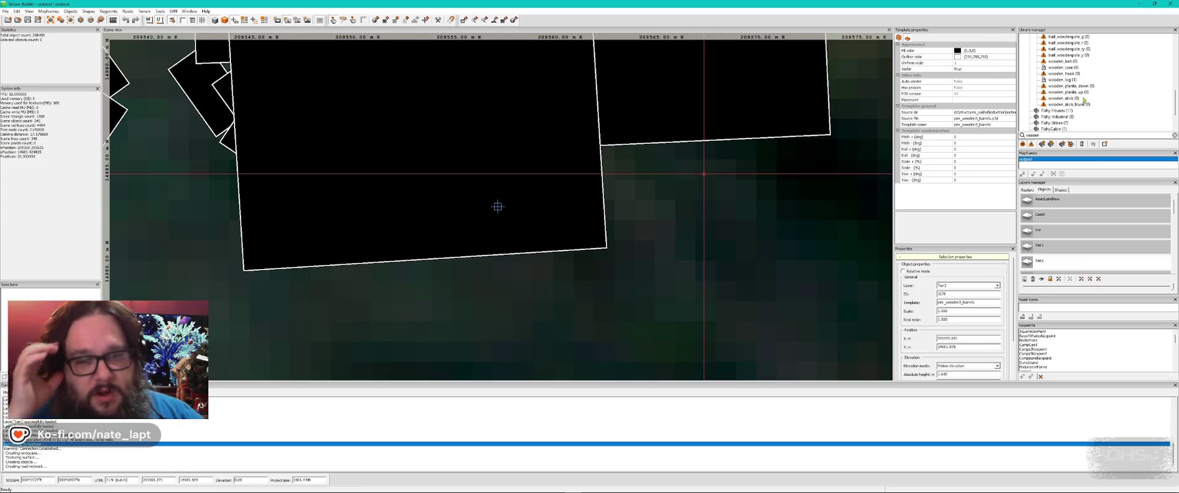
pyautogui.hotkey('alt', 'Tab')
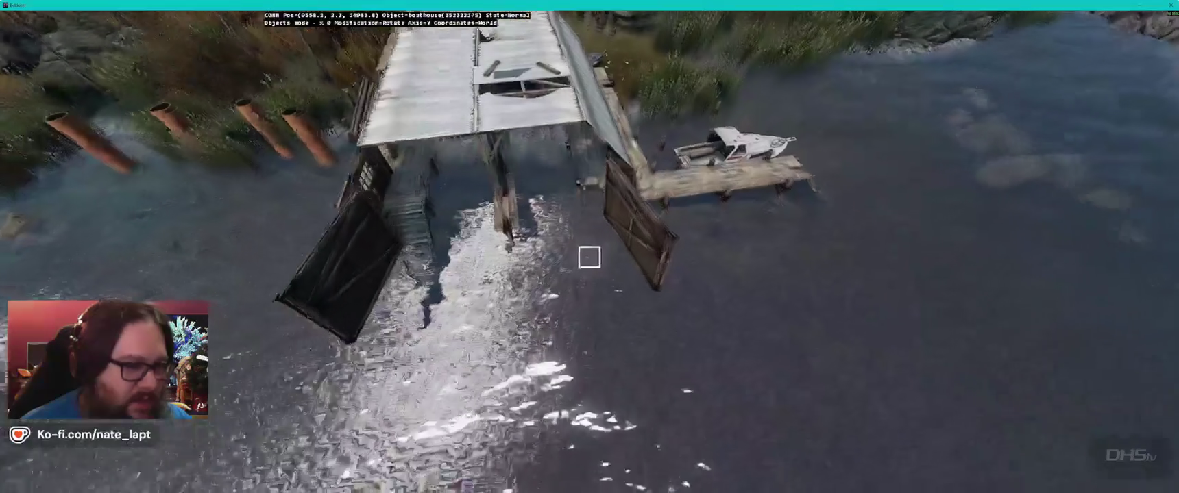
pyautogui.press('w')
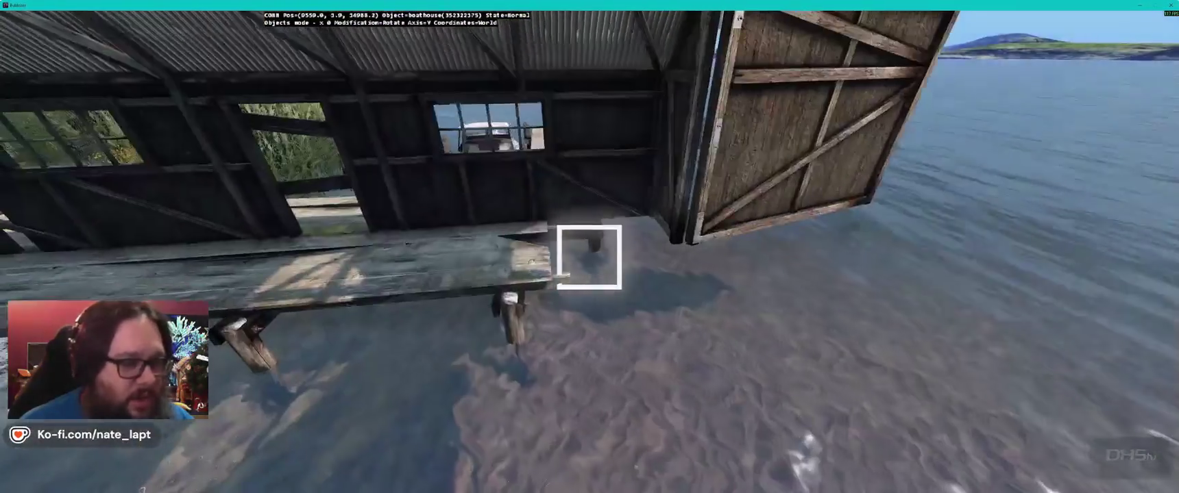
pyautogui.press('s')
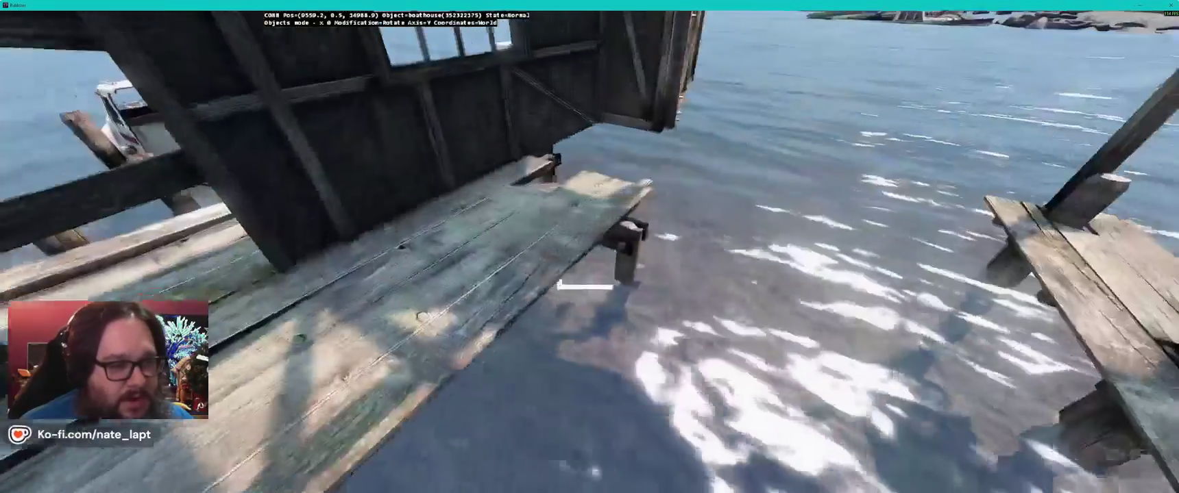
pyautogui.press('s')
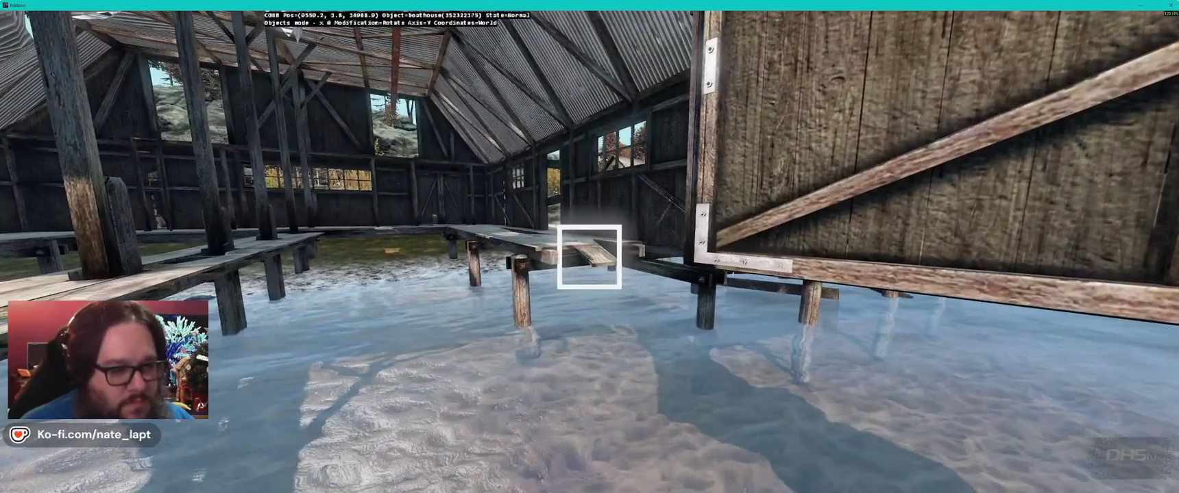
pyautogui.hotkey('alt', 'Tab')
pyautogui.doubleClick(1054, 135)
# Step: Search the library for 'blarr' barriers, try a wall_barricade1_10 in the boathouse, then delete it
pyautogui.write('blarr')
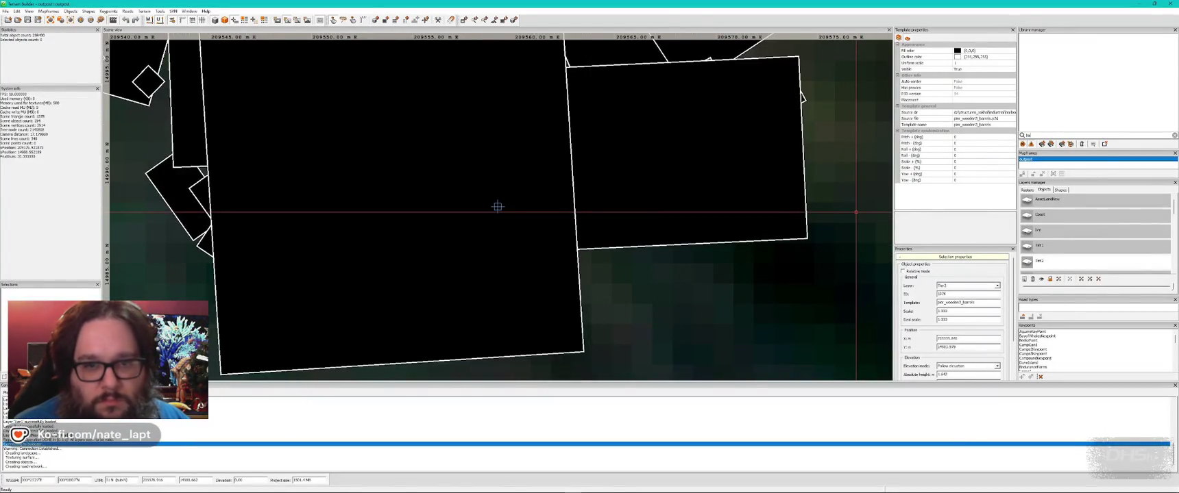
pyautogui.scroll(-2, 1104, 102)
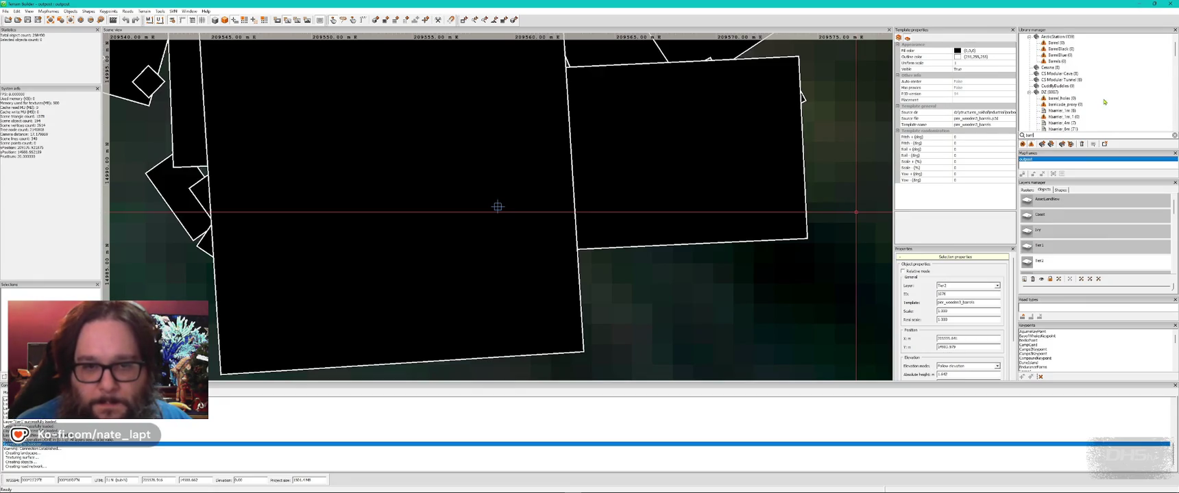
pyautogui.scroll(-2, 1104, 102)
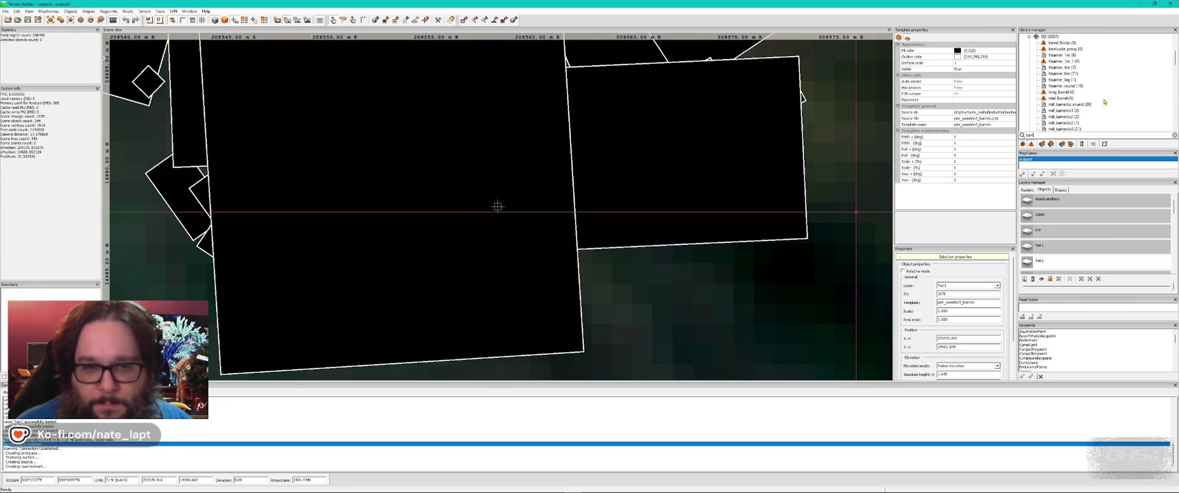
pyautogui.scroll(-2, 1104, 102)
pyautogui.scroll(-4, 1104, 102)
pyautogui.scroll(-1, 1104, 102)
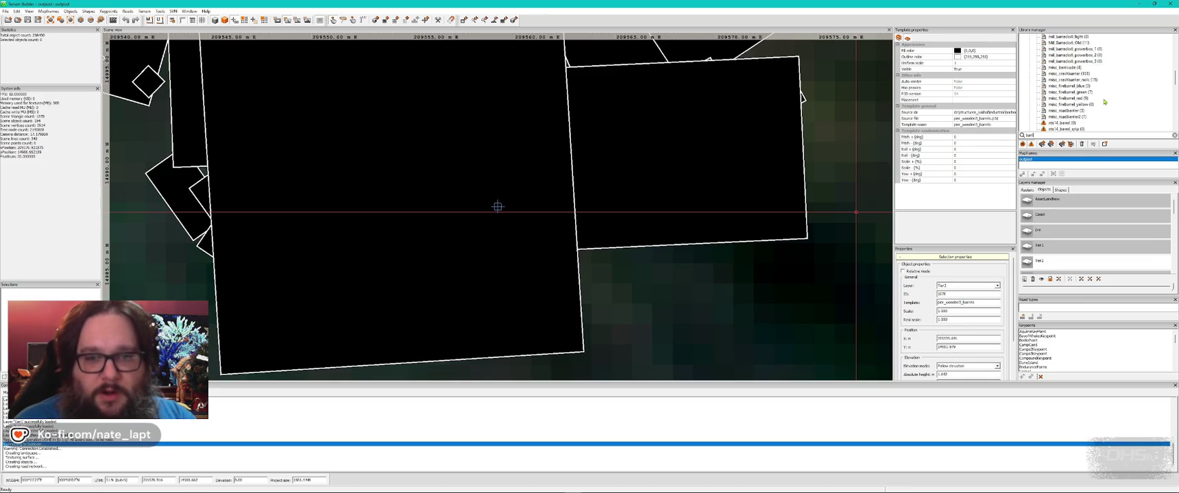
pyautogui.scroll(-3, 1099, 101)
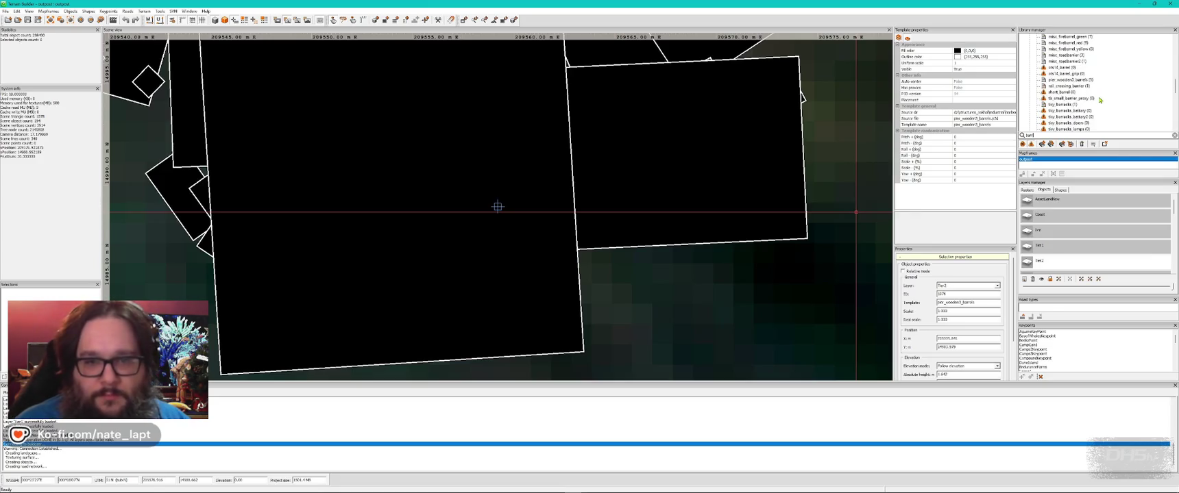
pyautogui.scroll(-4, 1089, 109)
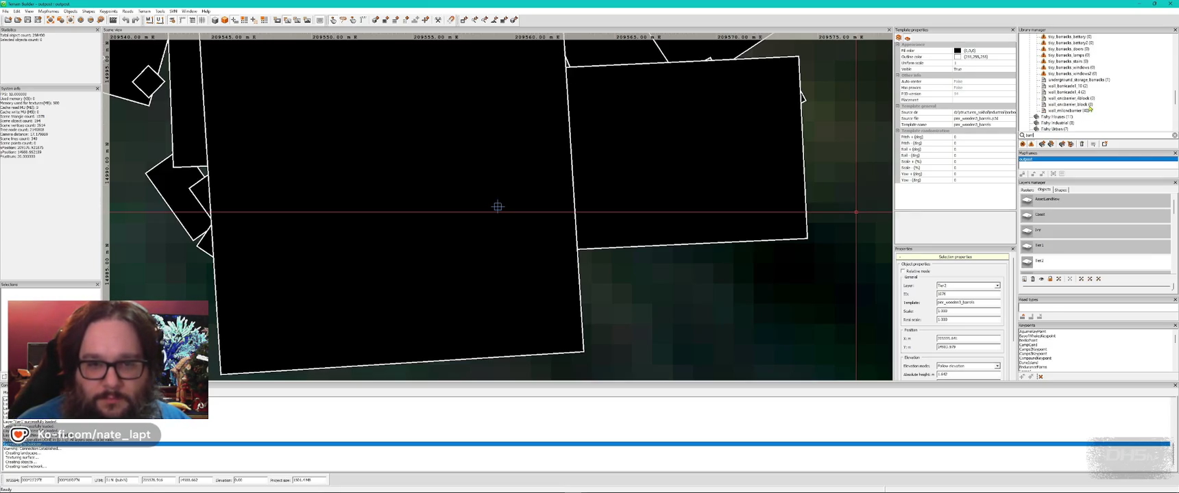
pyautogui.click(1064, 87)
pyautogui.hotkey('alt', 'Tab')
pyautogui.press('Insert')
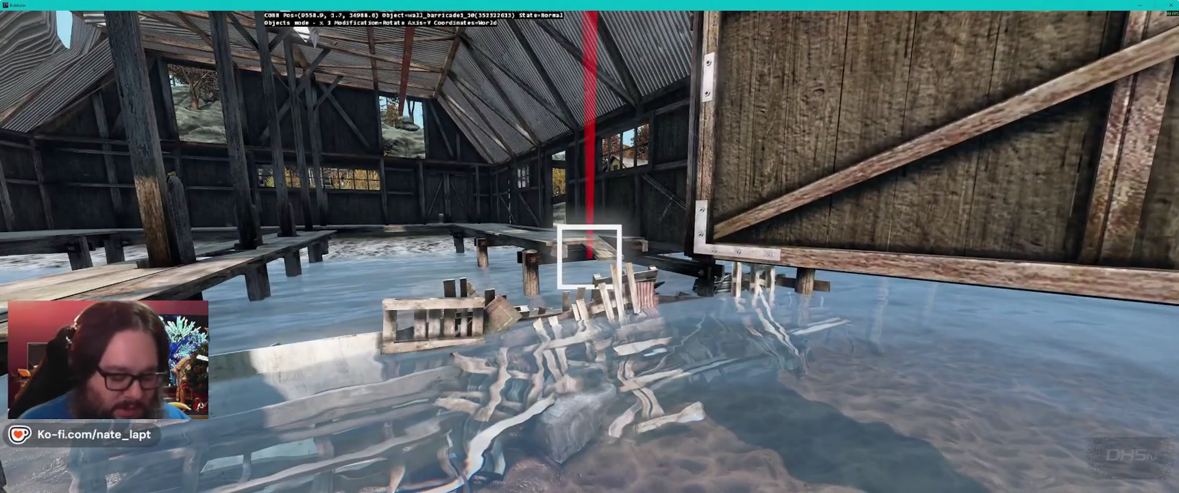
pyautogui.press('Delete')
pyautogui.hotkey('alt', 'Tab')
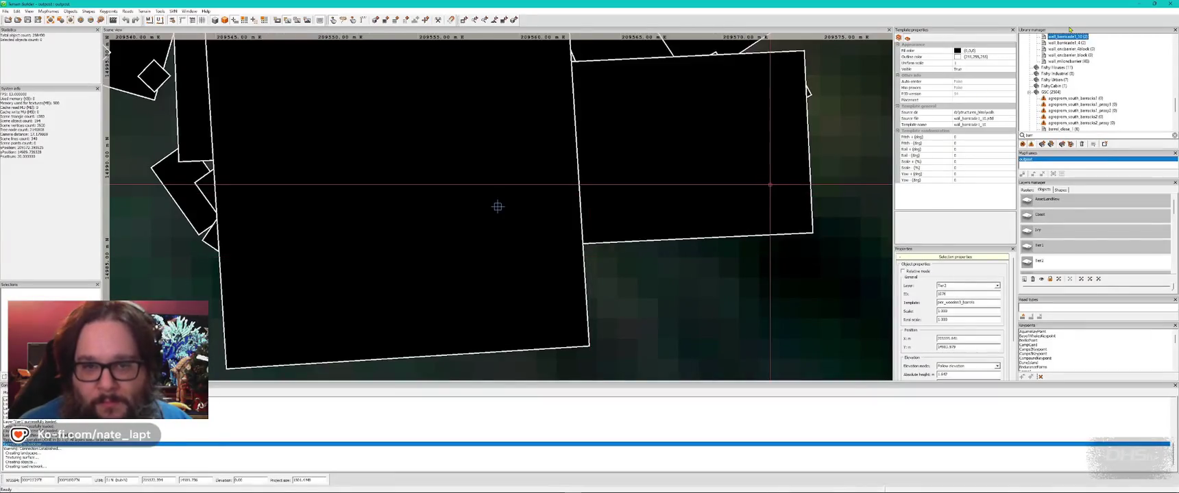
# Step: Try a wall_barricade1_4 in the boathouse water and delete it again
pyautogui.click(1066, 43)
pyautogui.hotkey('alt', 'Tab')
pyautogui.press('Insert')
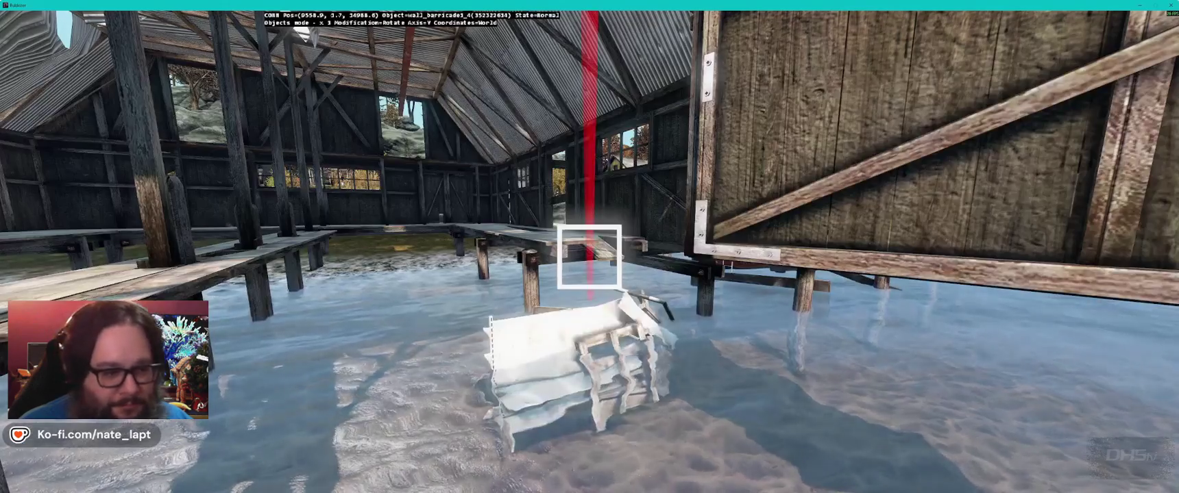
pyautogui.press('Delete')
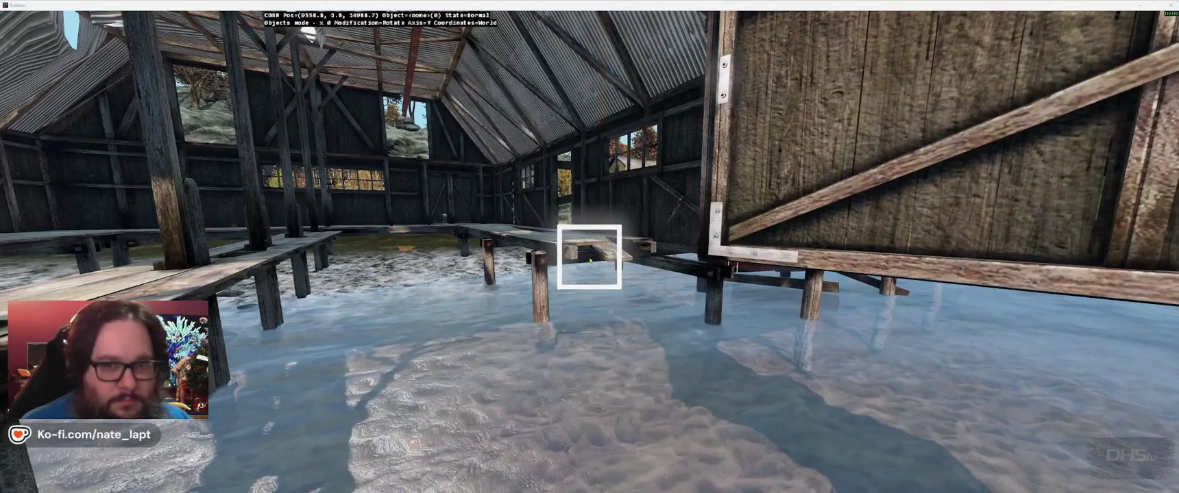
pyautogui.hotkey('alt', 'Tab')
# Step: Place the white wall_milcnbarrier barrier in the water inside the boathouse
pyautogui.click(1065, 55)
pyautogui.hotkey('alt', 'Tab')
pyautogui.press('Insert')
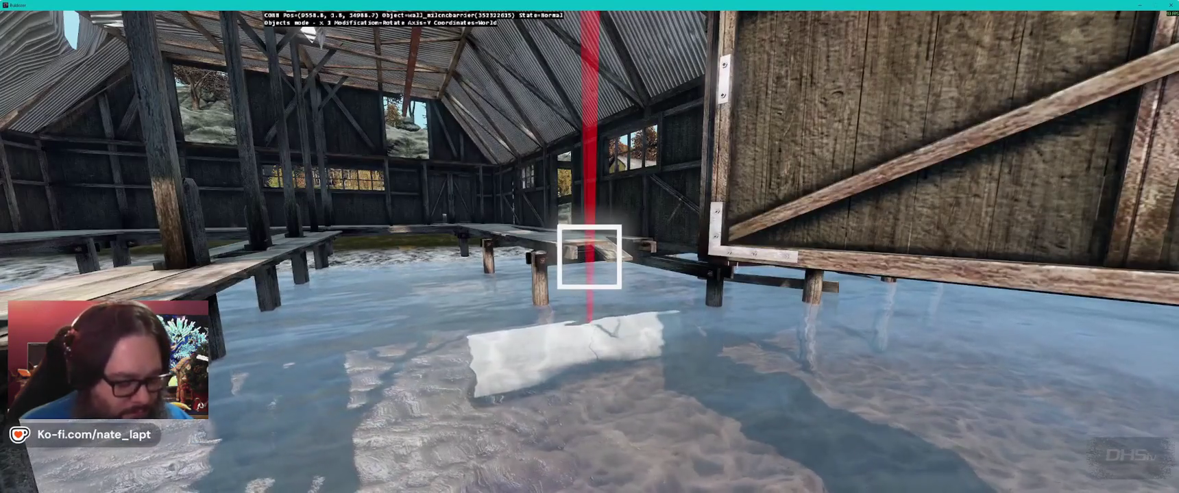
pyautogui.press('shift')
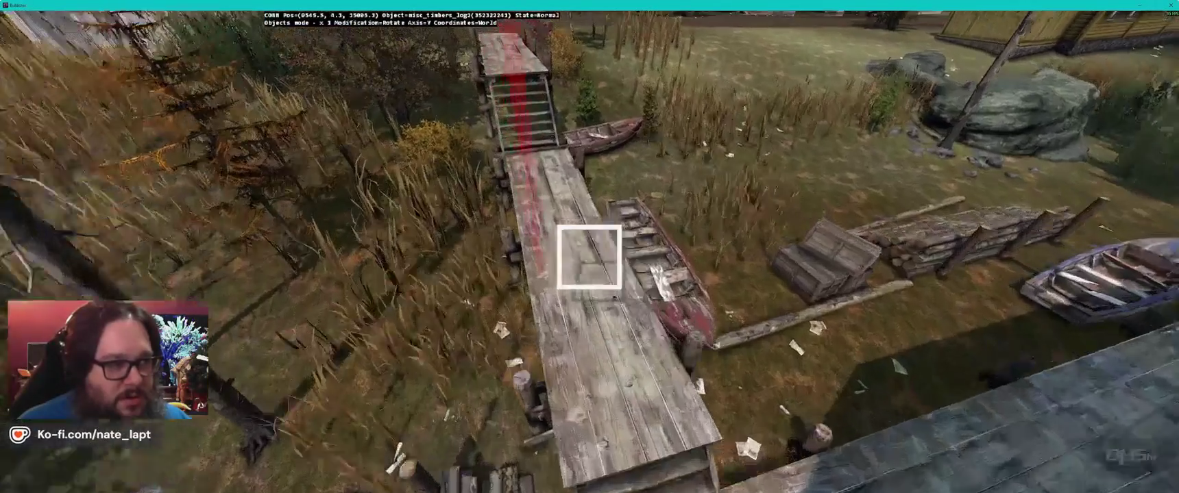
# Step: Switch from Buldozer back to the Terrain Builder window with the 2D pier map
pyautogui.hotkey('alt', 'Tab')
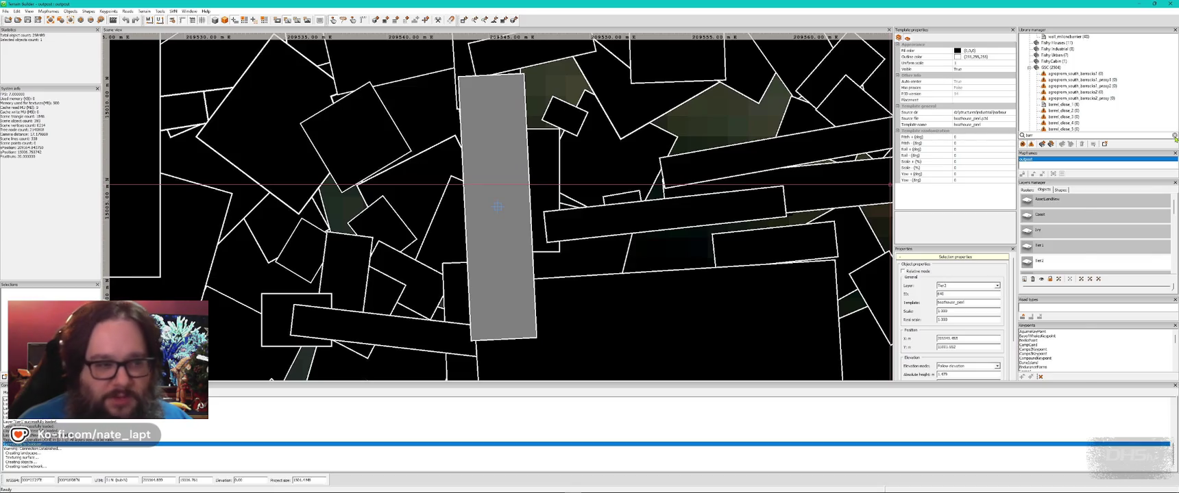
pyautogui.hotkey('alt', 'Tab')
pyautogui.hotkey('alt', 'Tab')
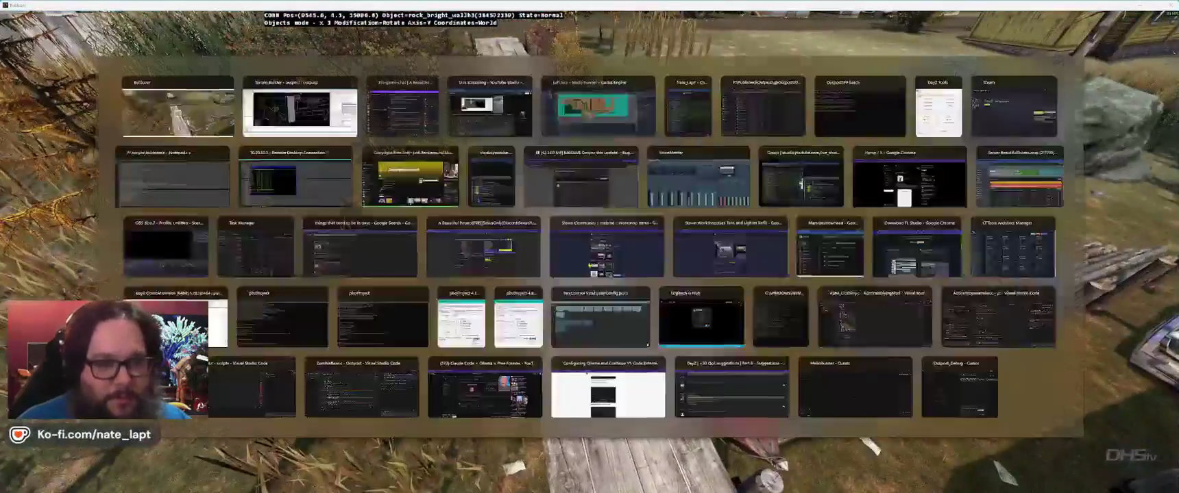
pyautogui.hotkey('alt', 'Tab')
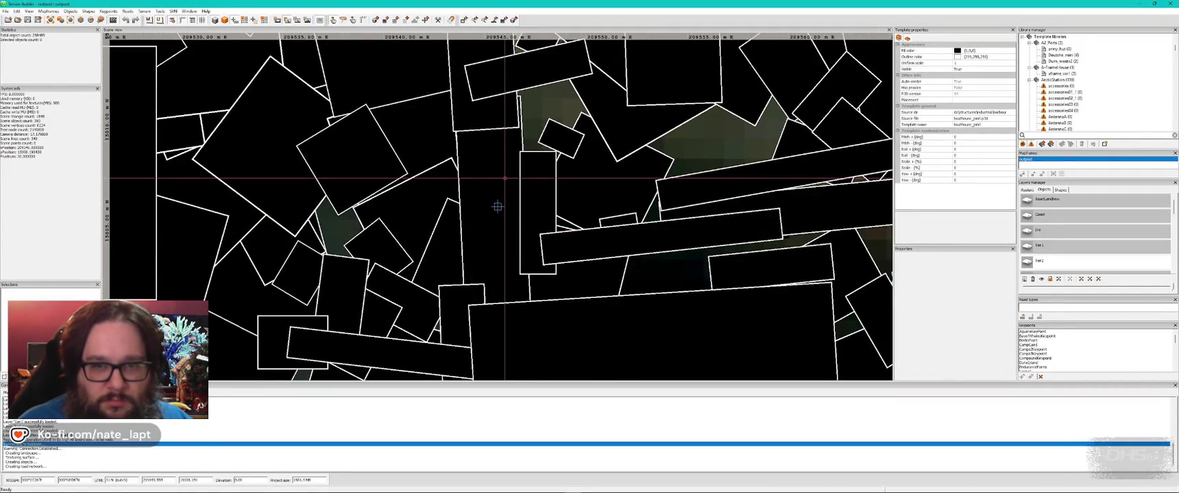
# Step: Select the pier outline to locate its boathouse_pierl template in the Library manager
pyautogui.click(498, 206)
pyautogui.scroll(1, 1082, 79)
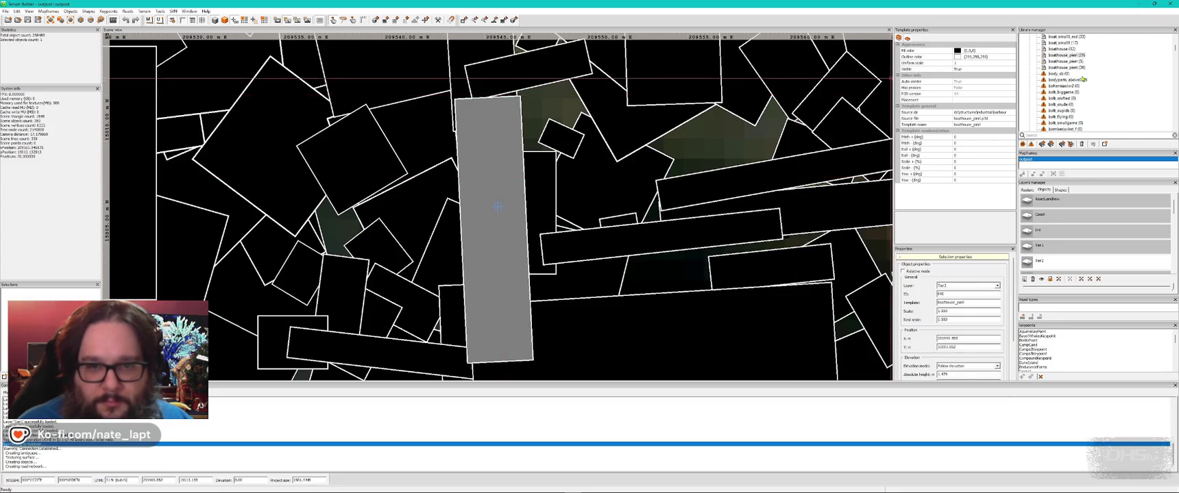
pyautogui.scroll(1, 1083, 81)
pyautogui.scroll(1, 1078, 90)
pyautogui.scroll(-2, 1077, 90)
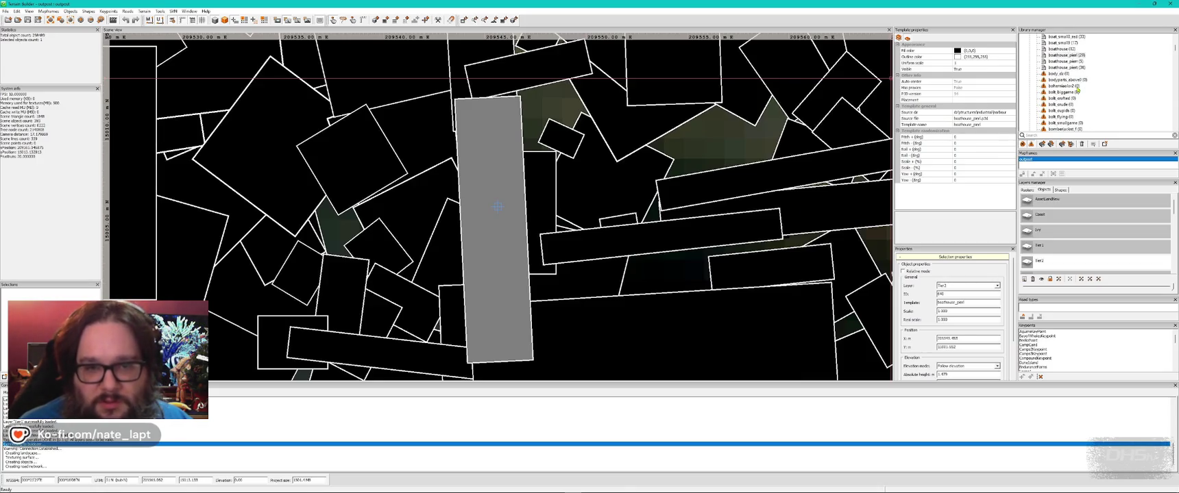
pyautogui.scroll(-1, 1077, 90)
pyautogui.scroll(1, 1077, 90)
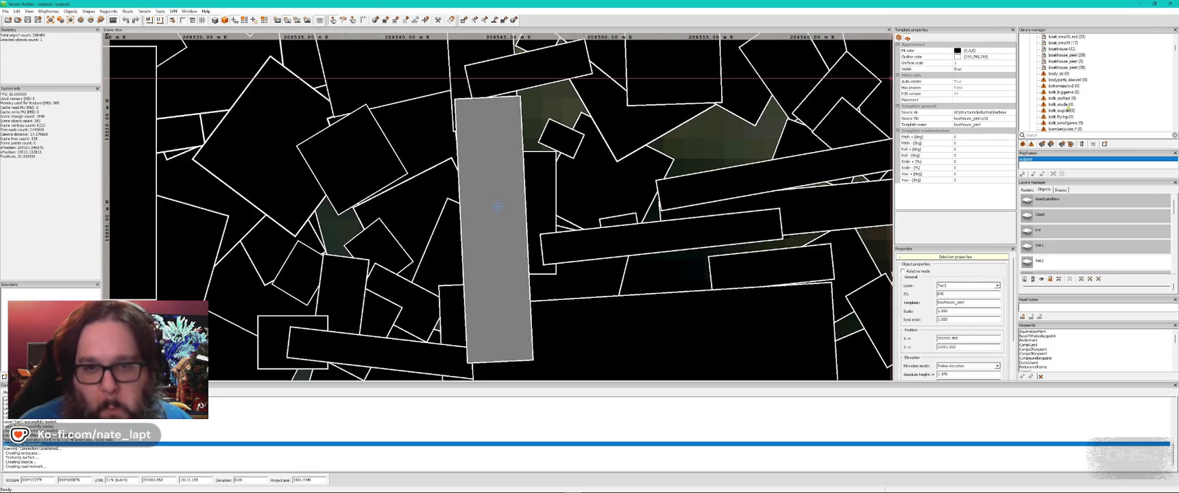
# Step: Insert a trial boathouse_pier into the water in Buldozer, then delete it
pyautogui.hotkey('alt', 'Tab')
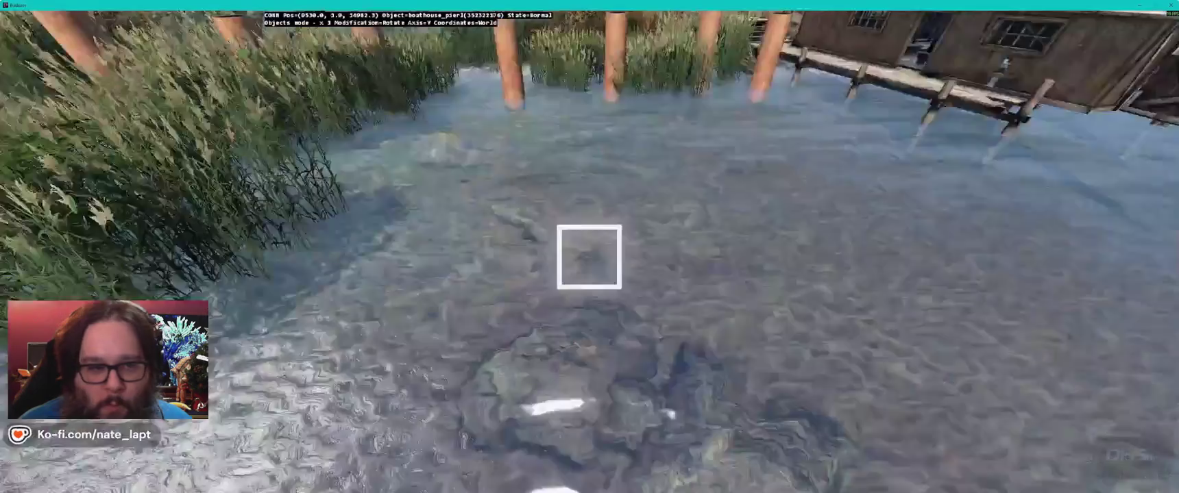
pyautogui.press('Insert')
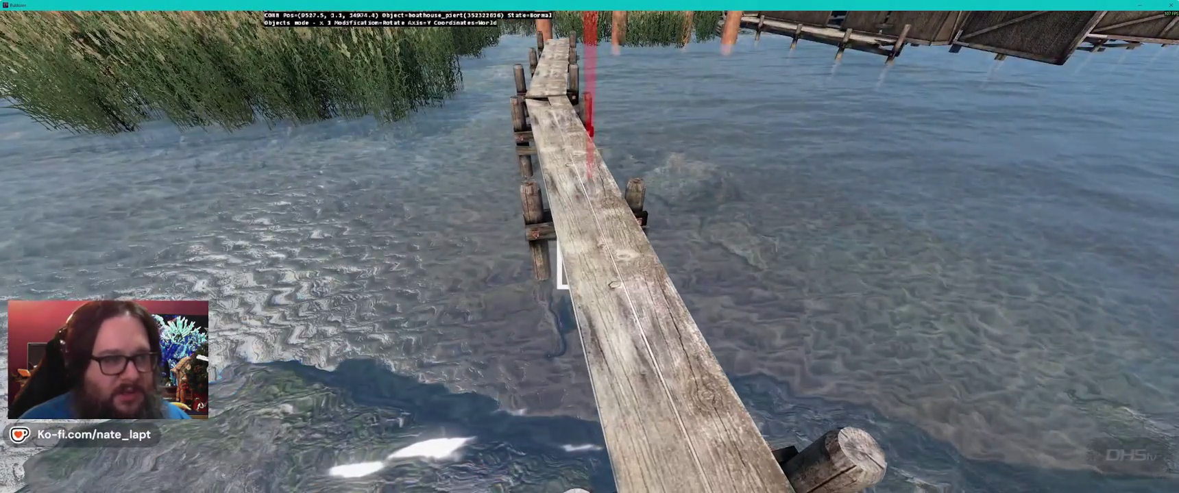
pyautogui.press('Delete')
pyautogui.hotkey('alt', 'Tab')
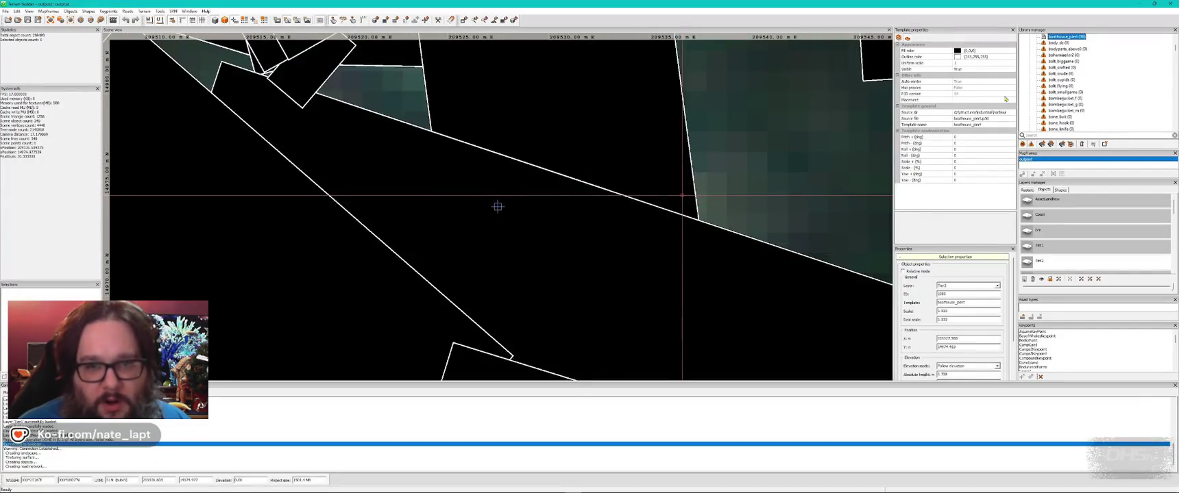
pyautogui.scroll(-5, 1097, 87)
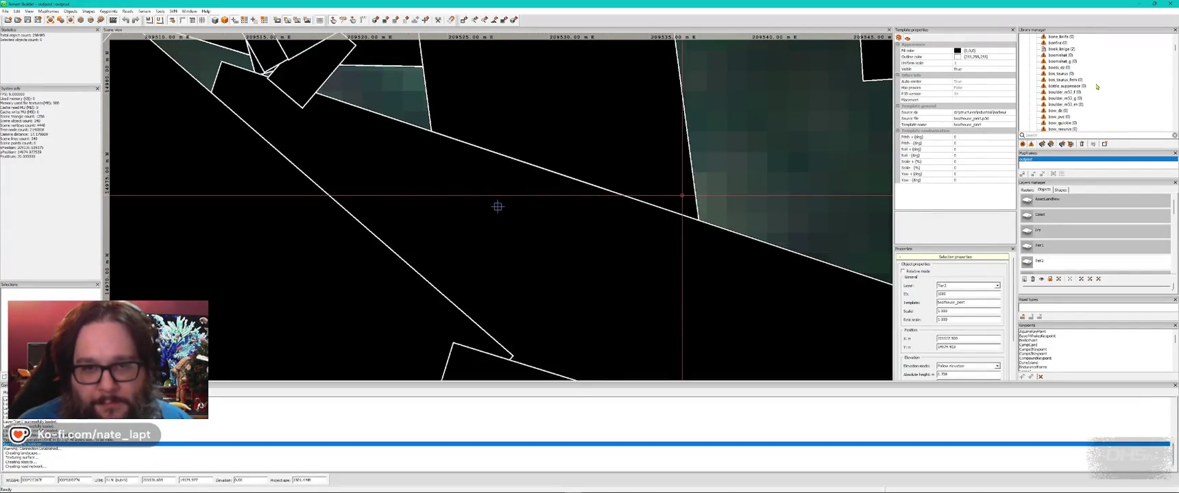
# Step: Search the library for 'piank' and insert a wooden_planks_down piece in Buldozer
pyautogui.click(1083, 136)
pyautogui.write('pi')
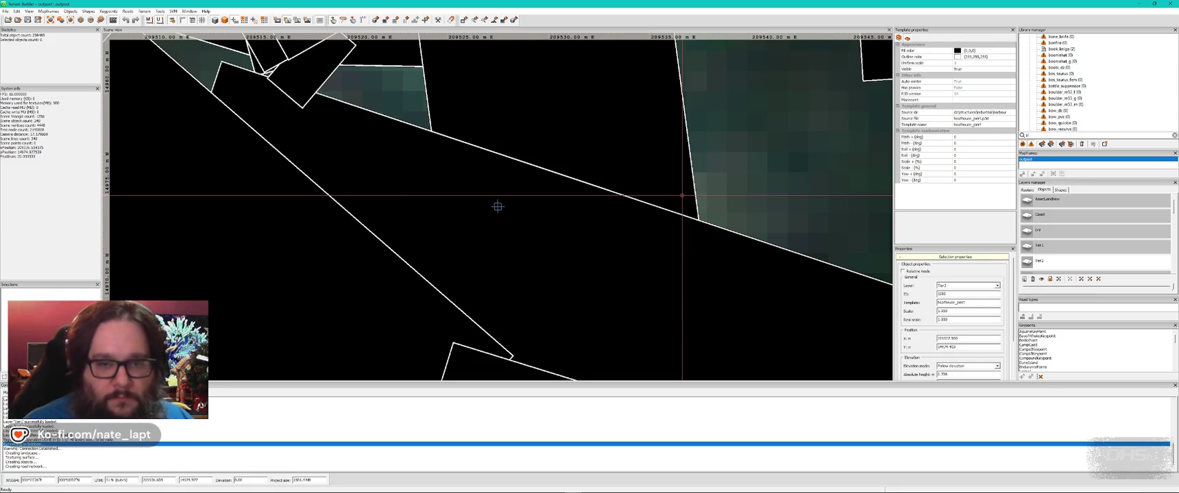
pyautogui.write('ank')
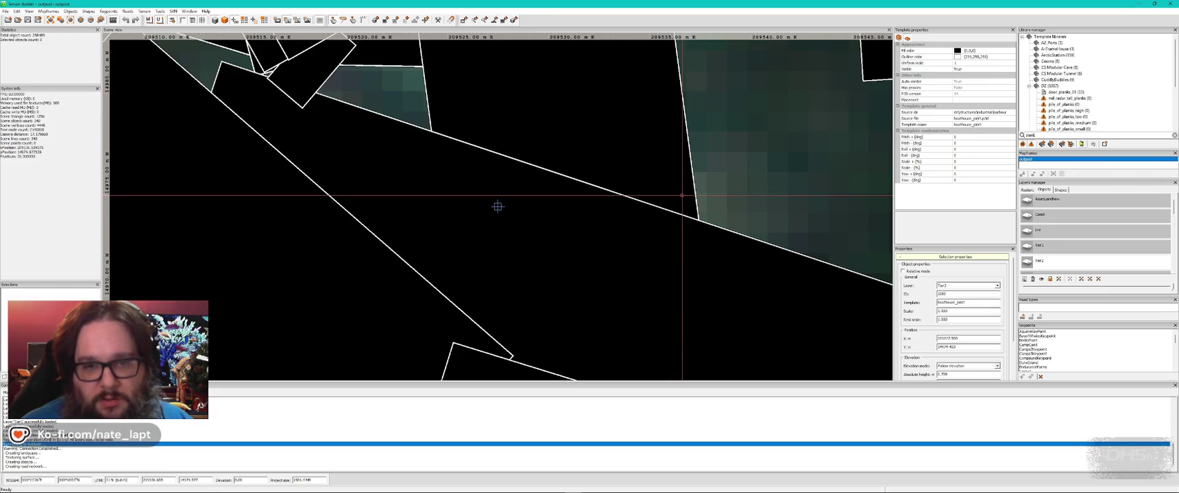
pyautogui.scroll(-2, 1110, 104)
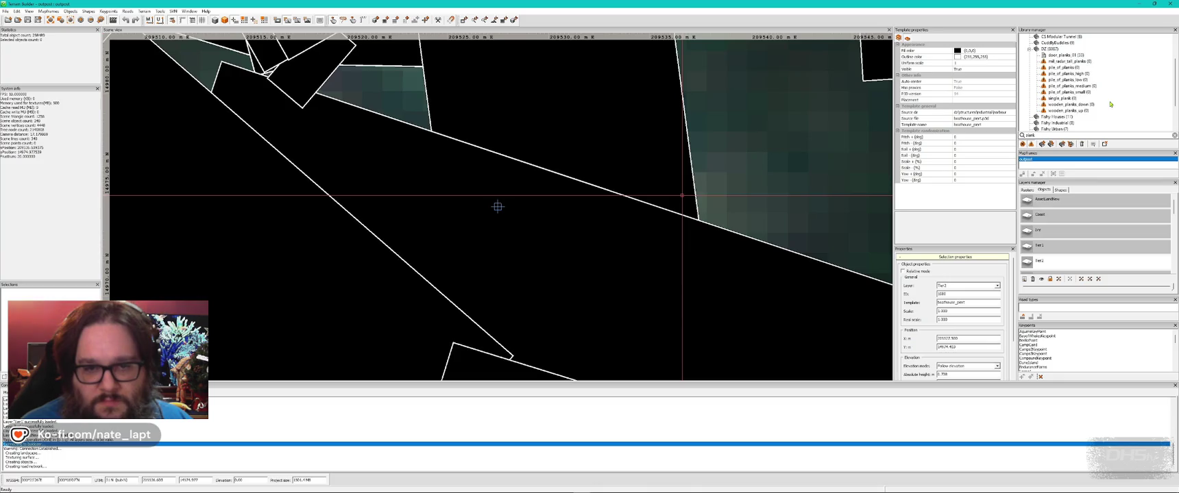
pyautogui.click(1066, 104)
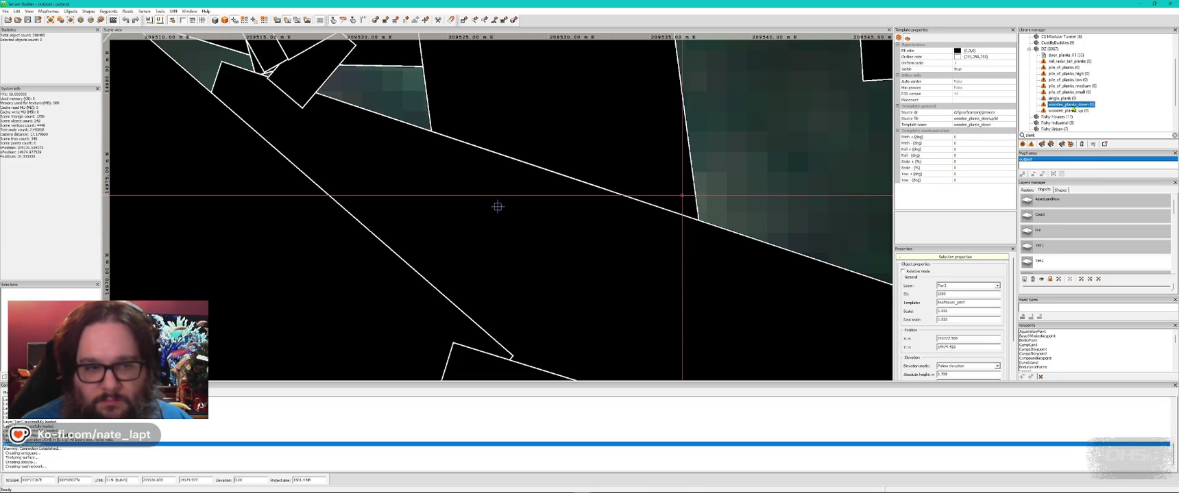
pyautogui.hotkey('alt', 'Tab')
pyautogui.press('Insert')
# Step: Rotate the plank flat and lengthwise, and move it along the boathouse walkway
pyautogui.moveTo(588, 257); pyautogui.dragTo(589, 257)
pyautogui.press('x')
pyautogui.press('y')
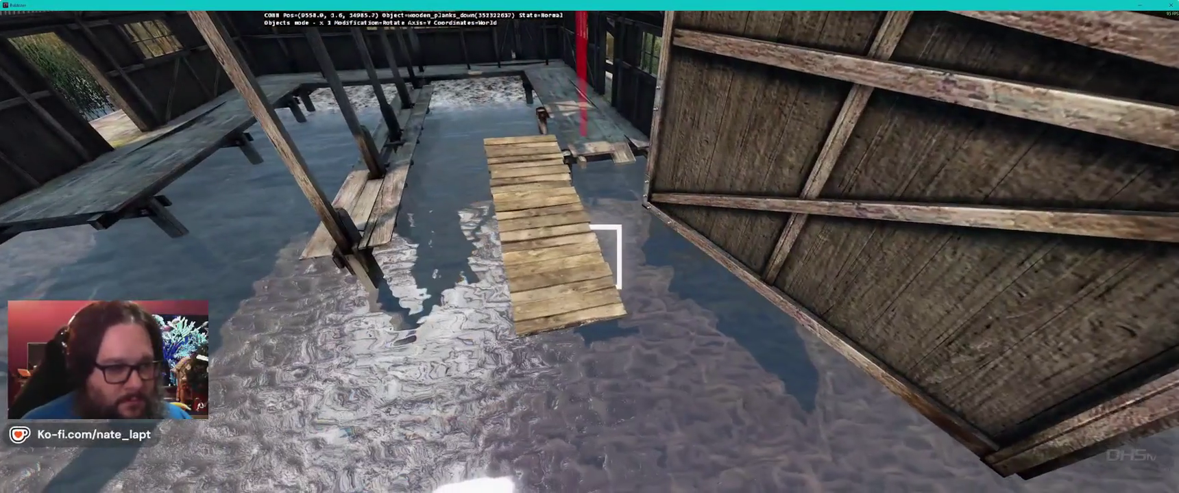
pyautogui.press('x')
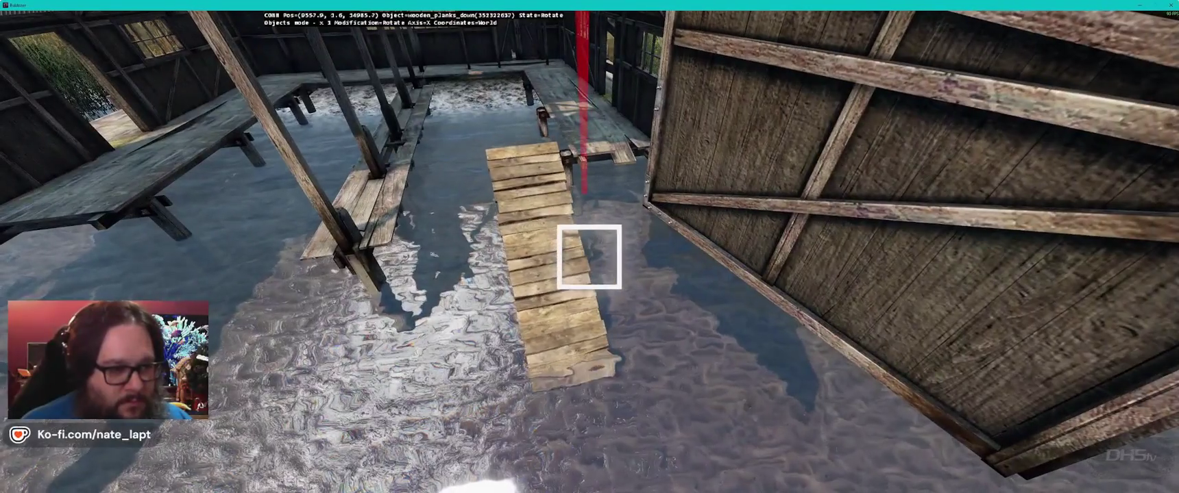
pyautogui.press('z')
pyautogui.press('y')
pyautogui.moveTo(589, 257); pyautogui.dragTo(588, 257)
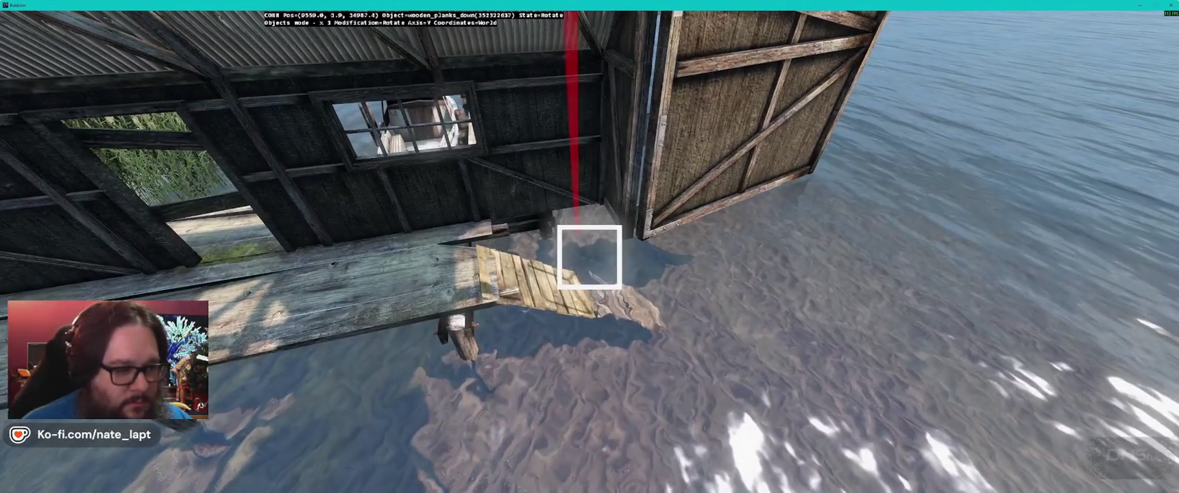
pyautogui.moveTo(588, 257); pyautogui.dragTo(589, 257)
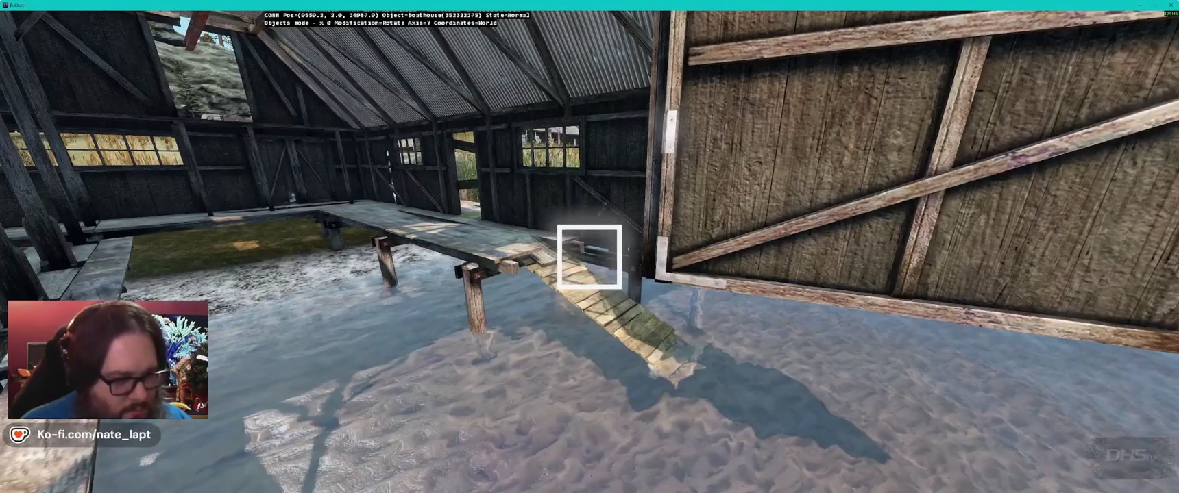
# Step: Select the sloping wooden planks ramp under the dock and delete it
pyautogui.press('z')
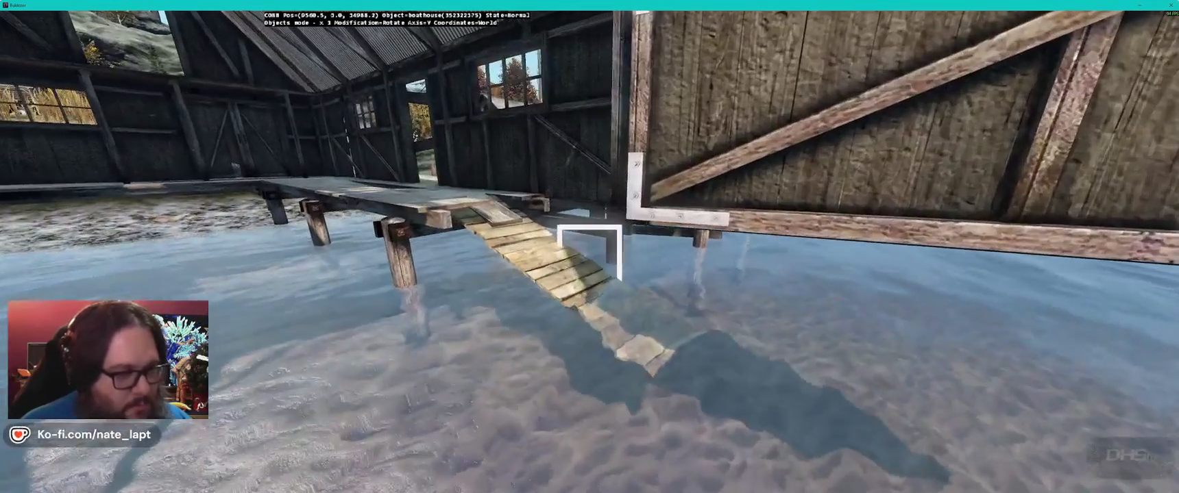
pyautogui.click(589, 256)
pyautogui.moveTo(588, 257); pyautogui.dragTo(588, 257)
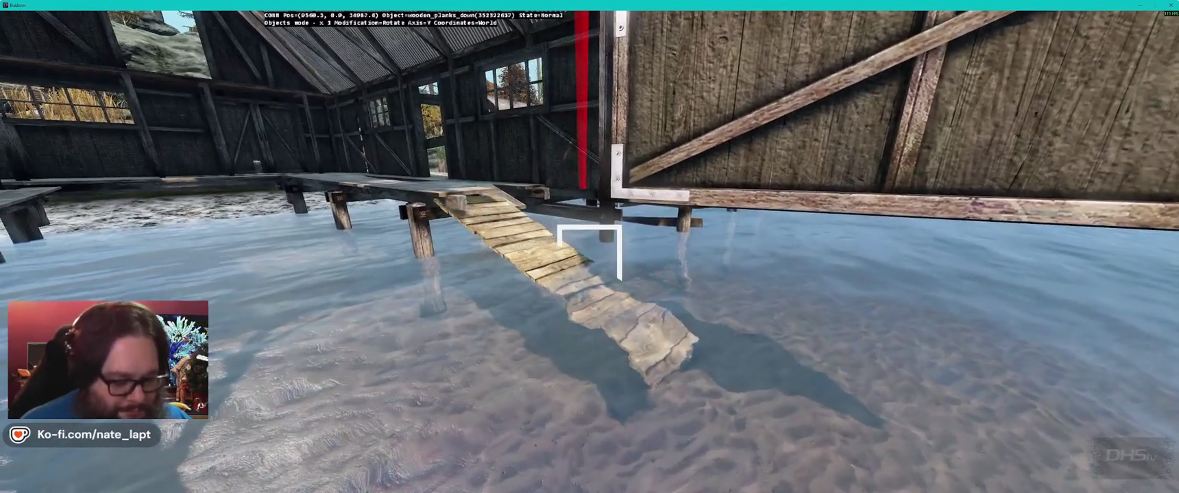
pyautogui.press('Delete')
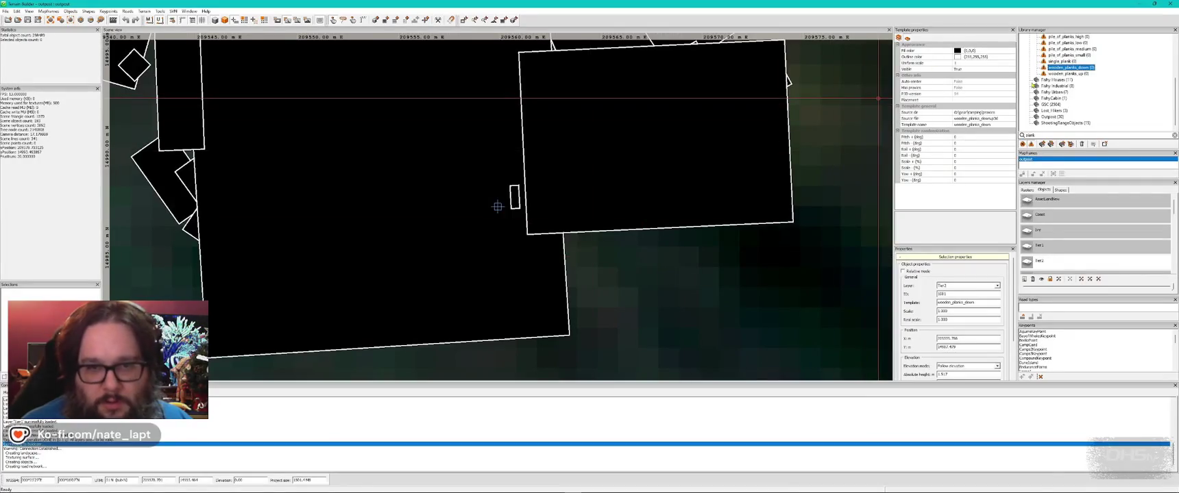
# Step: Choose pile_of_planks_small instead of single_plank and set it down on the pier
pyautogui.click(1062, 62)
pyautogui.hotkey('alt', 'Tab')
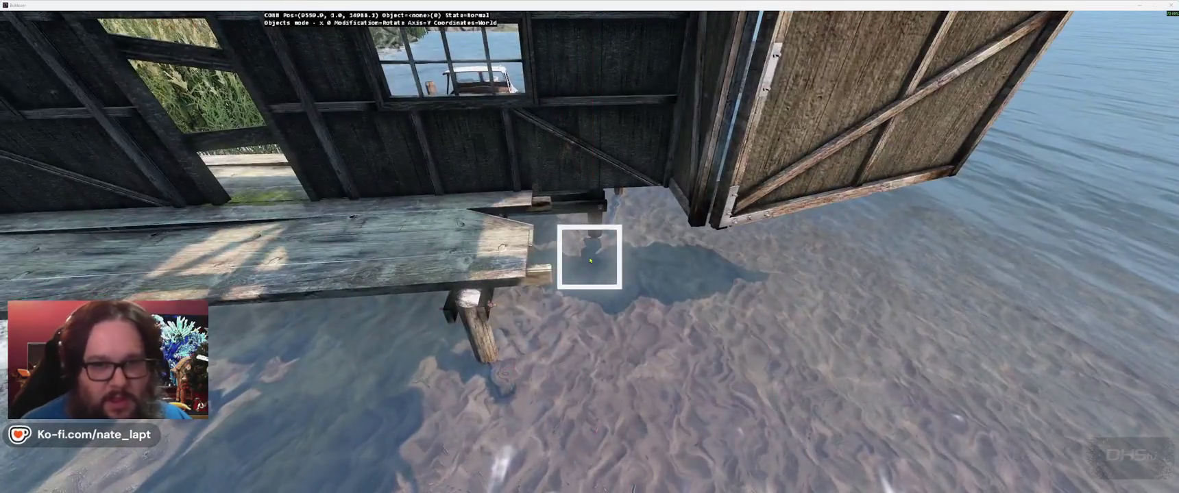
pyautogui.hotkey('alt', 'Tab')
pyautogui.press('Up')
pyautogui.hotkey('alt', 'Tab')
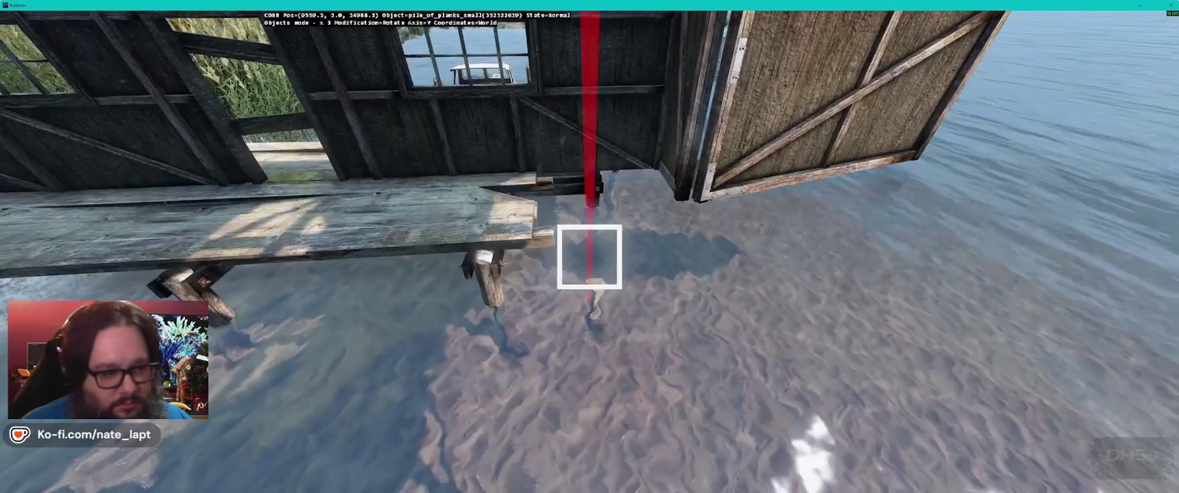
pyautogui.moveTo(589, 257); pyautogui.dragTo(590, 257)
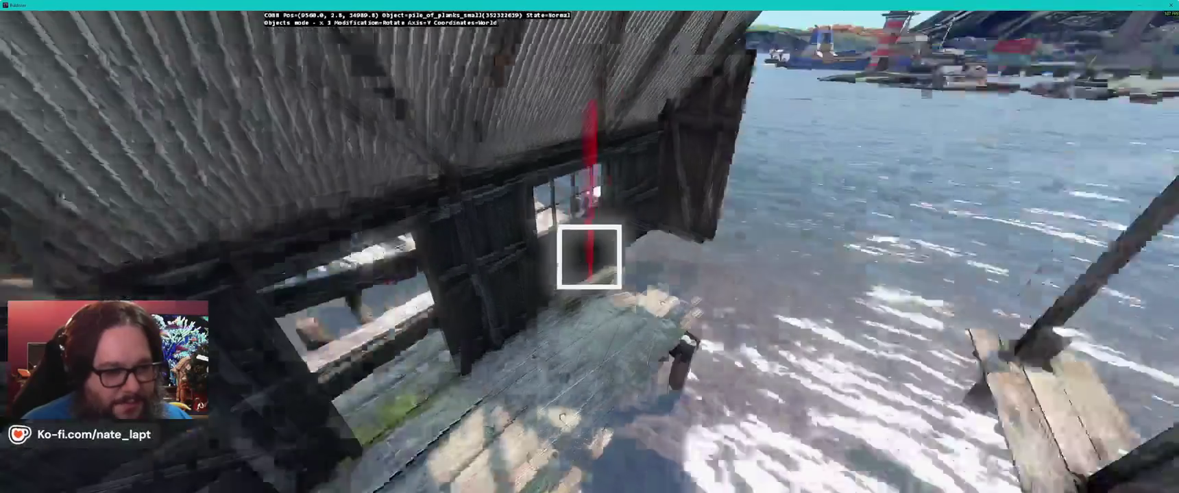
# Step: Slide the plank pile against the boathouse wall beside the fuel pump and adjust its height
pyautogui.press('alt')
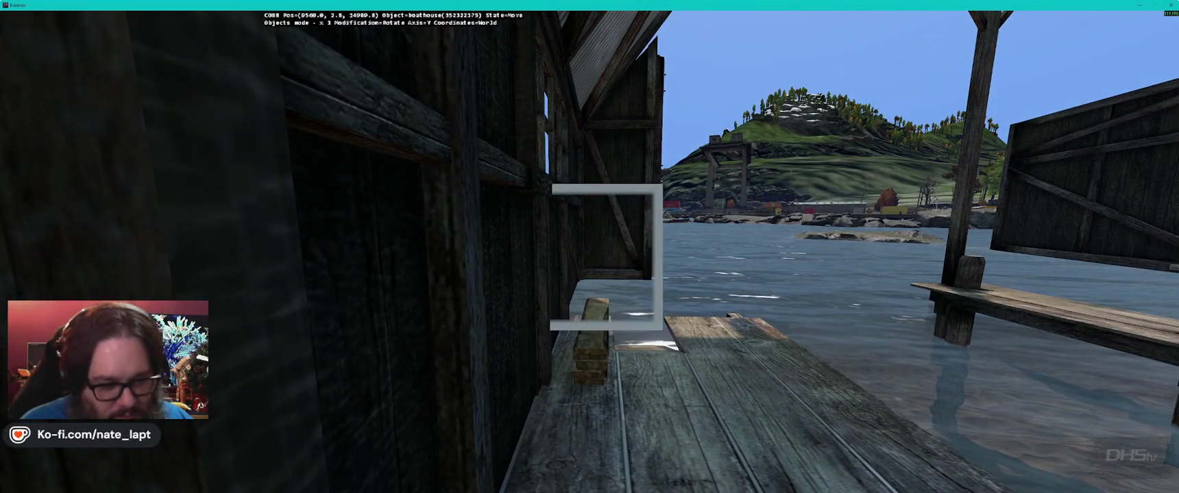
pyautogui.press('z')
pyautogui.press('q')
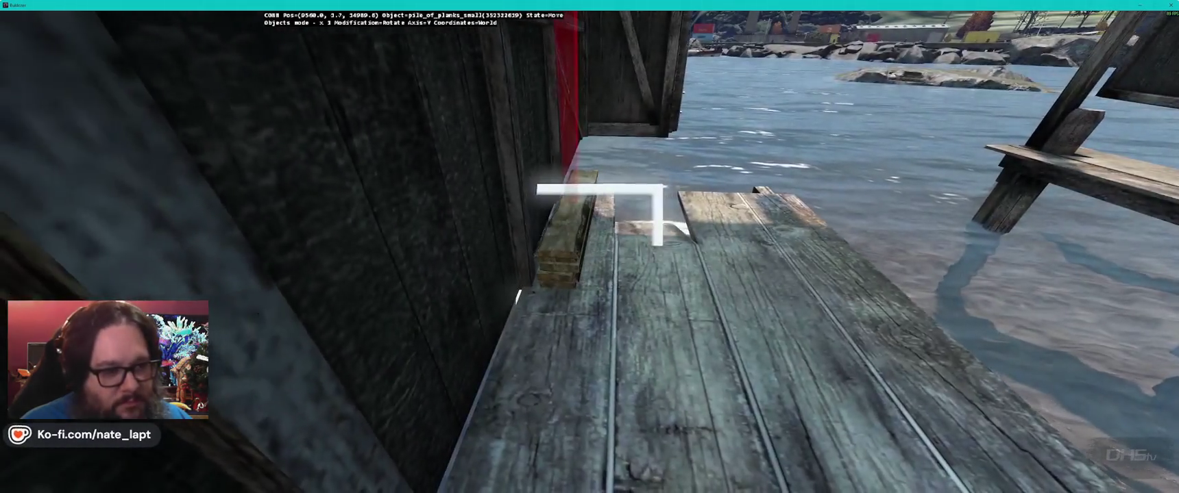
pyautogui.moveTo(590, 247); pyautogui.dragTo(589, 247)
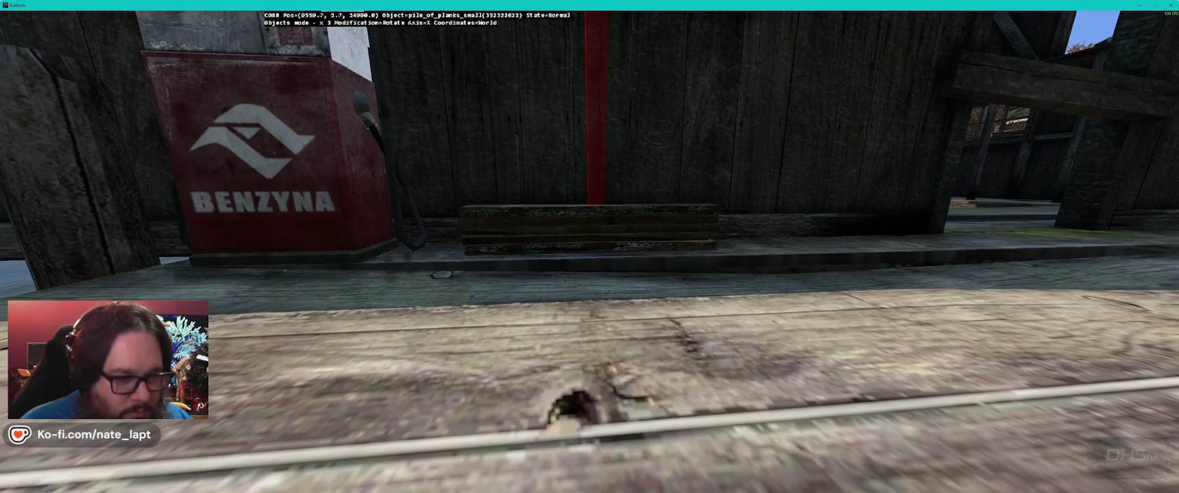
pyautogui.press('alt')
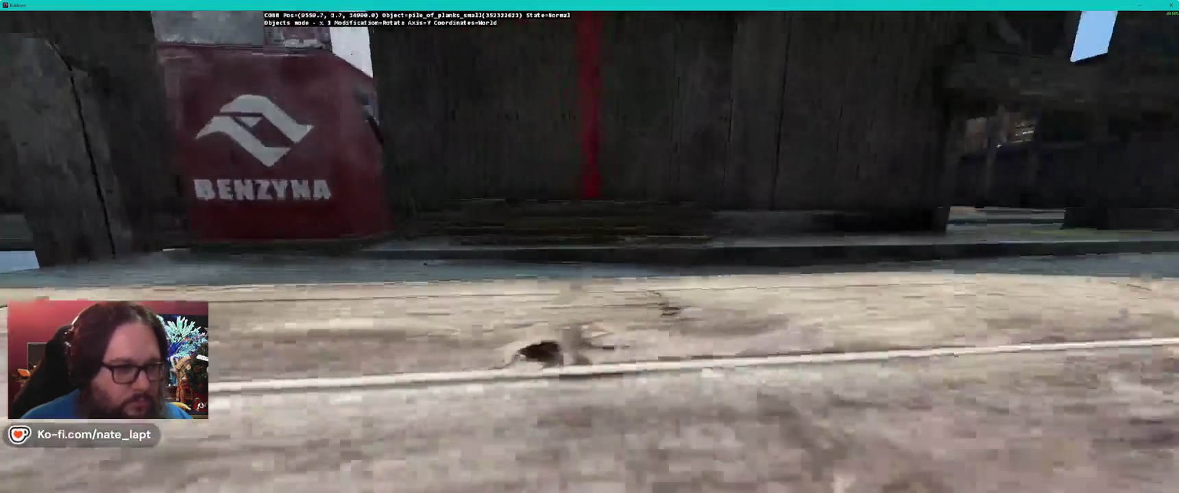
pyautogui.hotkey('alt', 'Tab')
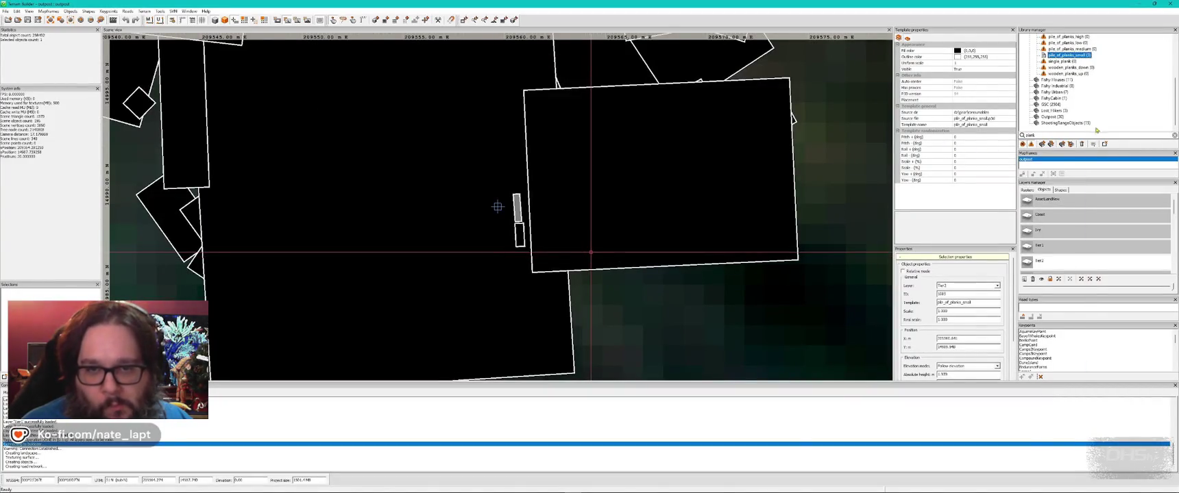
# Step: Search the library for 'olnd' and insert a candle, centring the 3D view on it
pyautogui.scroll(2, 1086, 105)
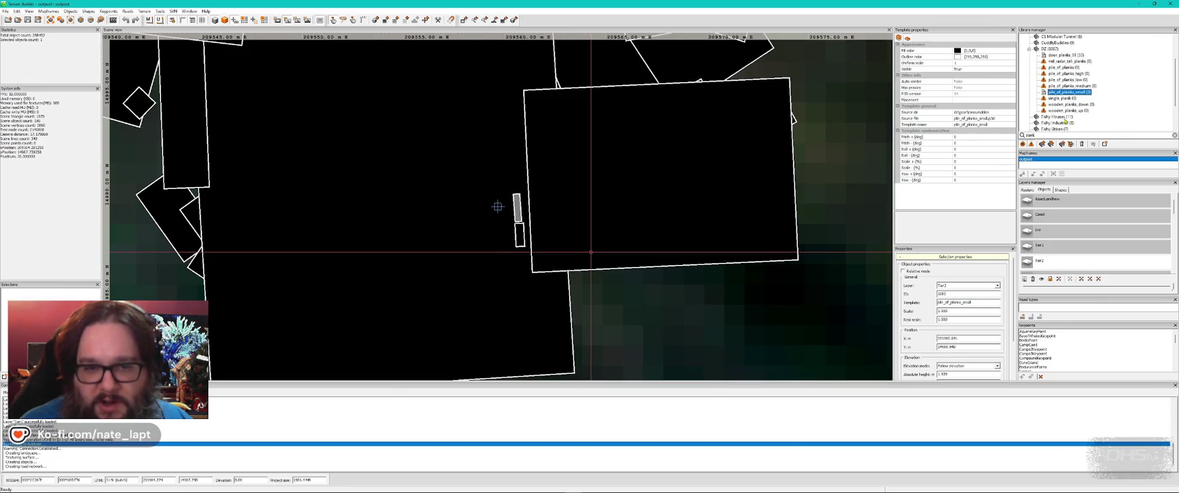
pyautogui.doubleClick(1031, 135)
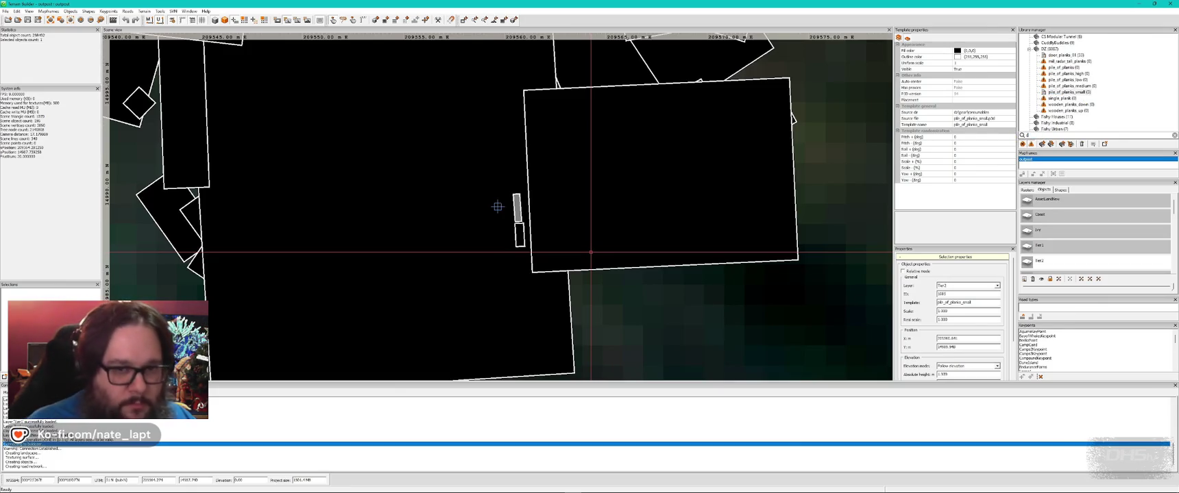
pyautogui.write('ol')
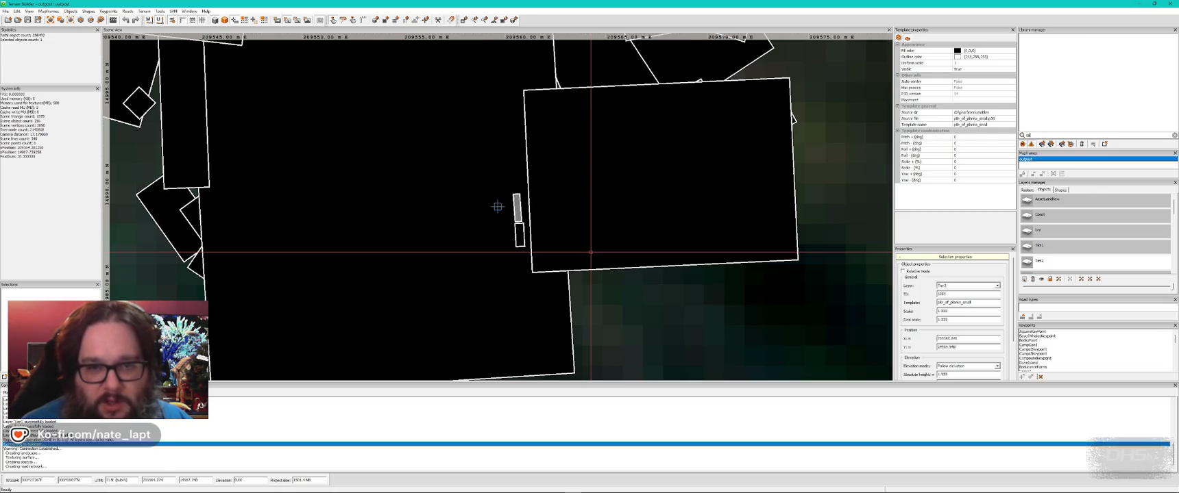
pyautogui.write('nd')
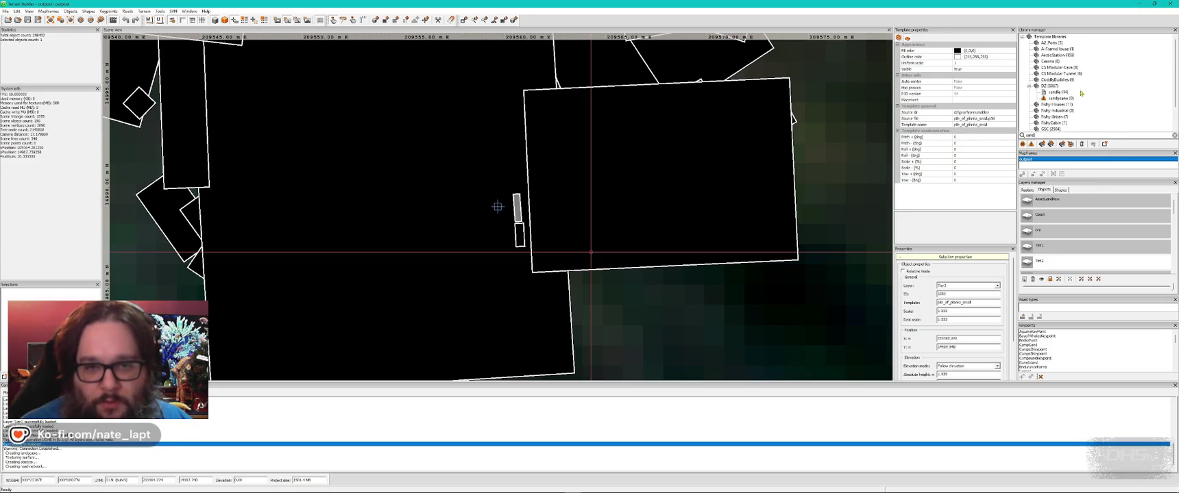
pyautogui.hotkey('alt', 'Tab')
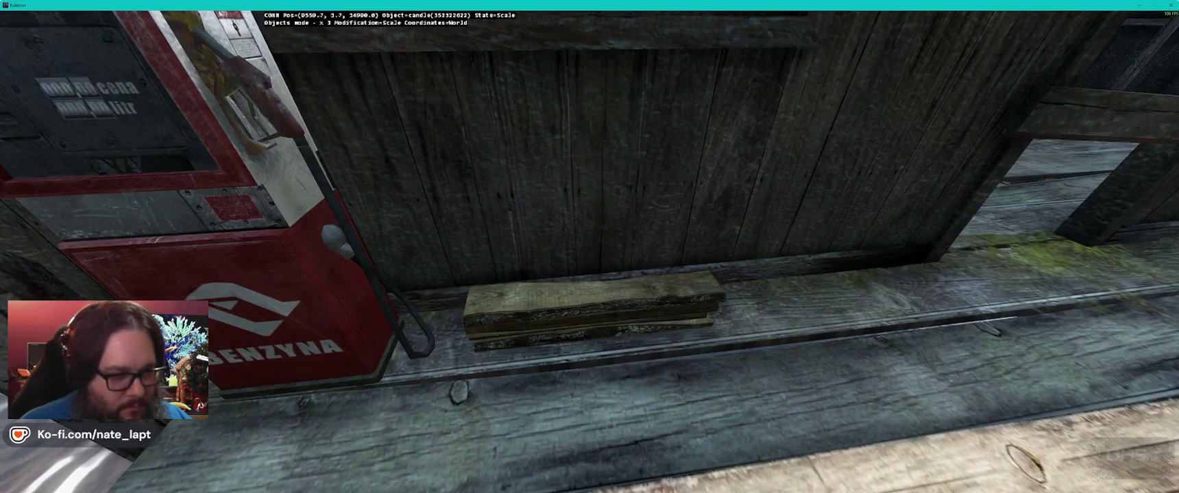
pyautogui.press('f')
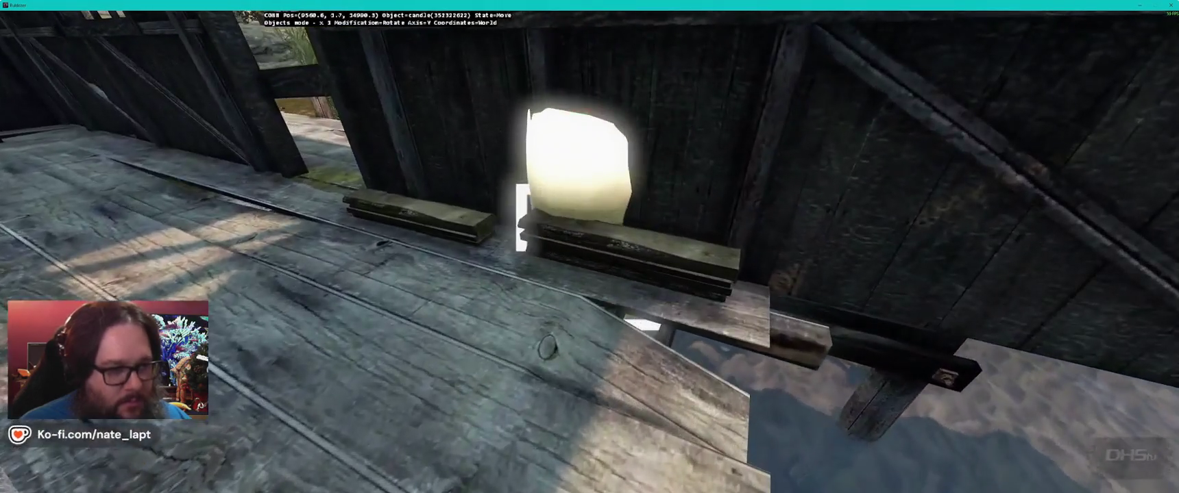
pyautogui.scroll(-3, 523, 252)
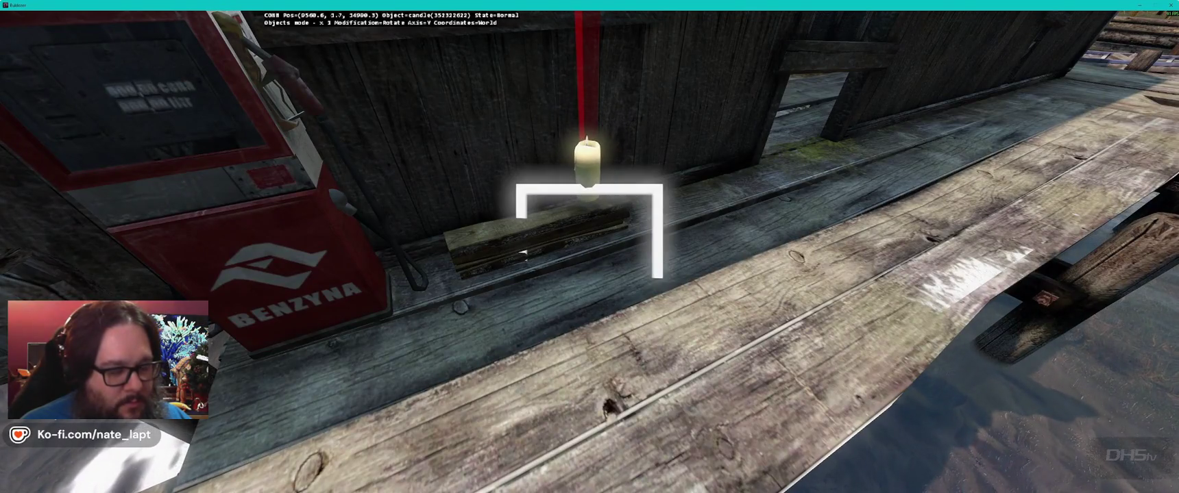
pyautogui.hotkey('alt', 'Tab')
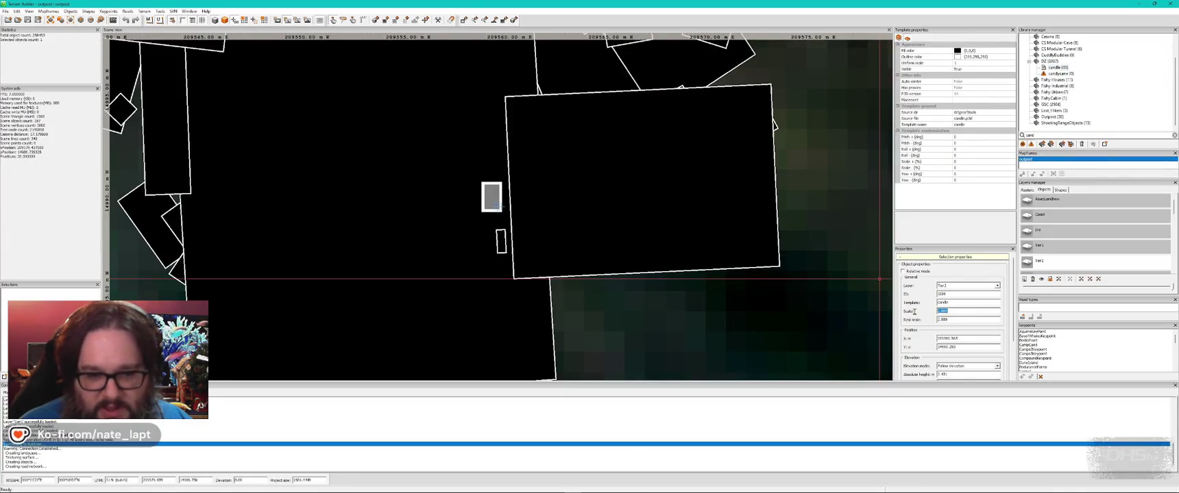
pyautogui.hotkey('alt', 'Tab')
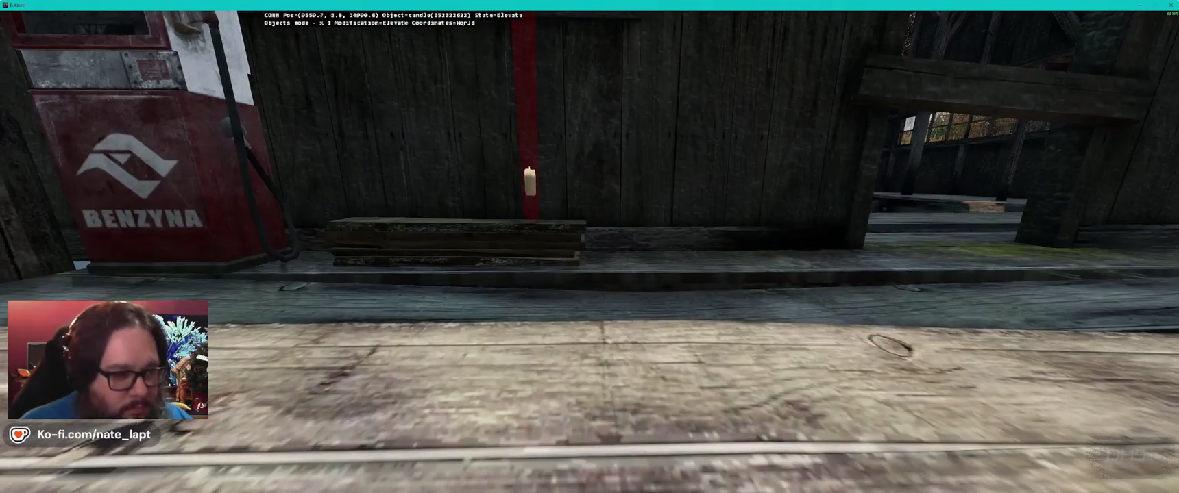
# Step: Lower the candle onto the plank pile, slide it into place, and paste another copy
pyautogui.moveTo(525, 177); pyautogui.dragTo(530, 208)
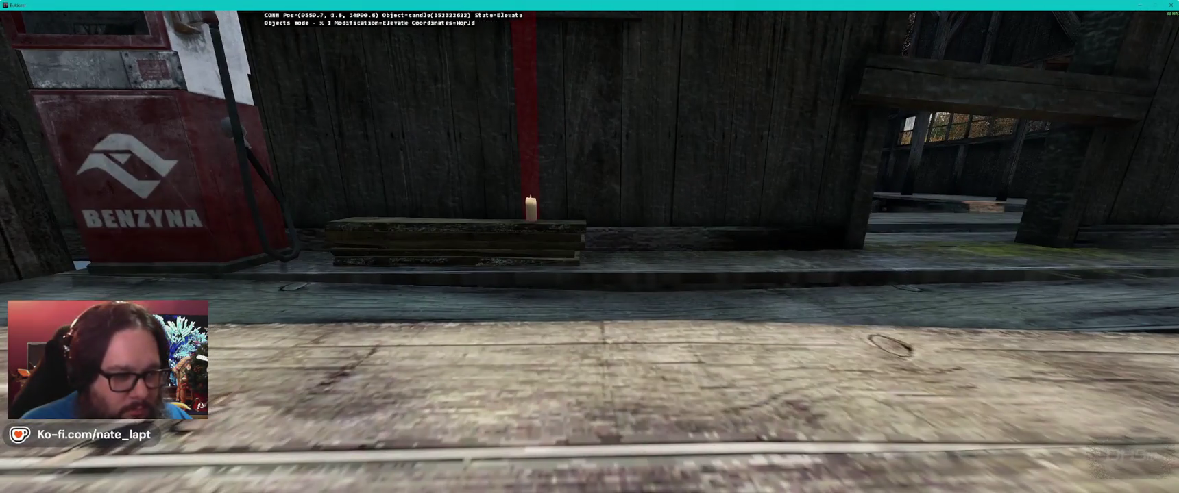
pyautogui.press('w')
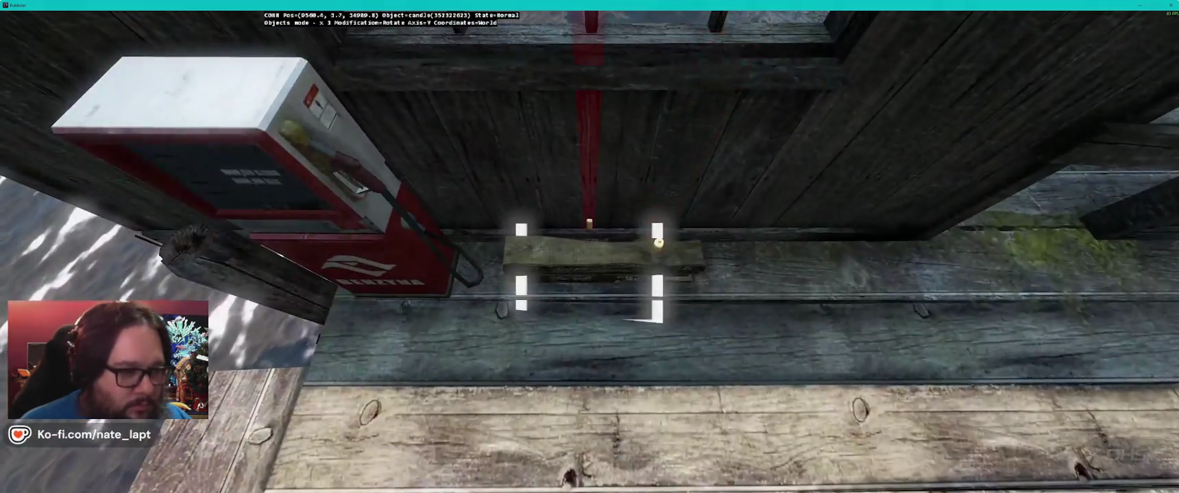
pyautogui.moveTo(588, 223); pyautogui.dragTo(606, 240)
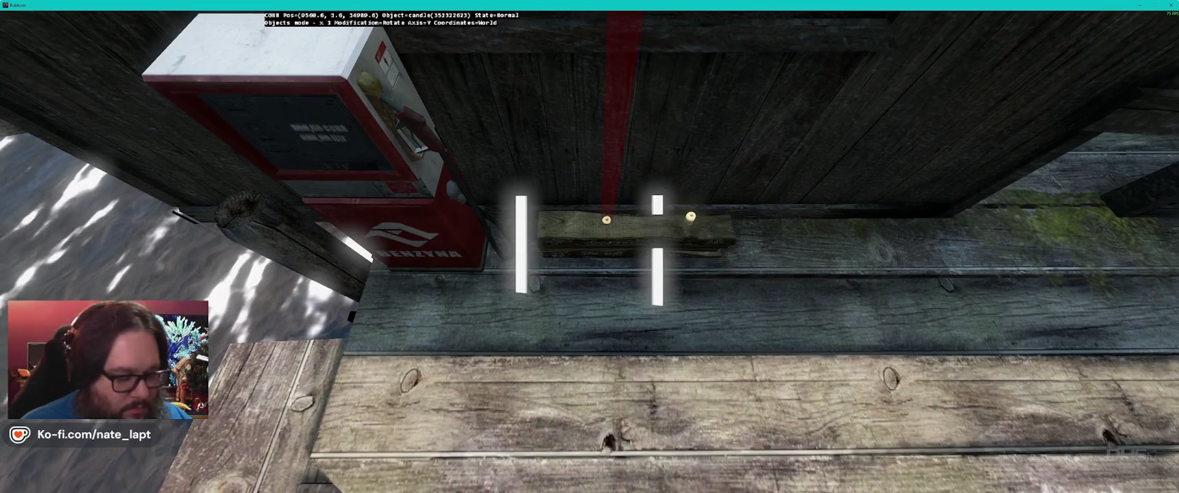
pyautogui.press('alt')
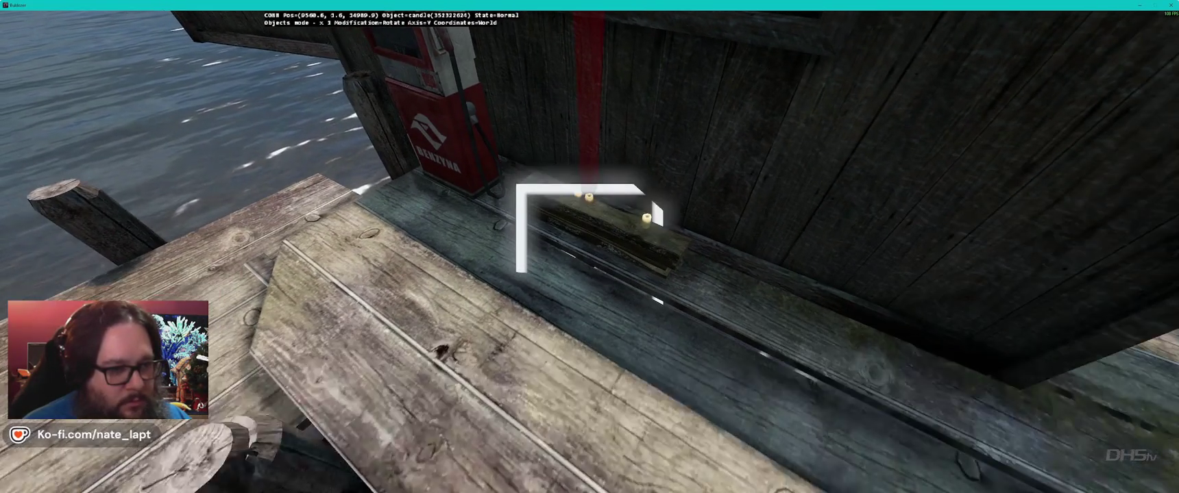
pyautogui.press('alt')
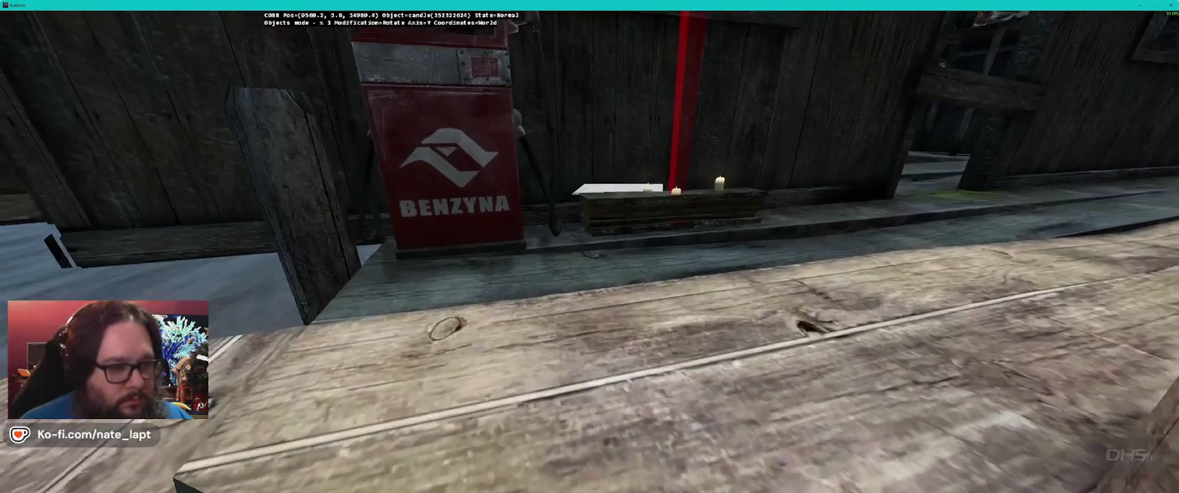
pyautogui.hotkey('ctrl', 'v')
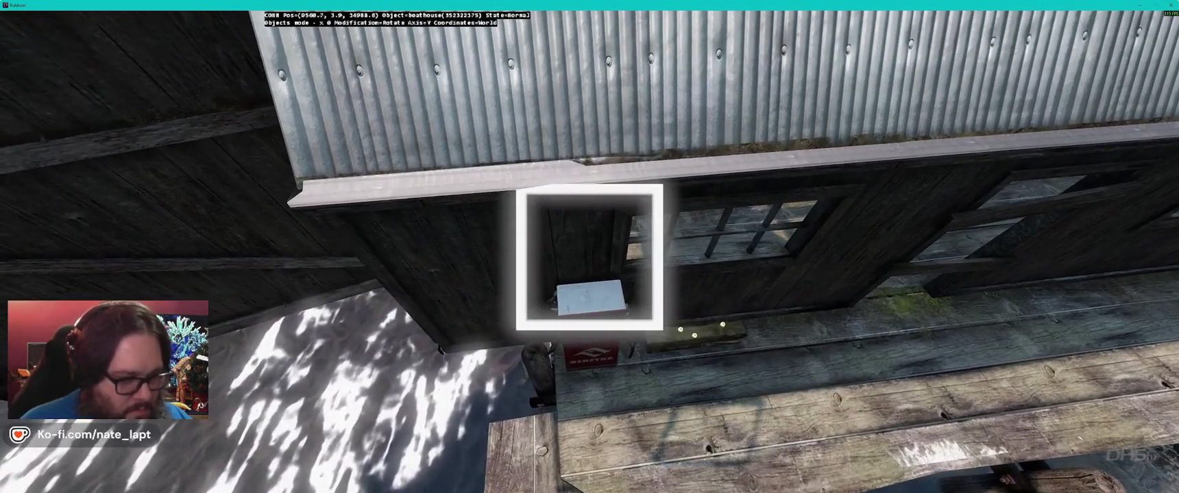
# Step: Raise then lower the selected candle until it rests on the fireplace mantel ledge
pyautogui.click(588, 263)
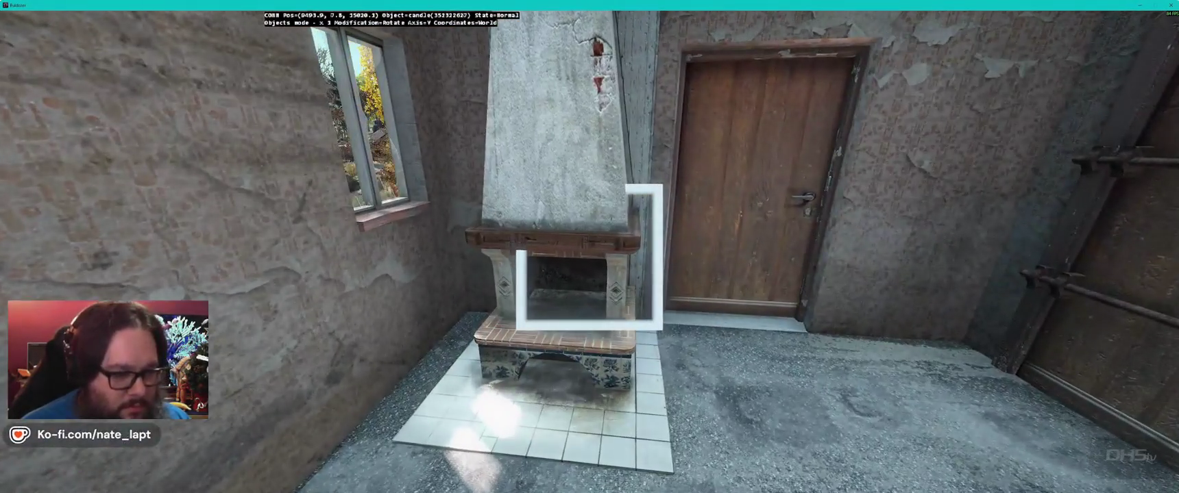
pyautogui.press('alt')
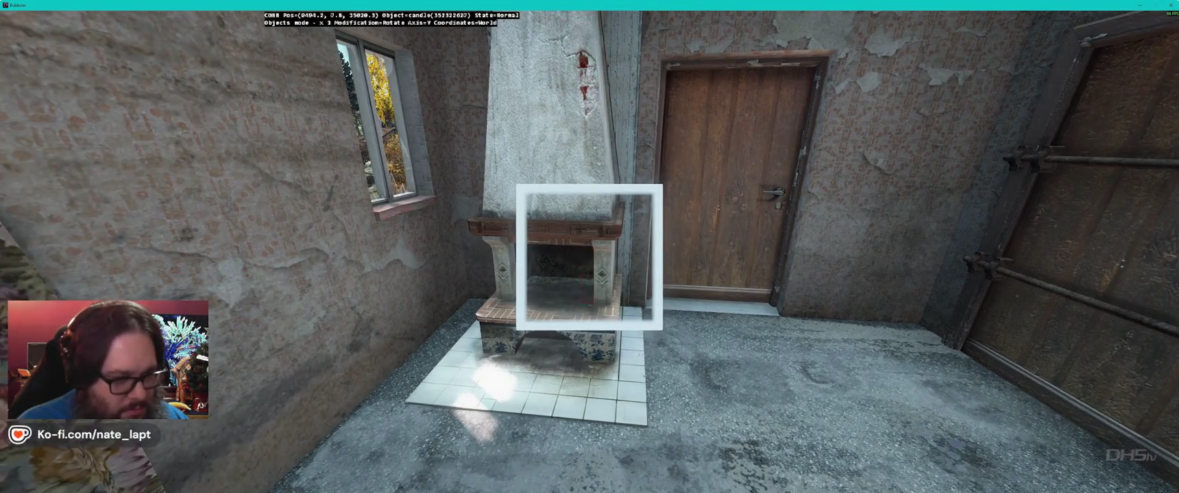
pyautogui.press('alt')
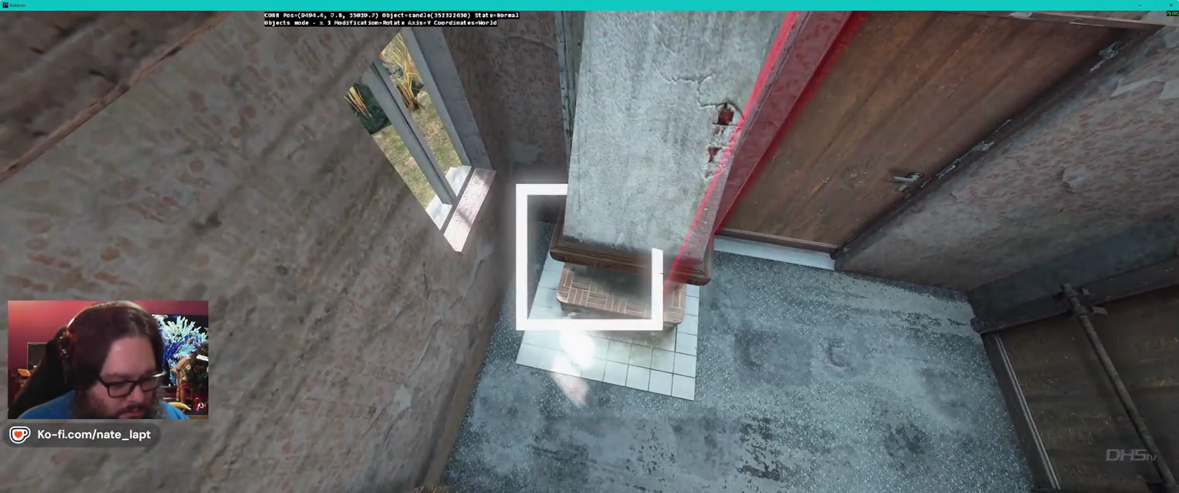
pyautogui.press('alt')
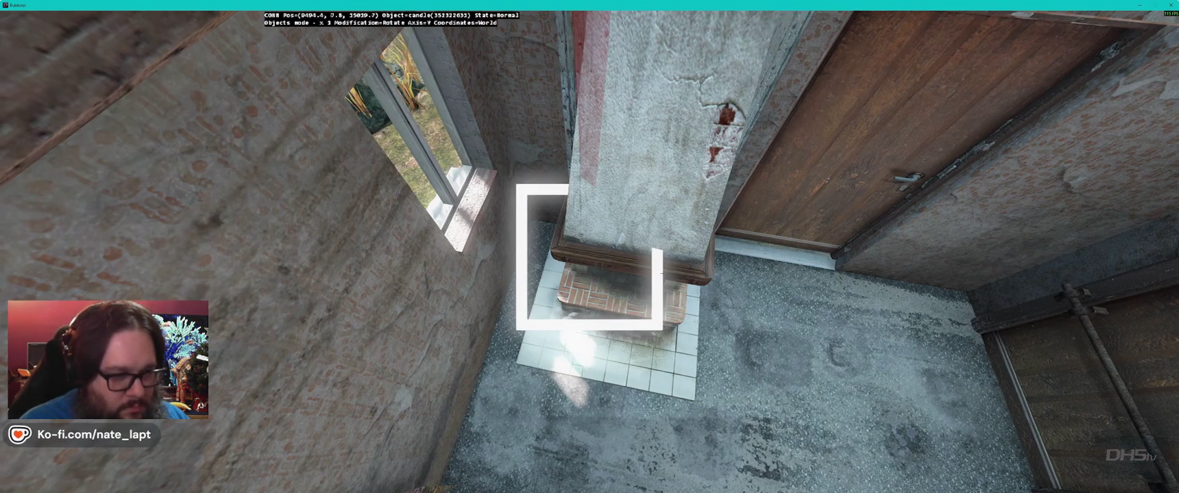
pyautogui.press('alt')
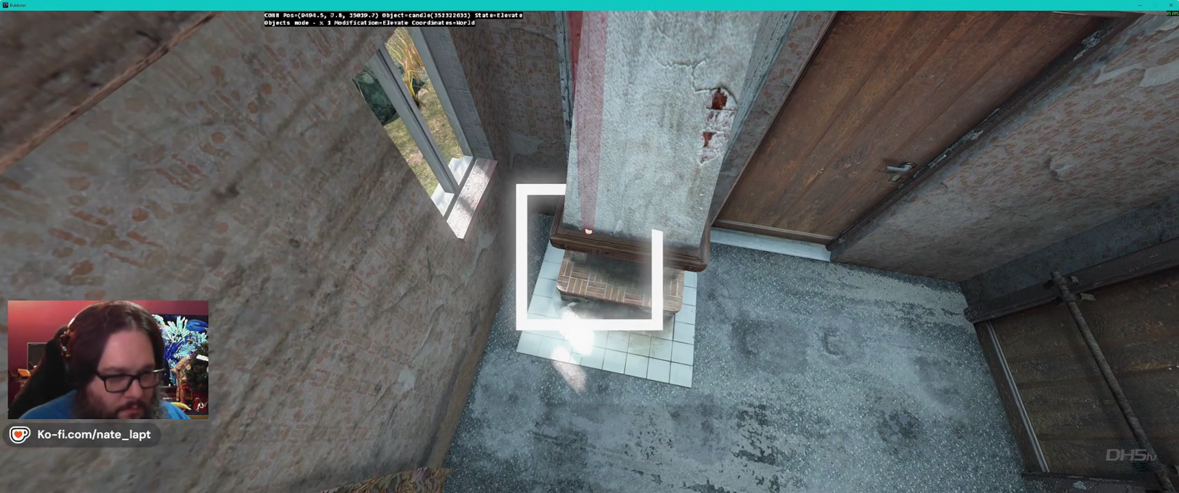
pyautogui.press('s')
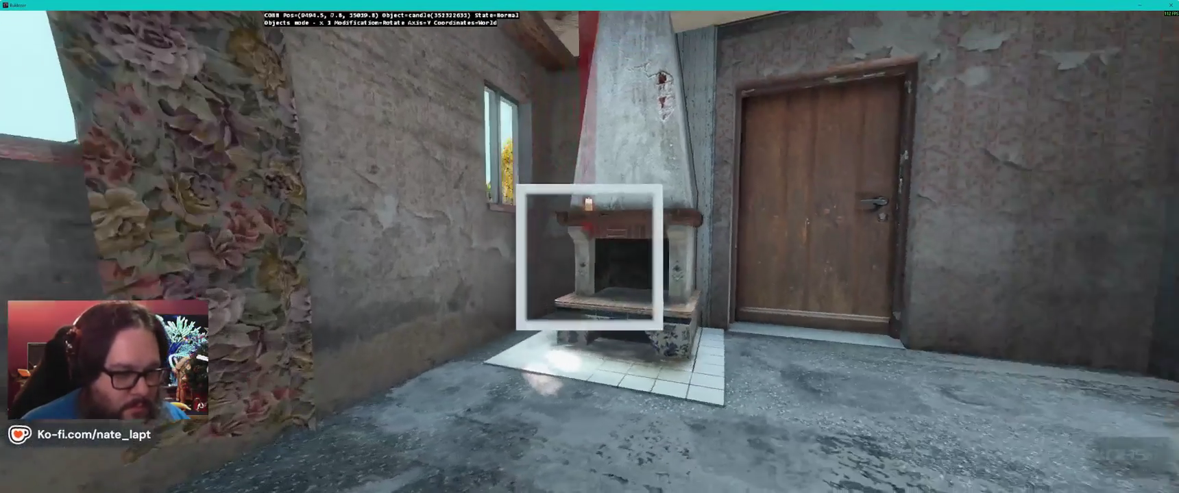
pyautogui.press('w')
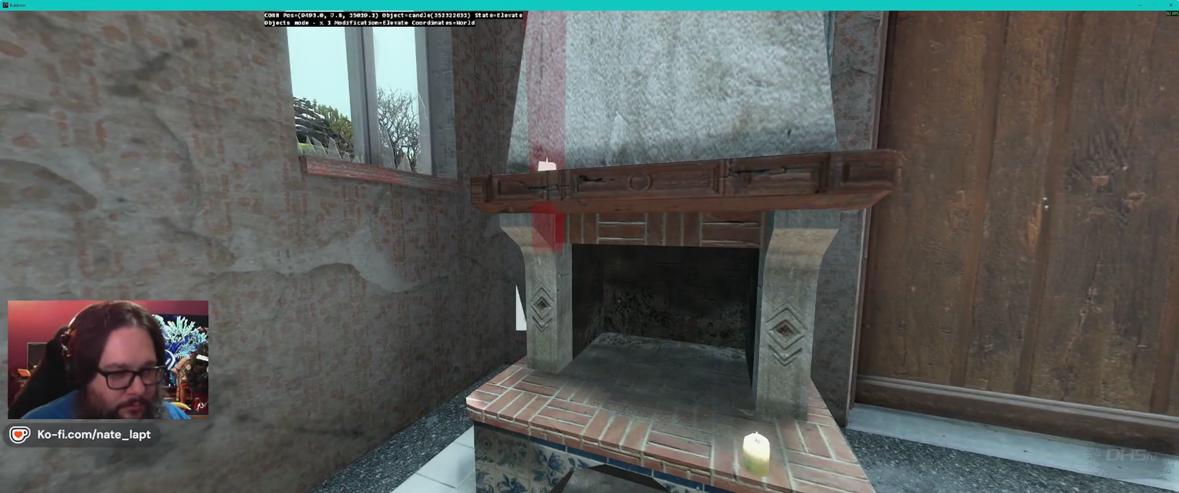
pyautogui.press('r')
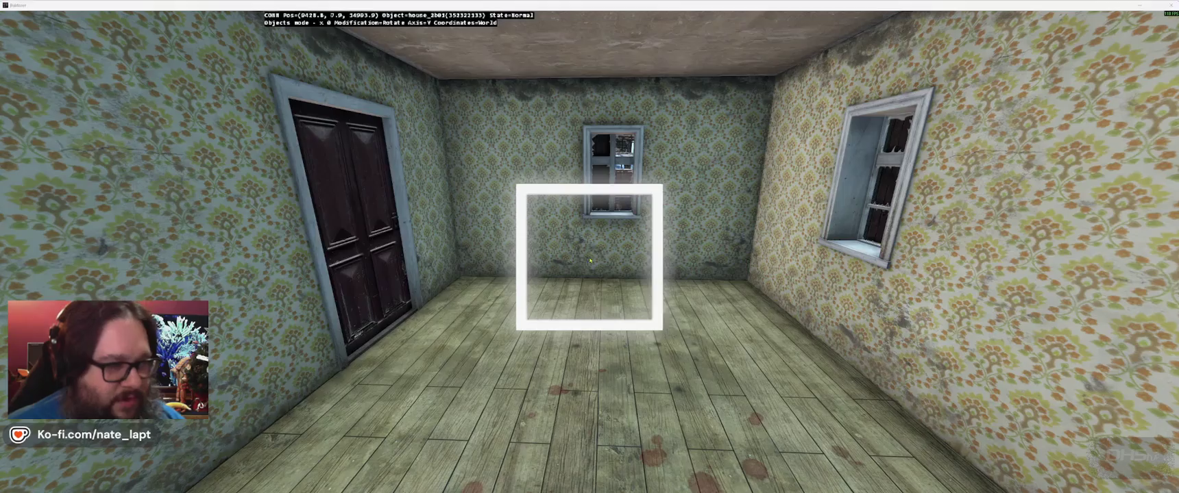
# Step: Fly the Buldozer camera past the red-roofed house and across the villages toward the blue house
pyautogui.hotkey('alt', 'Tab')
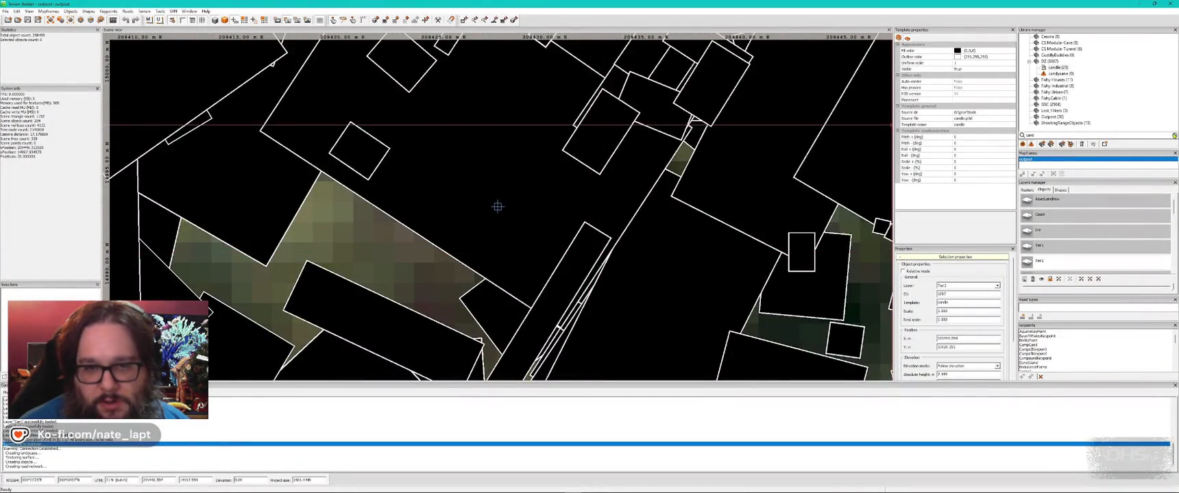
pyautogui.hotkey('alt', 'Tab')
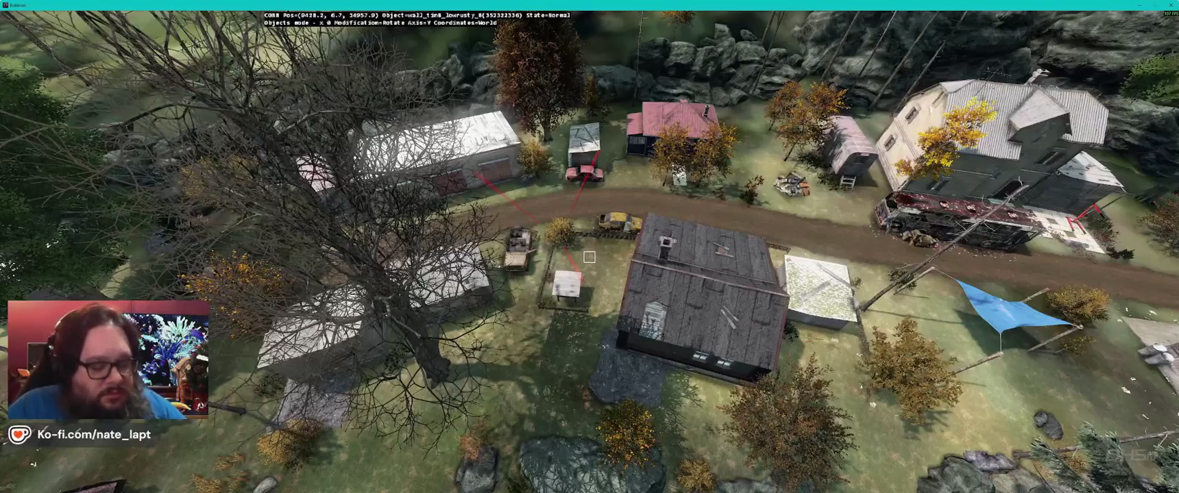
pyautogui.press('w')
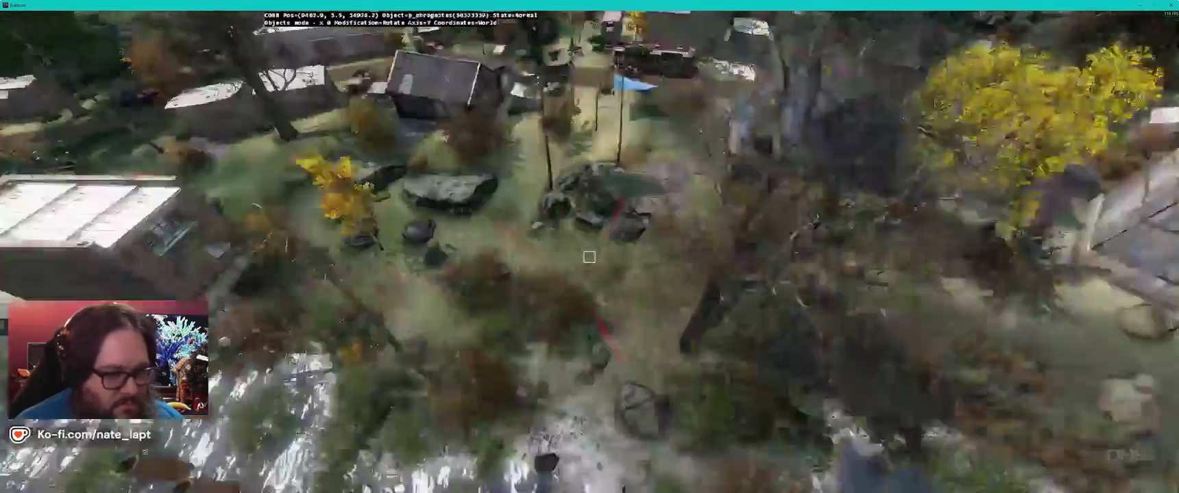
pyautogui.press('w')
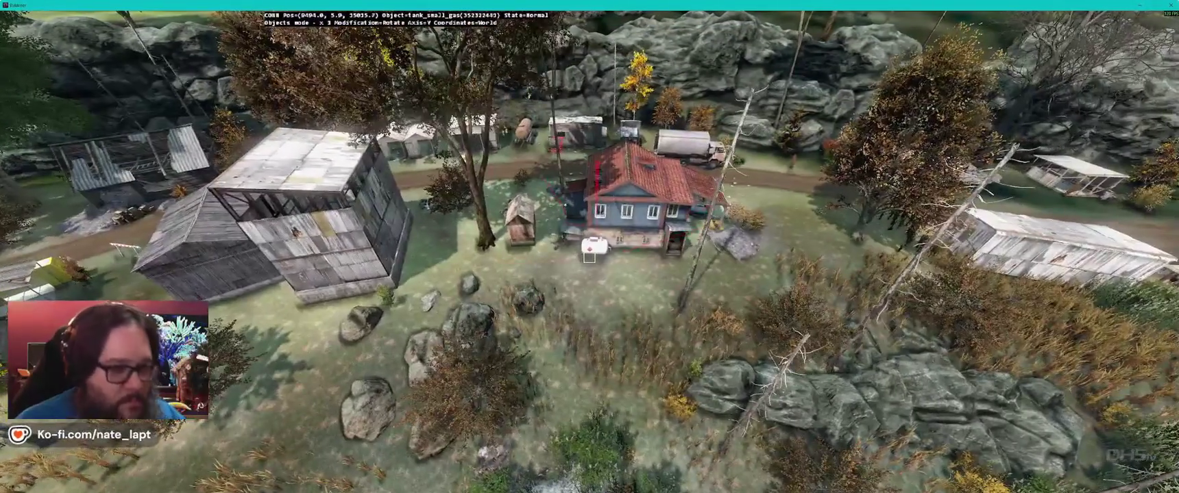
pyautogui.press('s')
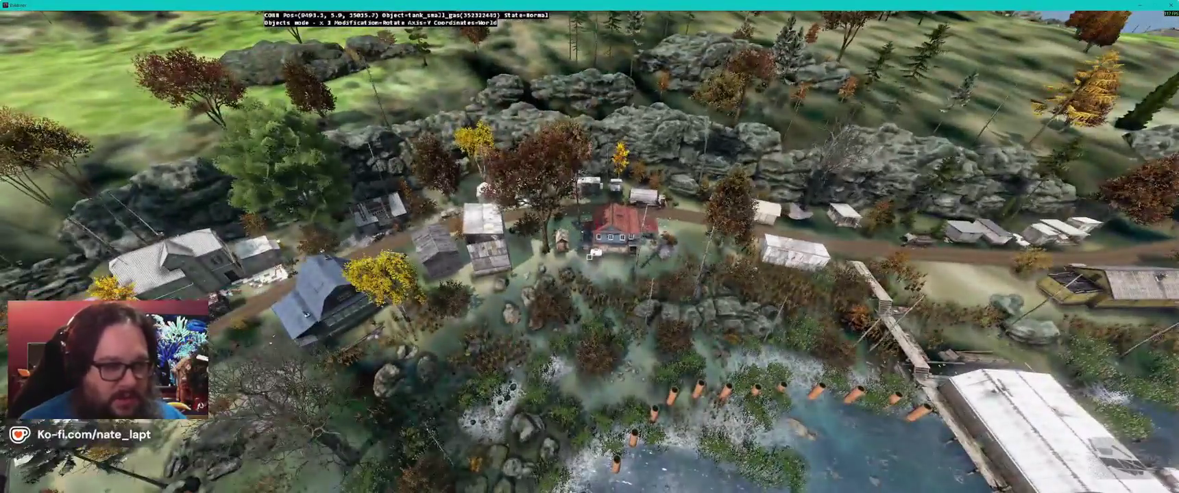
pyautogui.press('a')
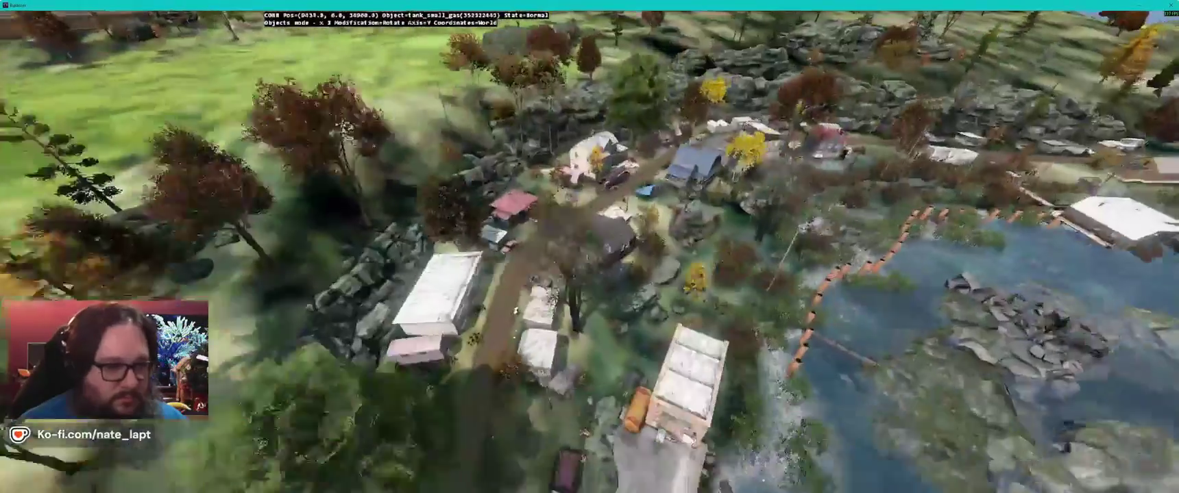
pyautogui.press('w')
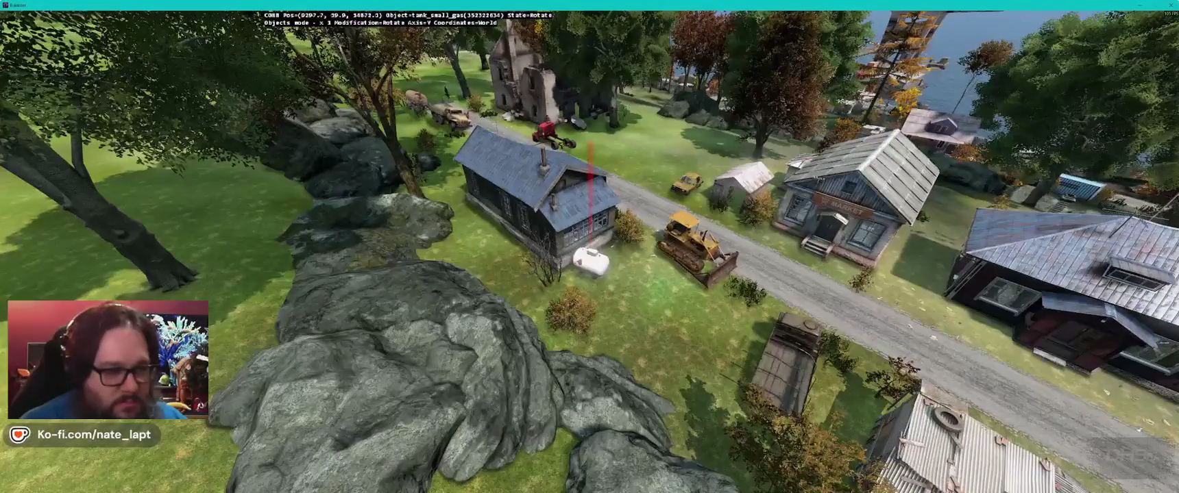
# Step: Lower, then slightly raise the gas tank until its feet touch the grass
pyautogui.press('w')
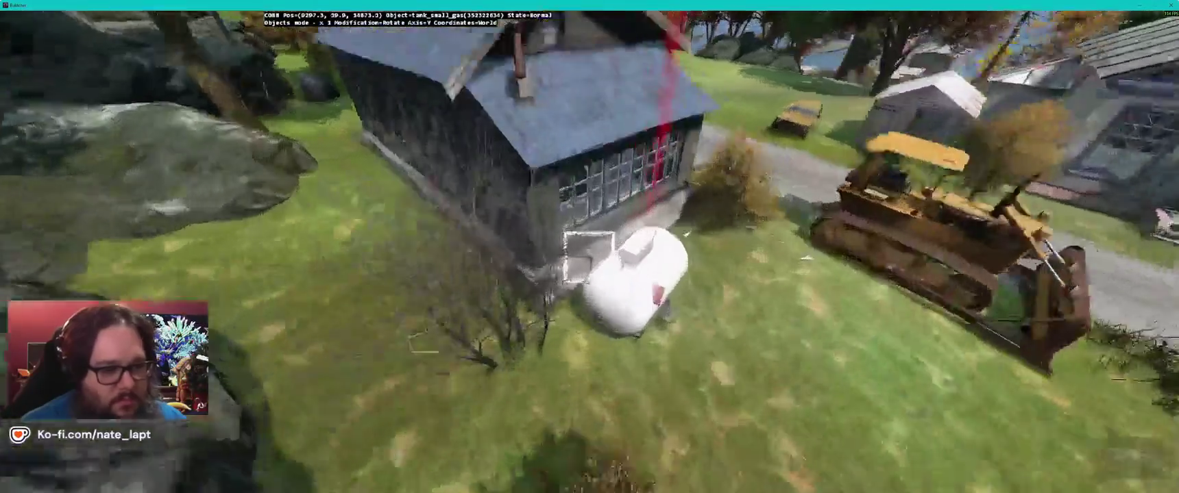
pyautogui.press('s')
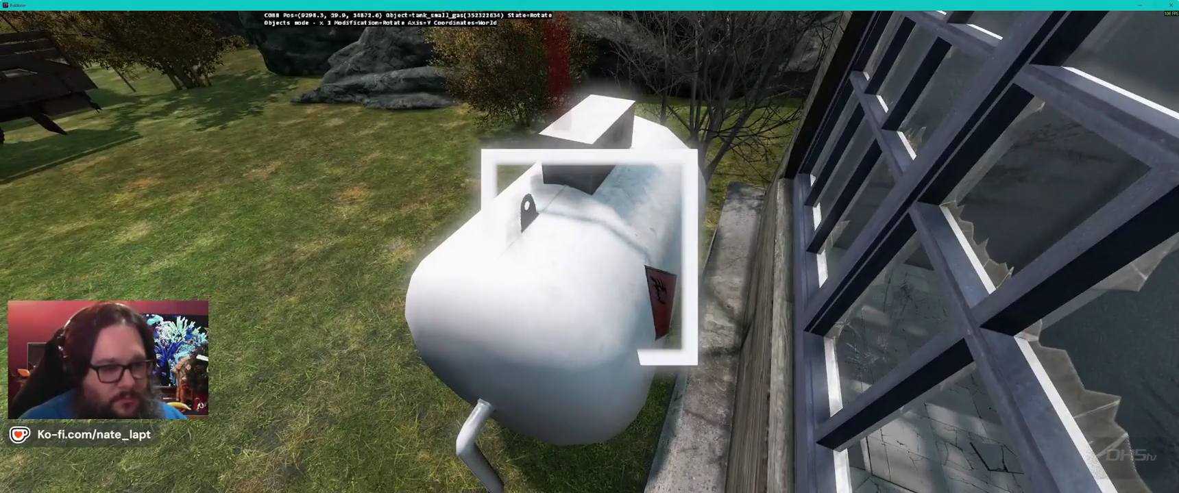
pyautogui.press('s')
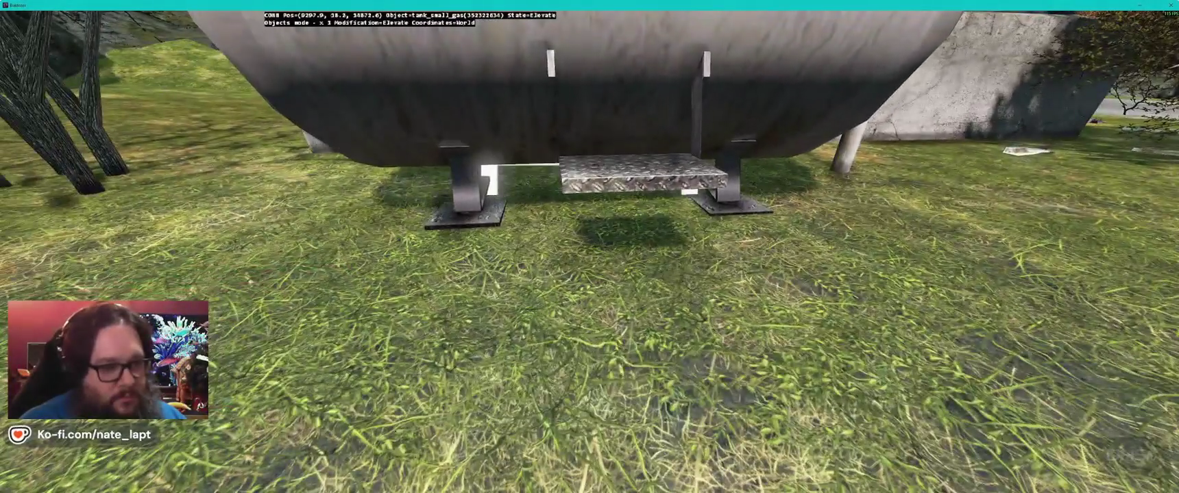
pyautogui.press('r')
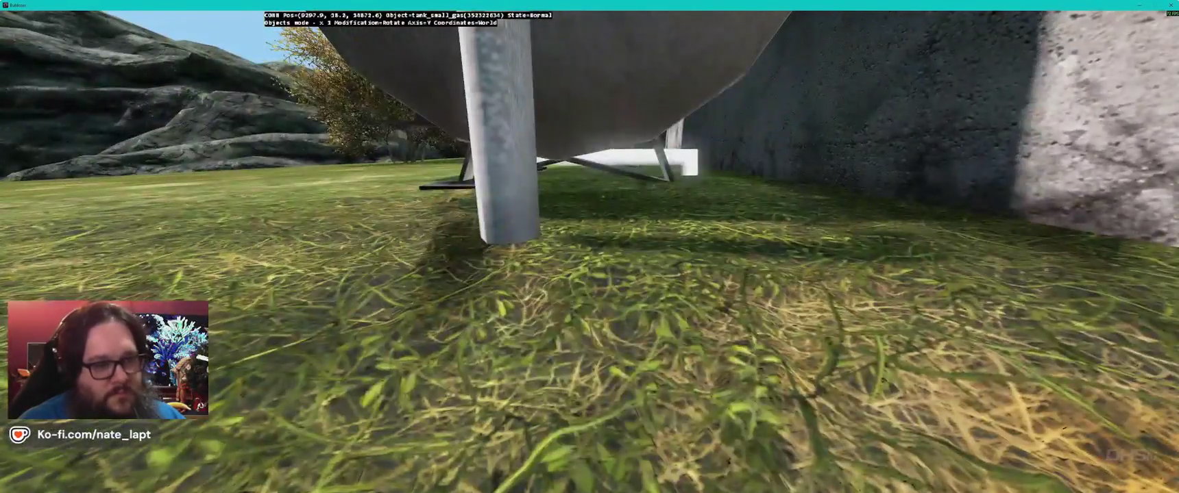
pyautogui.press('s')
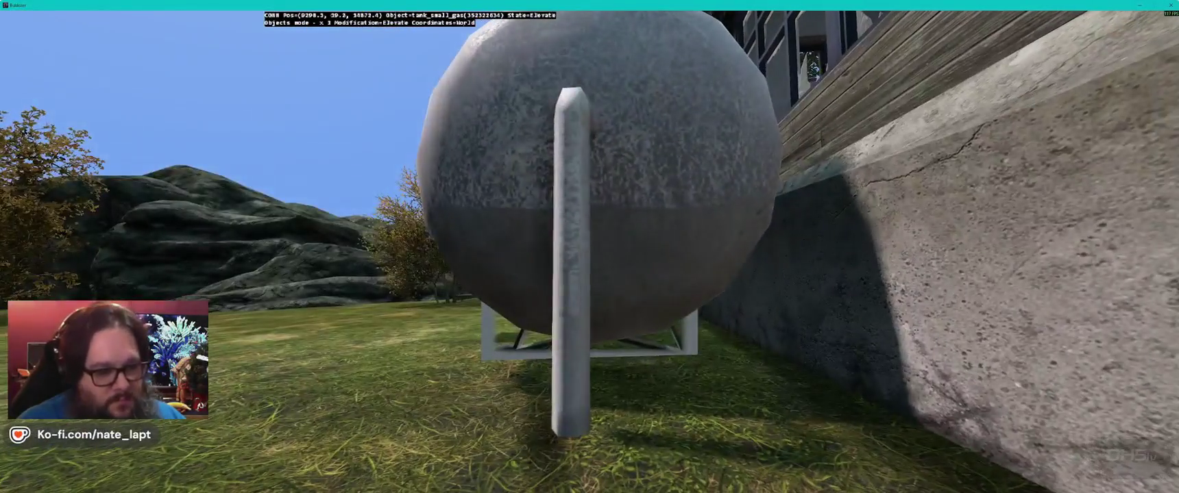
pyautogui.press('r')
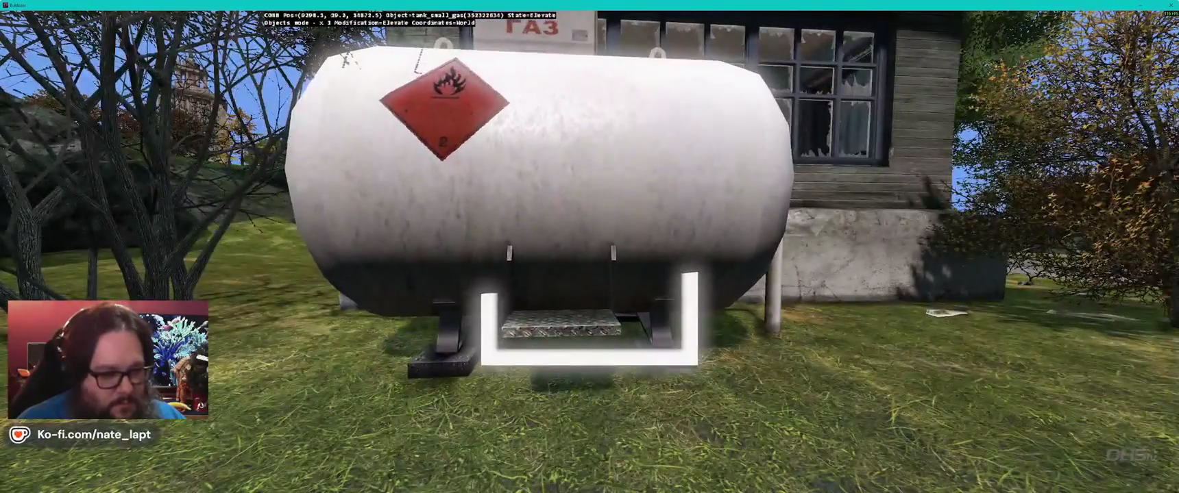
# Step: Orbit up over the house roof to an overhead yard view, then return to Terrain Builder
pyautogui.press('d')
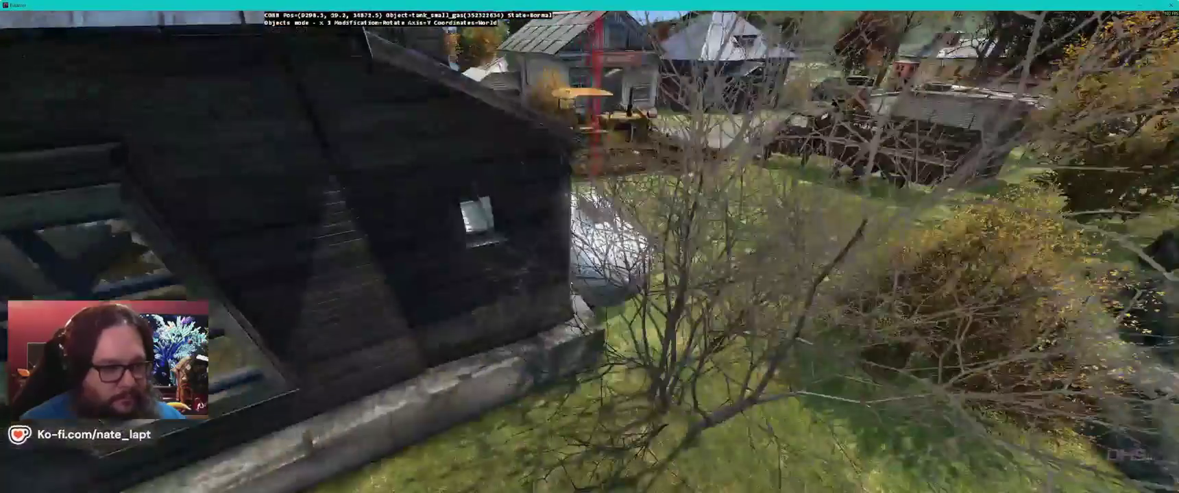
pyautogui.press('w')
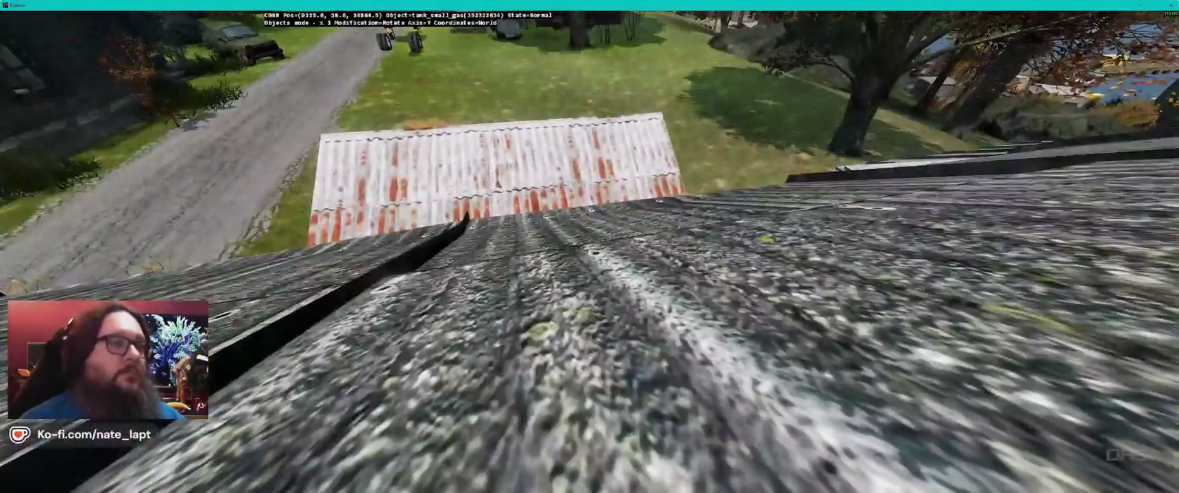
pyautogui.press('s')
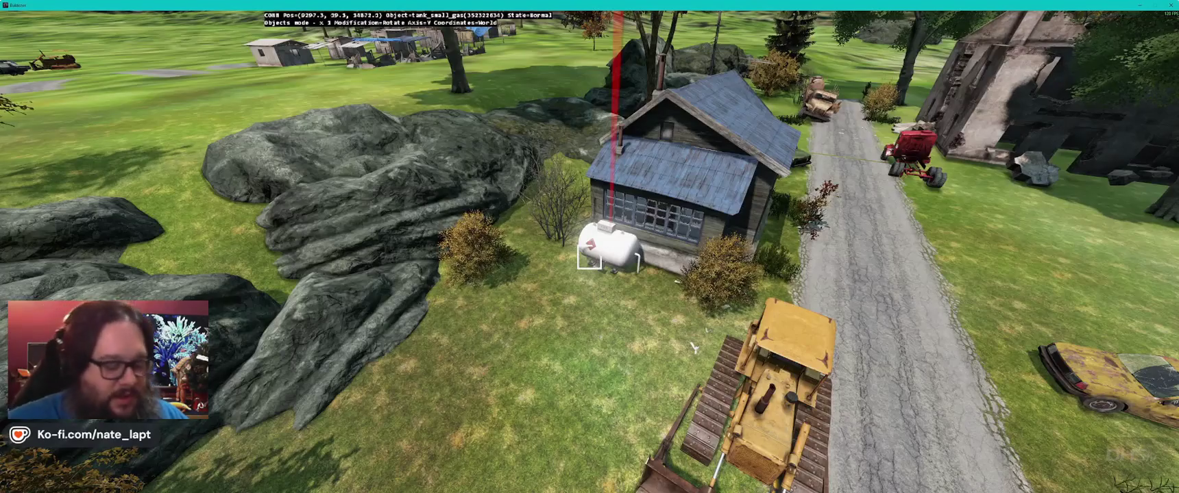
pyautogui.hotkey('alt', 'Tab')
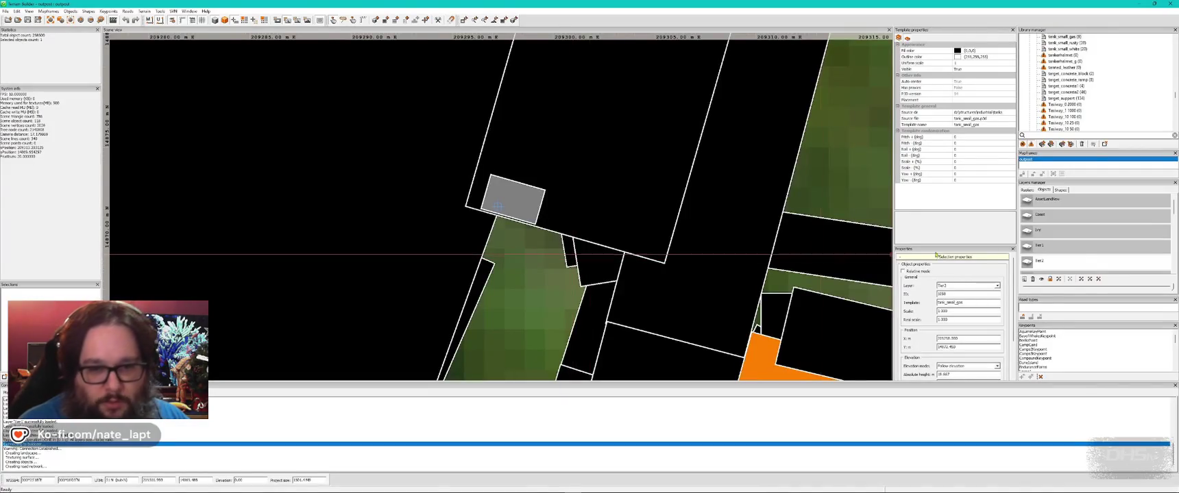
# Step: Deselect the gas tank and pan the 2D map to the next town, then view it in Buldozer
pyautogui.press('Escape')
pyautogui.scroll(-5, 659, 219)
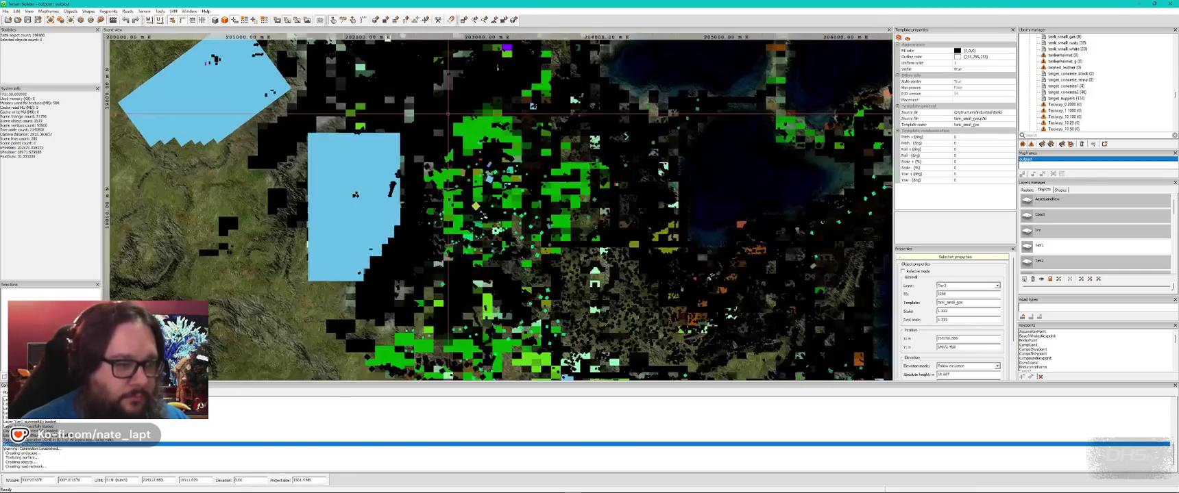
pyautogui.scroll(4, 568, 117)
pyautogui.scroll(-3, 572, 159)
pyautogui.moveTo(486, 300); pyautogui.dragTo(478, 126)
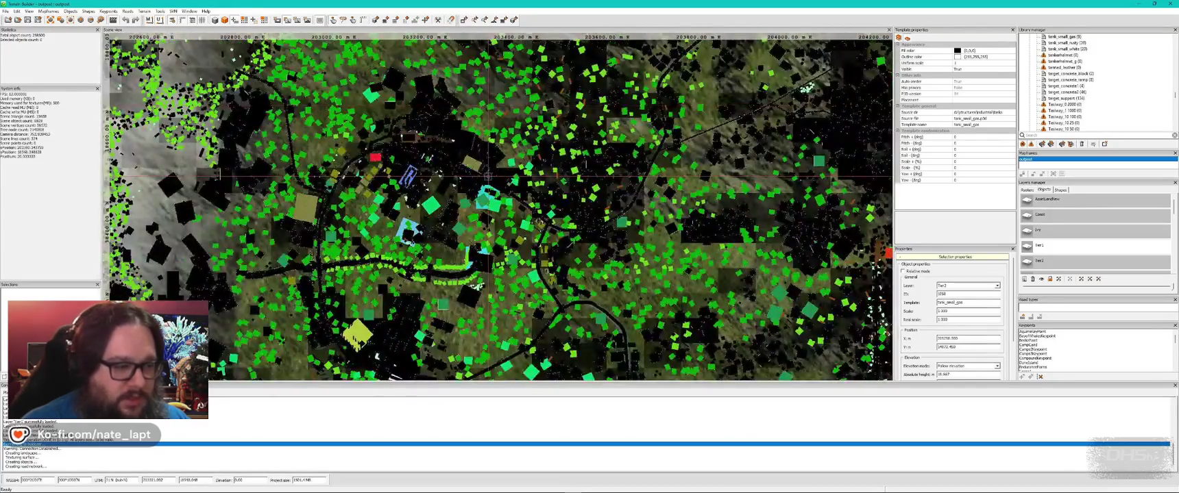
pyautogui.hotkey('alt', 'Tab')
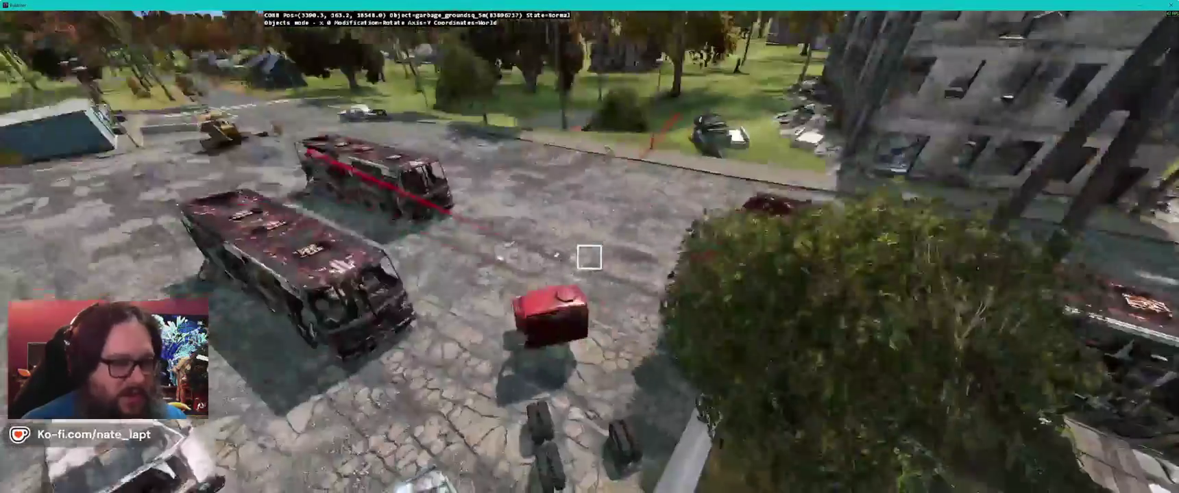
# Step: Fly to the blue shed and place a tank_small_gas against its wall on the grass
pyautogui.press('w')
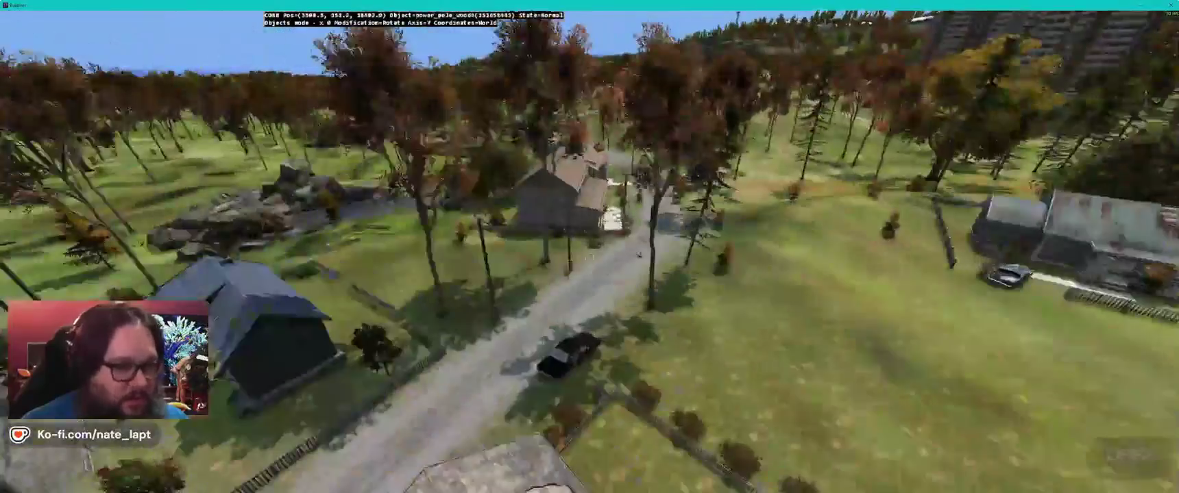
pyautogui.press('w')
pyautogui.press('w')
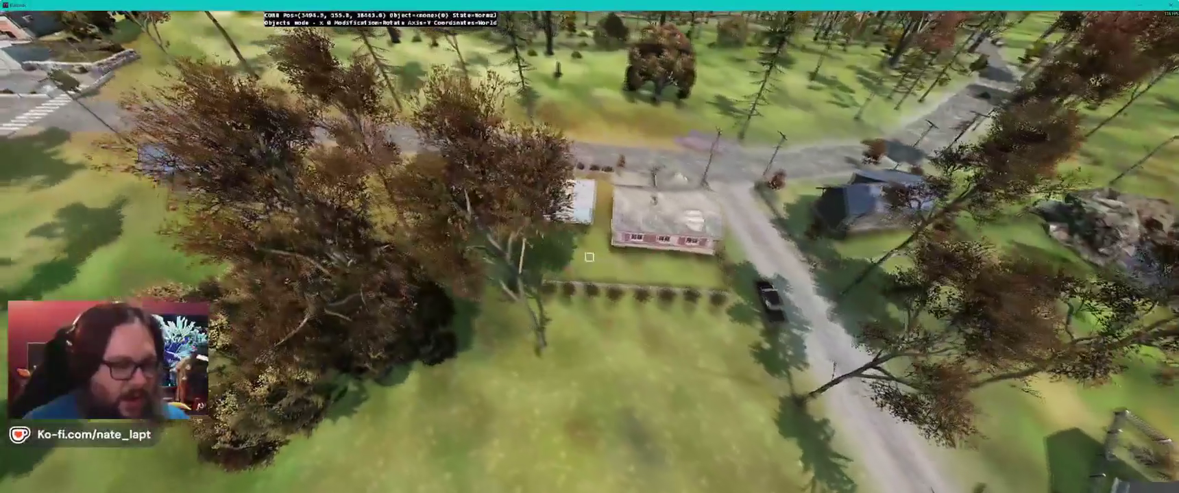
pyautogui.press('w')
pyautogui.press('w')
pyautogui.press('Insert')
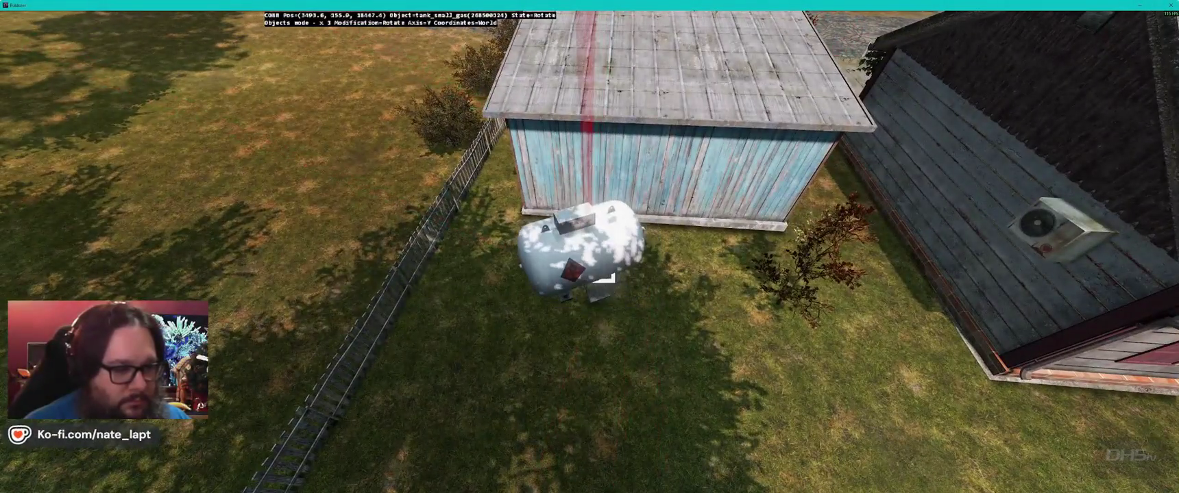
pyautogui.moveTo(576, 227)
pyautogui.mouseDown()
pyautogui.moveTo(591, 250)
pyautogui.moveTo(587, 210)
pyautogui.moveTo(588, 226)
pyautogui.mouseUp()
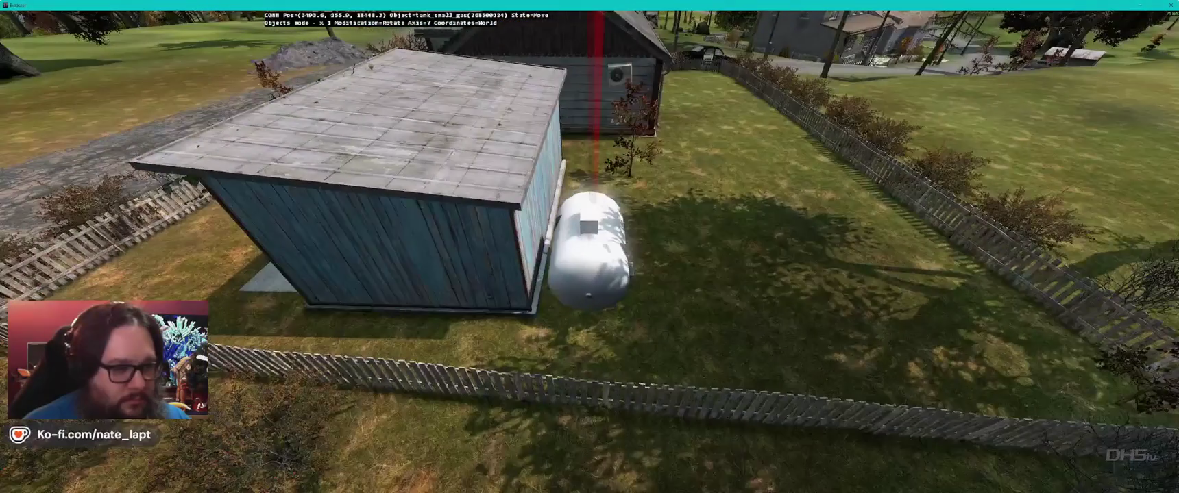
pyautogui.press('z')
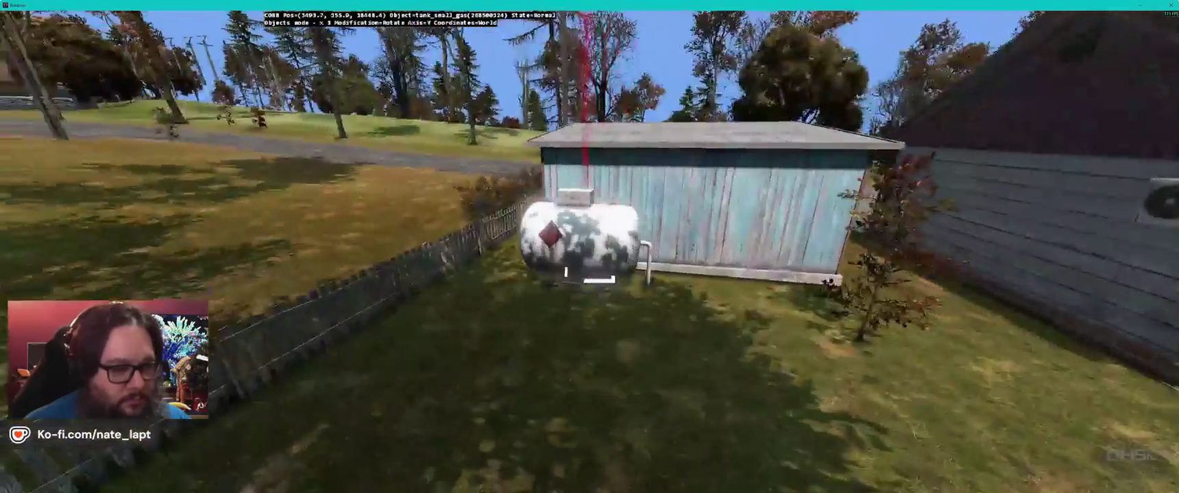
# Step: Rise over the town for an aerial view of the house with the new tank
pyautogui.hotkey('shift', 'w')
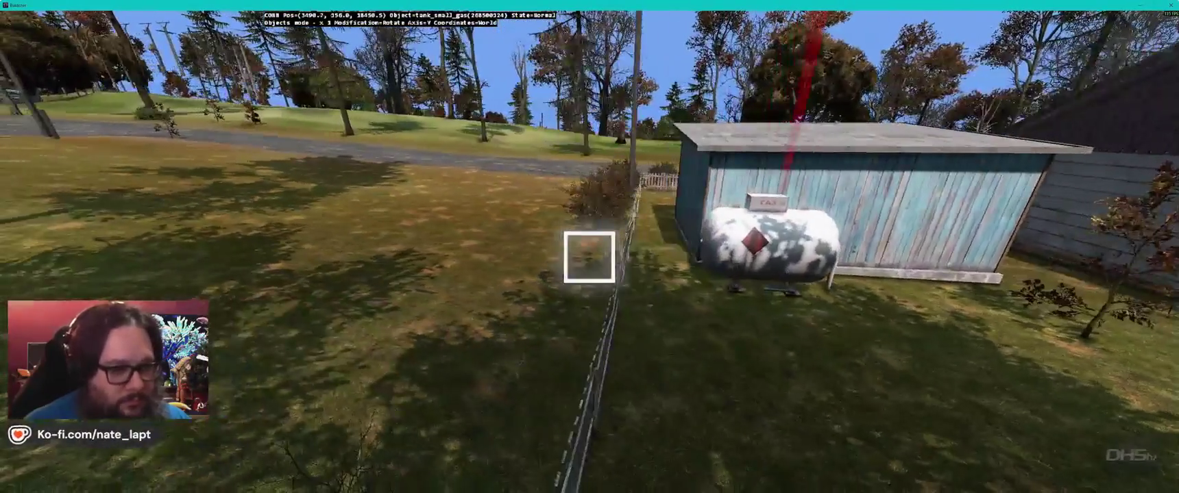
pyautogui.hotkey('shift', 'w')
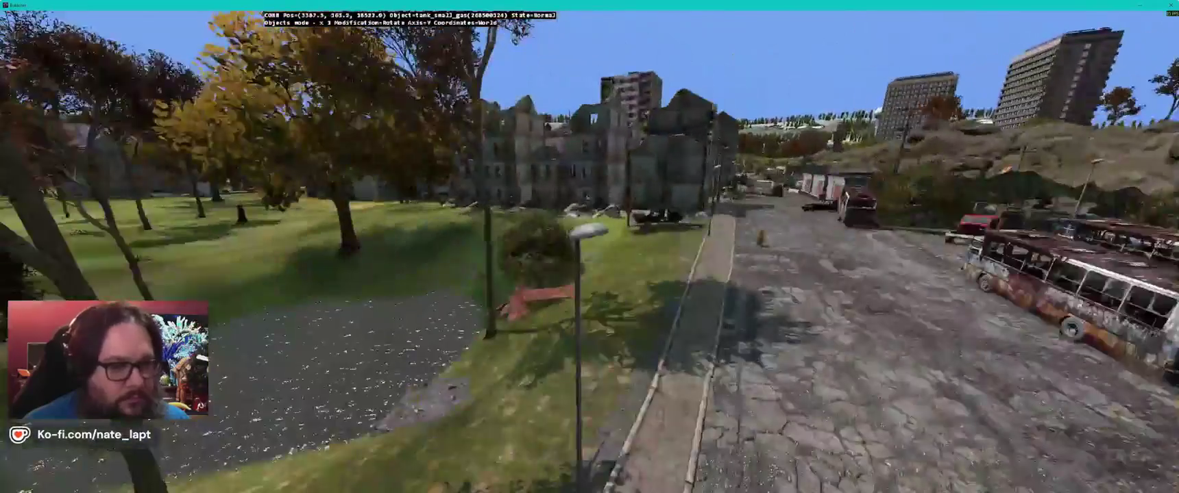
pyautogui.hotkey('shift', 'w')
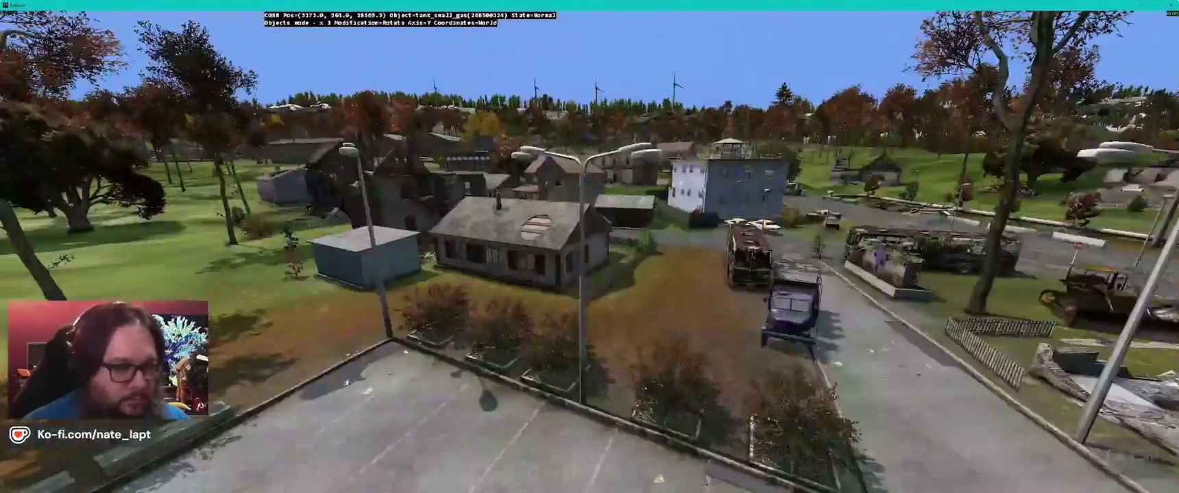
pyautogui.hotkey('shift', 'w')
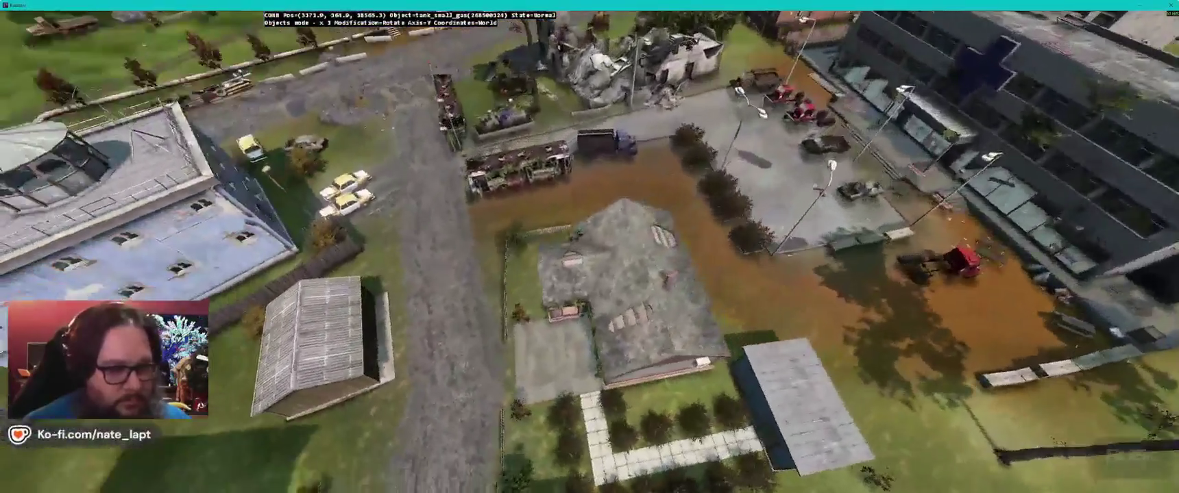
# Step: Rotate the gas tank level against the wooden house wall and check it from several angles
pyautogui.hotkey('shift', 'w')
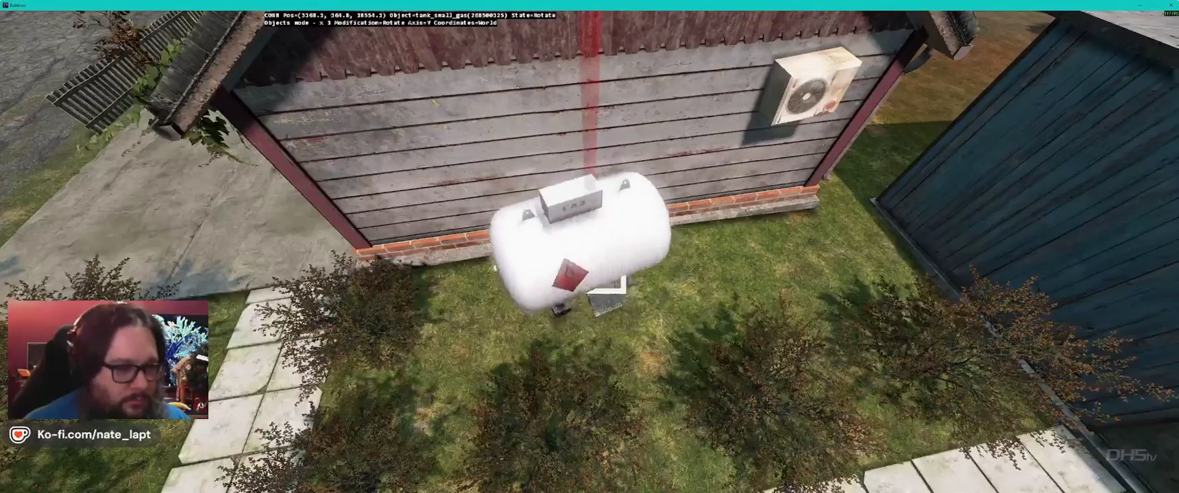
pyautogui.moveTo(579, 240); pyautogui.dragTo(583, 240)
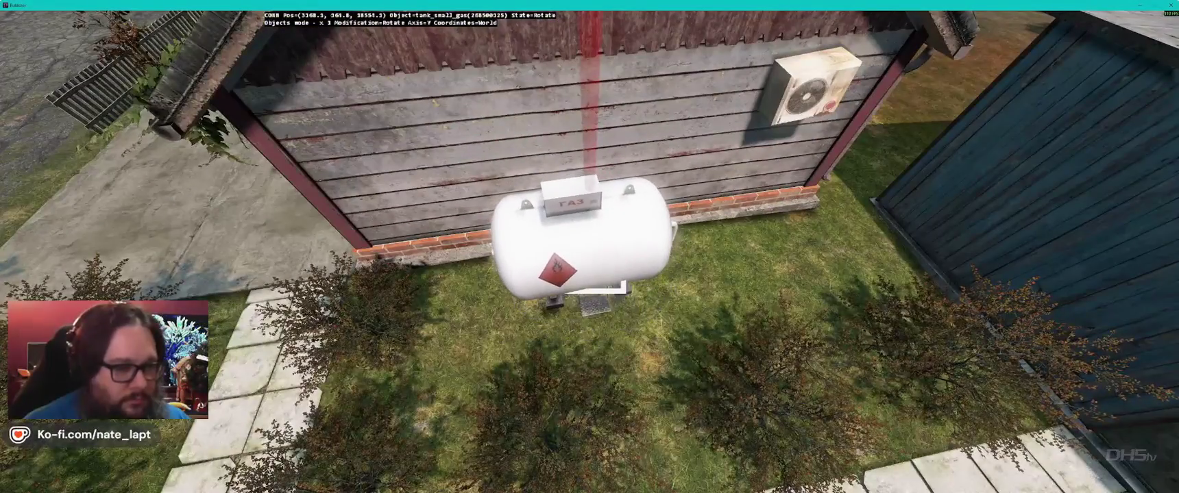
pyautogui.press('a')
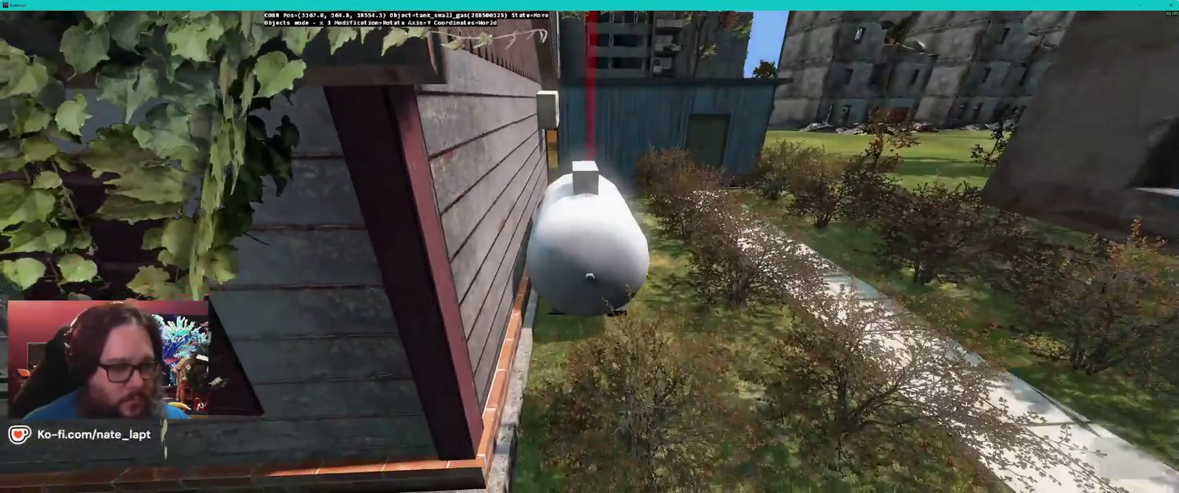
pyautogui.press('a')
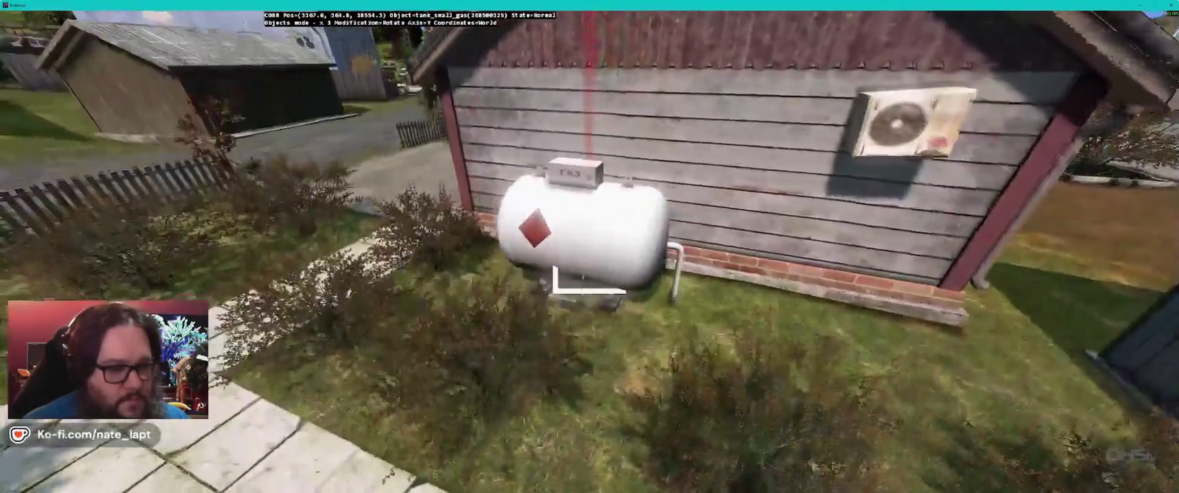
pyautogui.press('s')
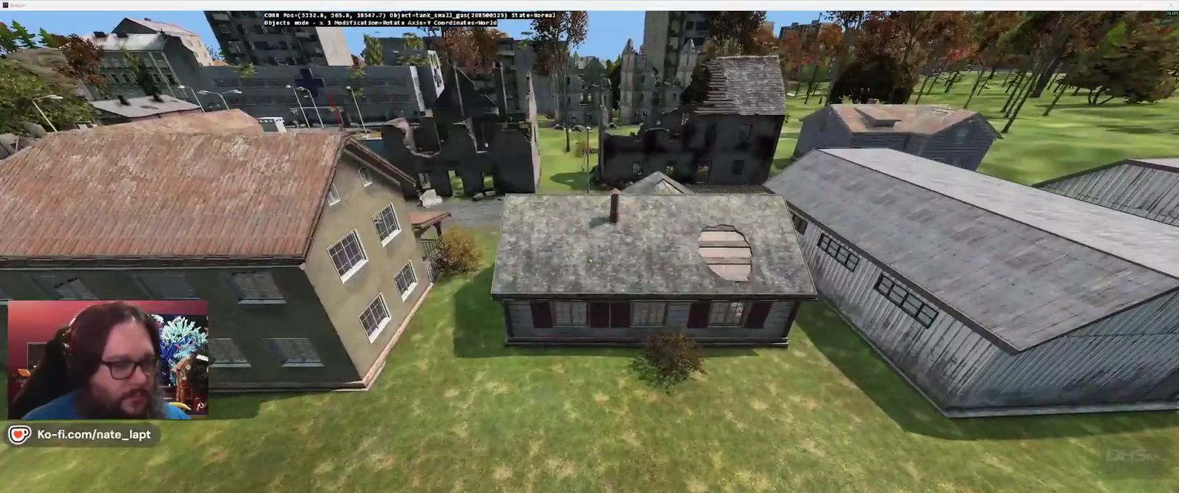
# Step: Pan the Terrain Builder map east to the snowy village and view its tank in Buldozer
pyautogui.hotkey('alt', 'Tab')
pyautogui.moveTo(691, 300); pyautogui.dragTo(419, 188)
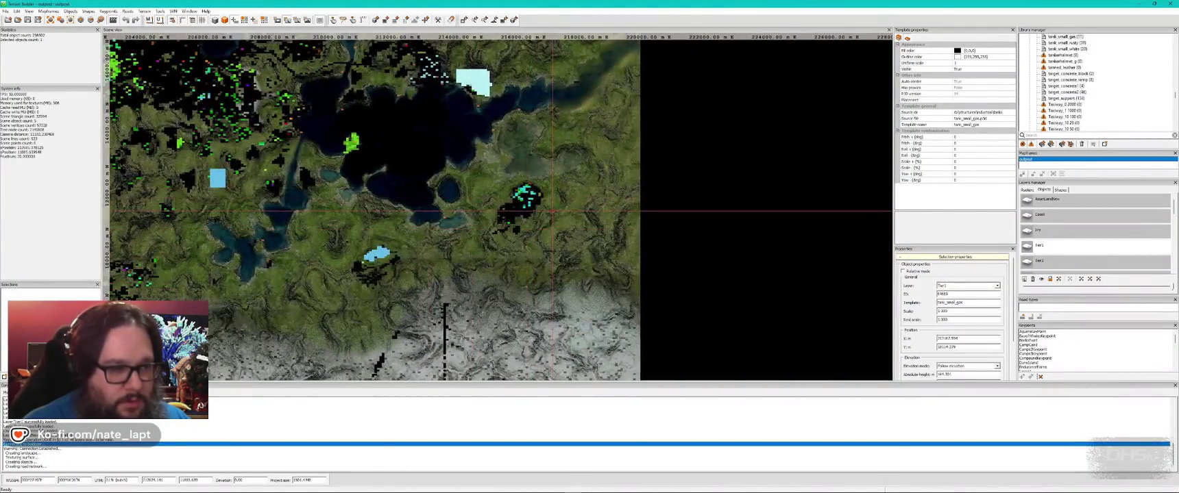
pyautogui.scroll(15, 553, 211)
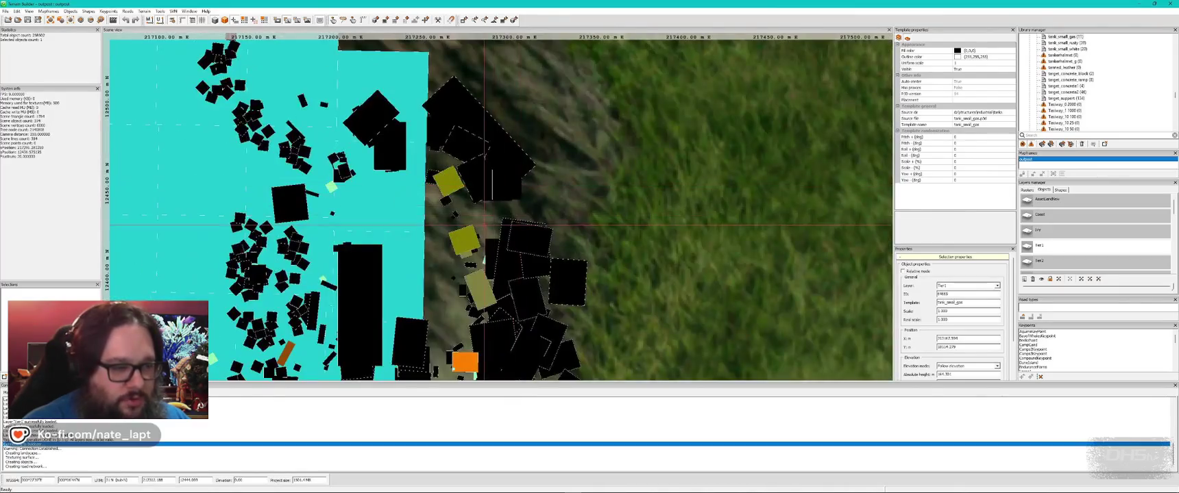
pyautogui.hotkey('alt', 'Tab')
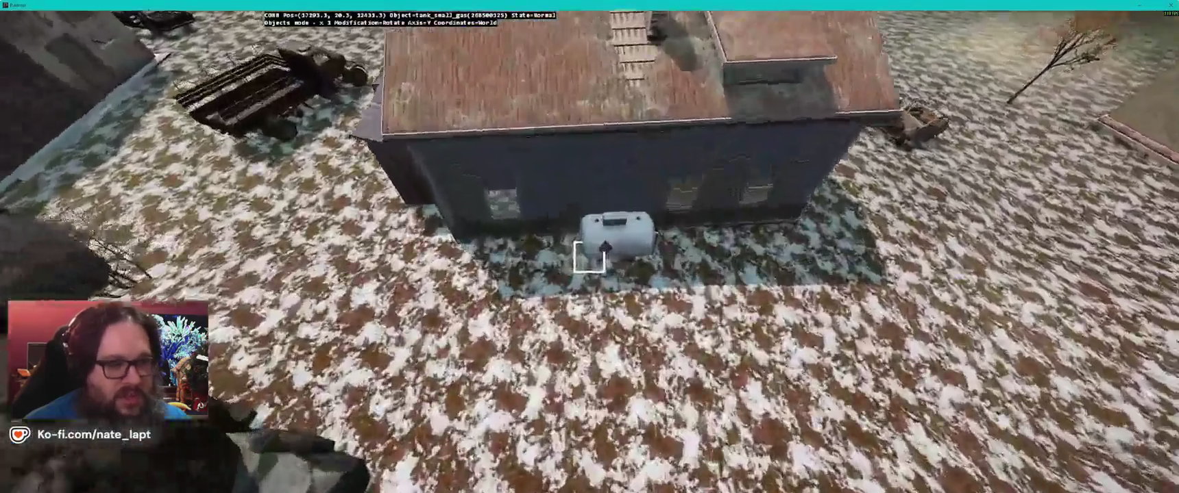
# Step: Check the snowy-house tank's collision geometry, restore normal rendering, and return to Terrain Builder
pyautogui.press('ctrl+super')
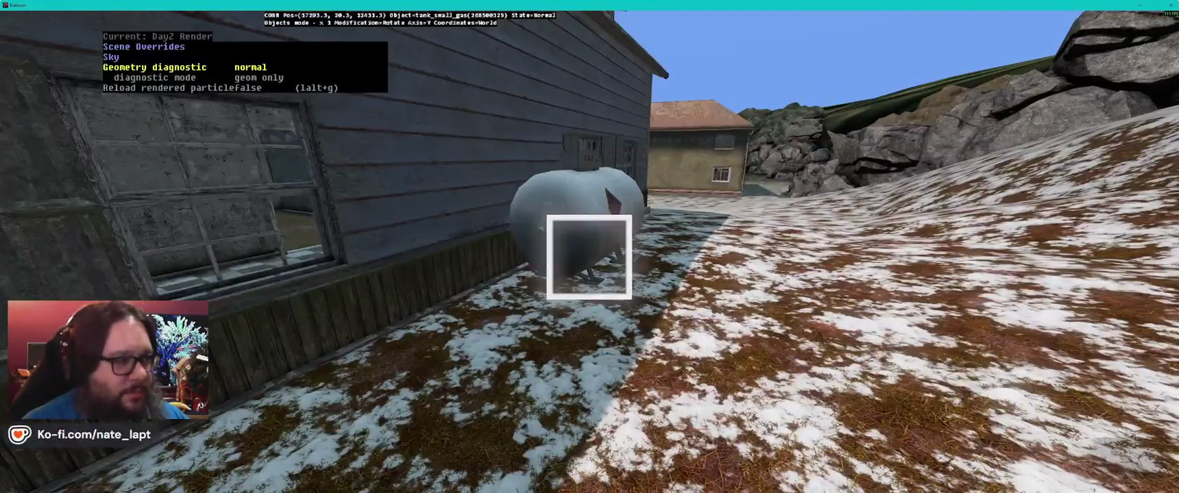
pyautogui.press('Right')
pyautogui.press('Right')
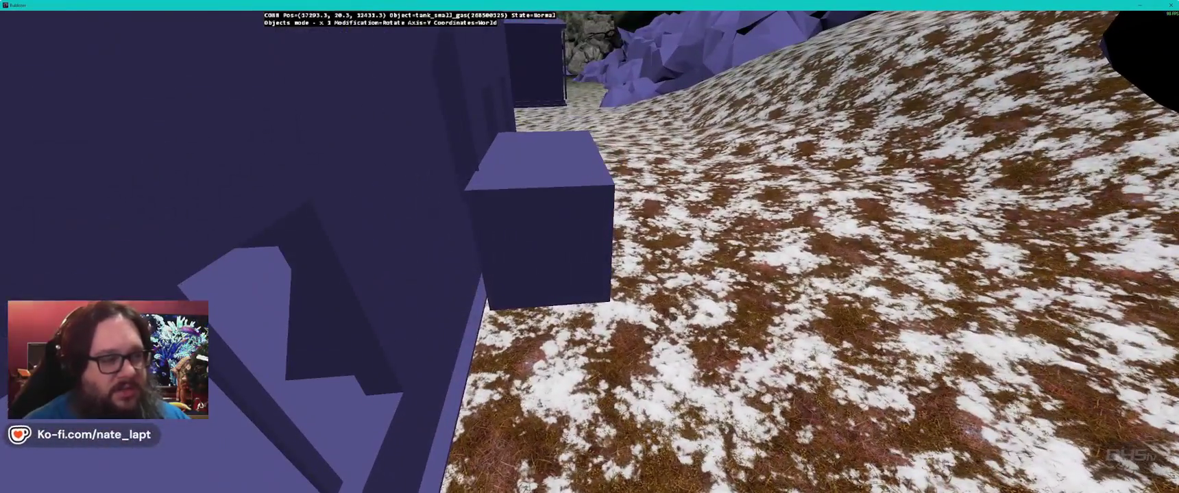
pyautogui.press('ctrl+super')
pyautogui.press('Left')
pyautogui.press('ctrl+super')
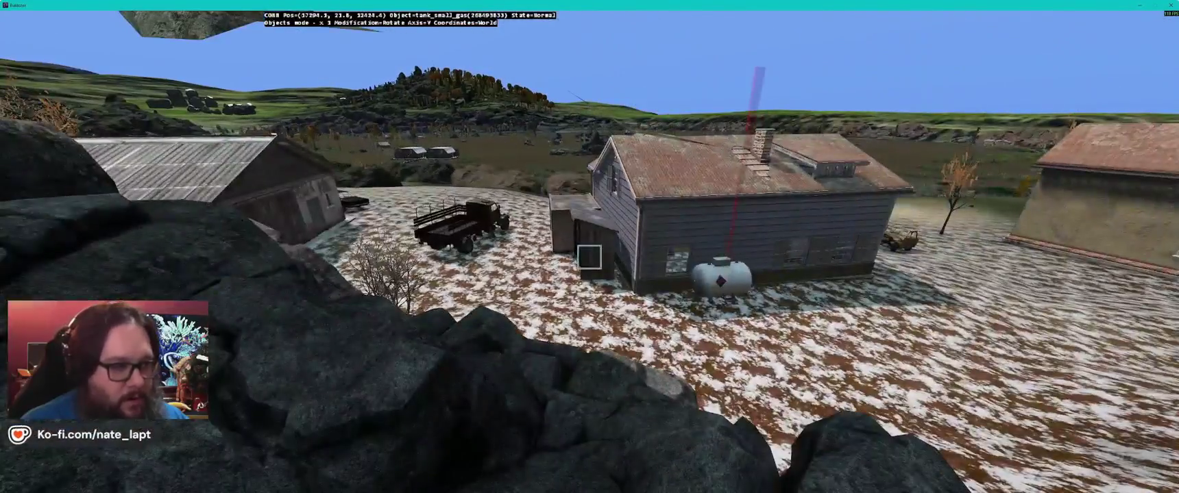
pyautogui.hotkey('alt', 'Tab')
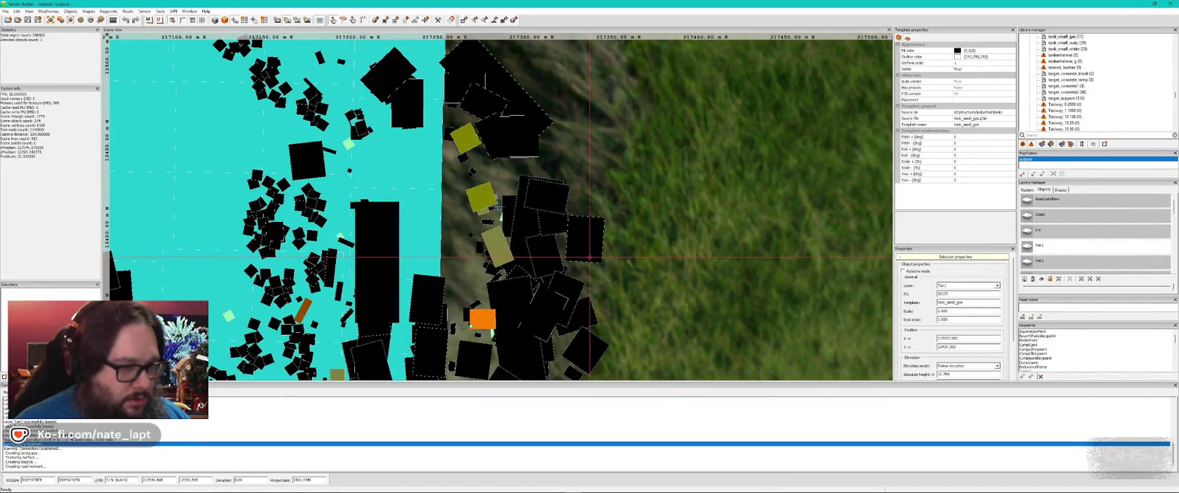
# Step: Zoom in on the coastline and fly Buldozer to an overlook of the lakeside houses
pyautogui.scroll(-10, 499, 207)
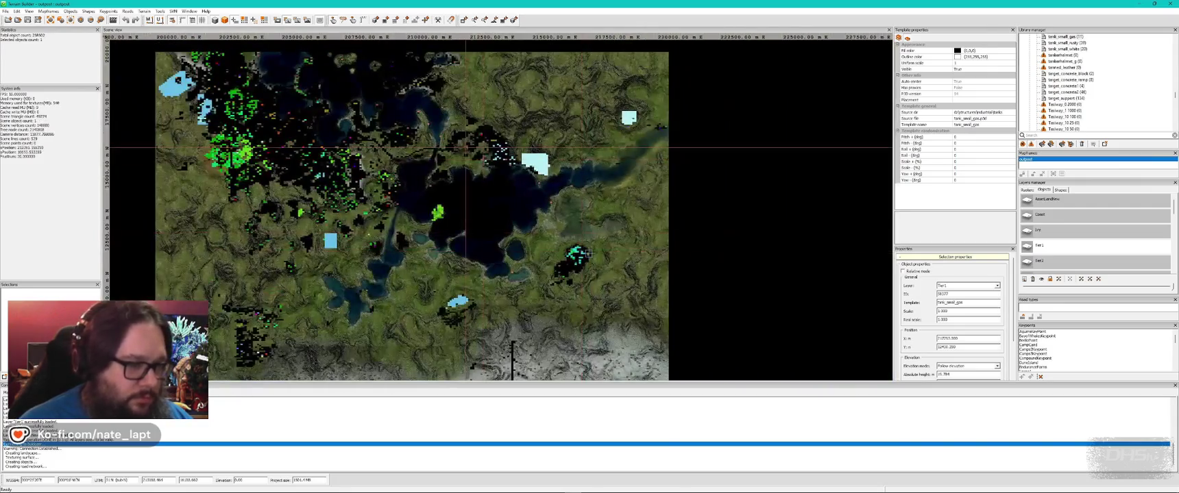
pyautogui.scroll(8, 427, 126)
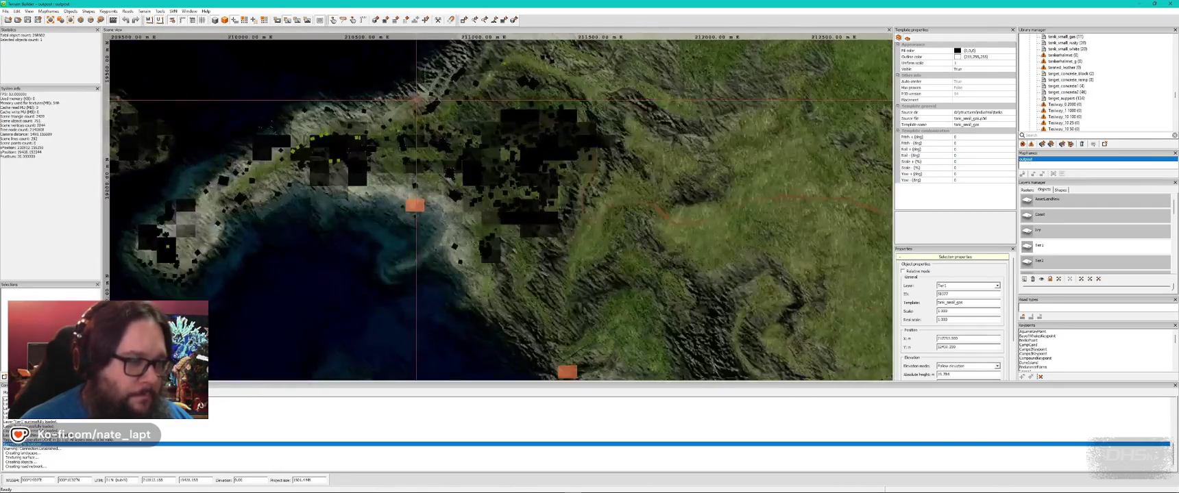
pyautogui.hotkey('alt', 'Tab')
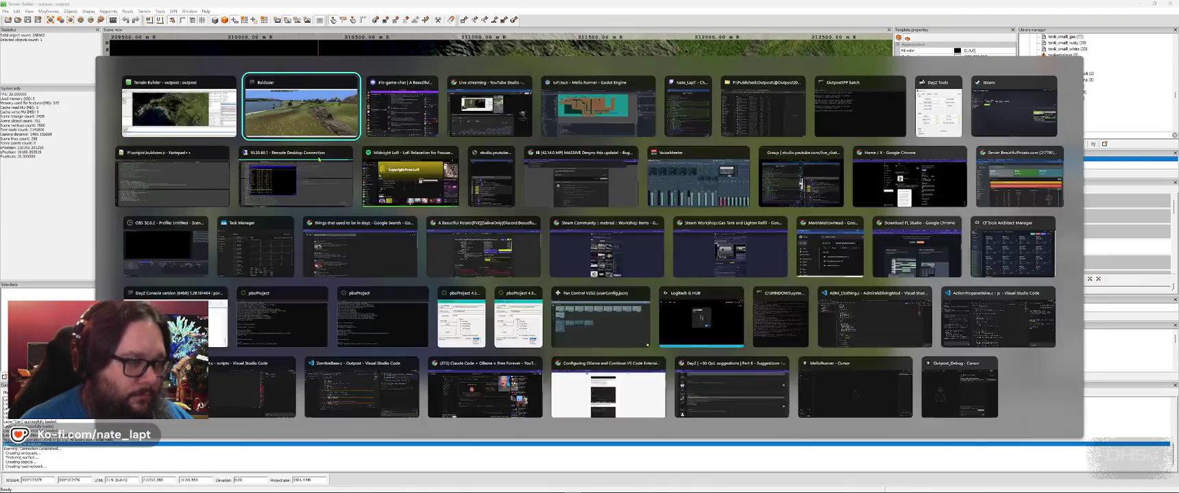
pyautogui.press('w')
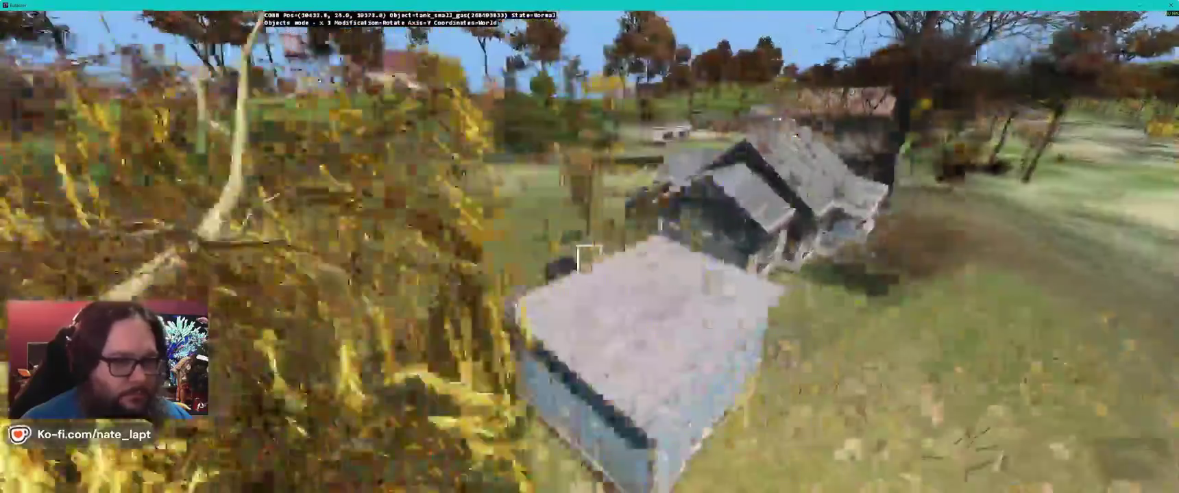
# Step: Fly around the lakeside village's houses and greenhouse down to the yard between the clapboard house and outbuilding
pyautogui.press('w')
pyautogui.press('w')
pyautogui.press('w')
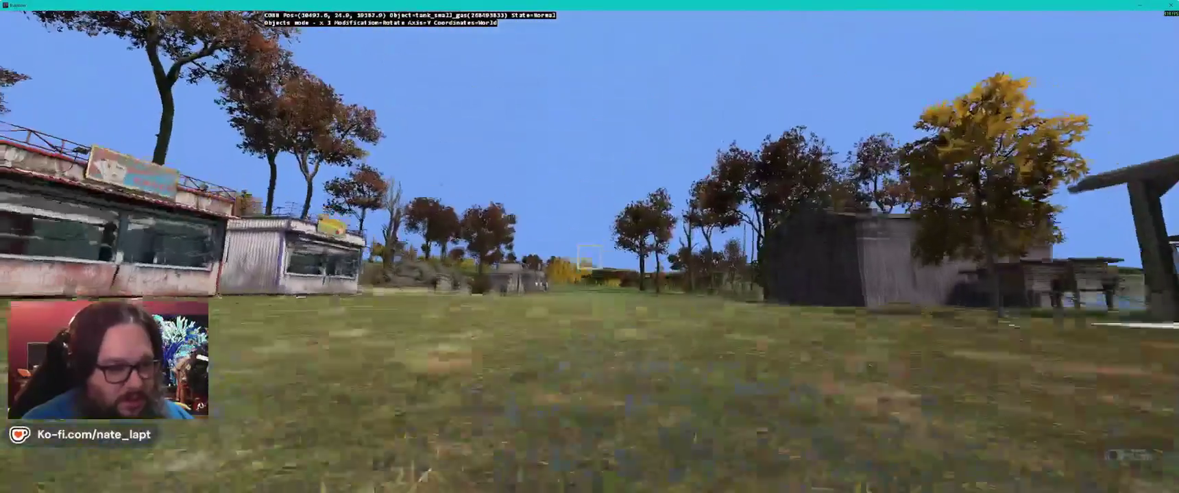
pyautogui.press('w')
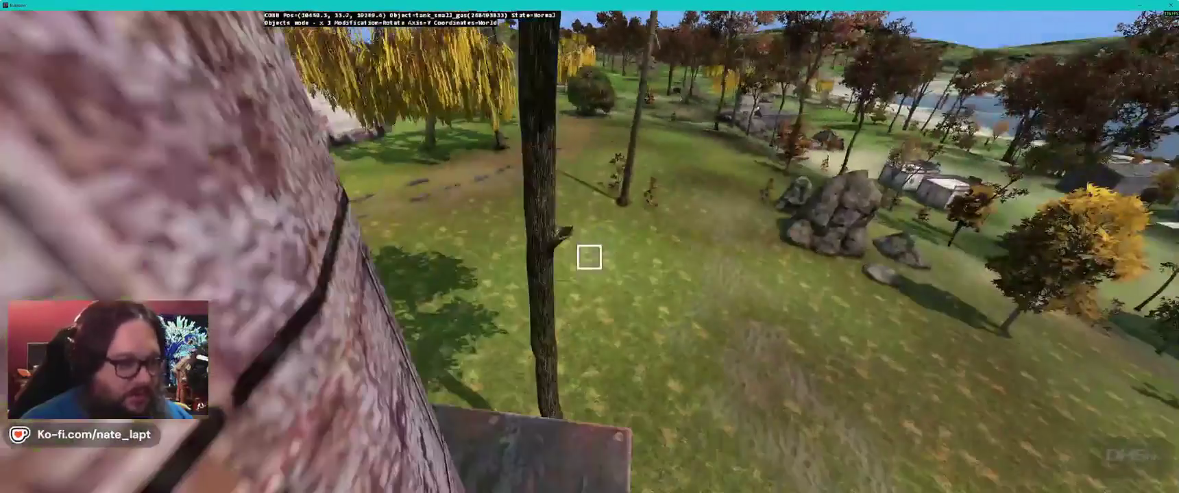
pyautogui.press('w')
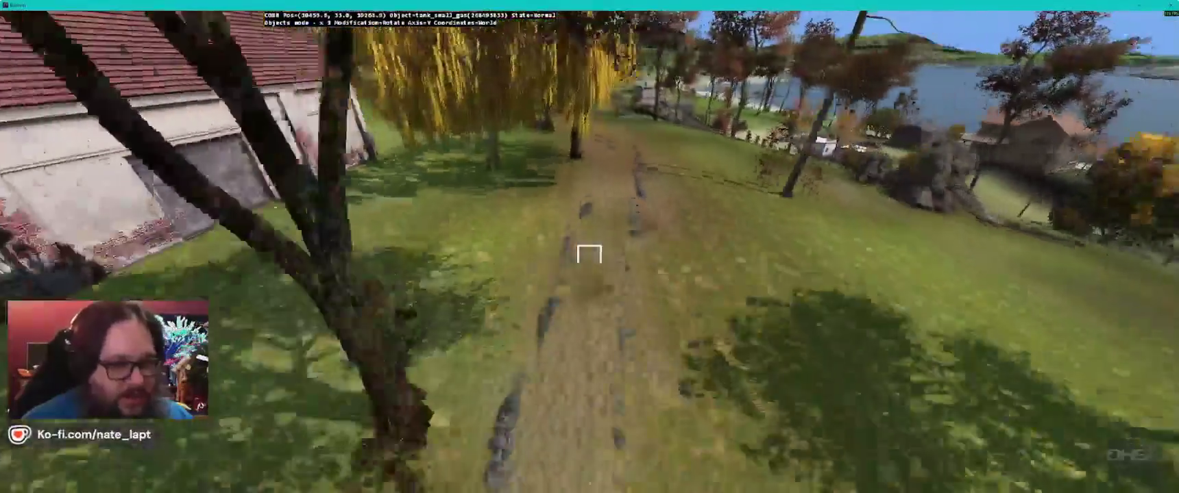
pyautogui.press('w')
pyautogui.press('w')
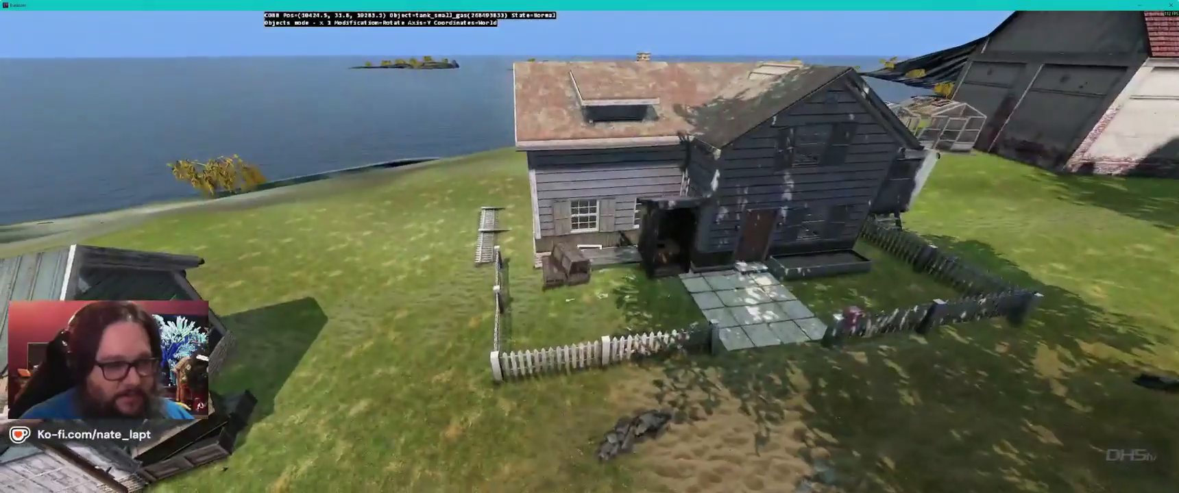
pyautogui.press('w')
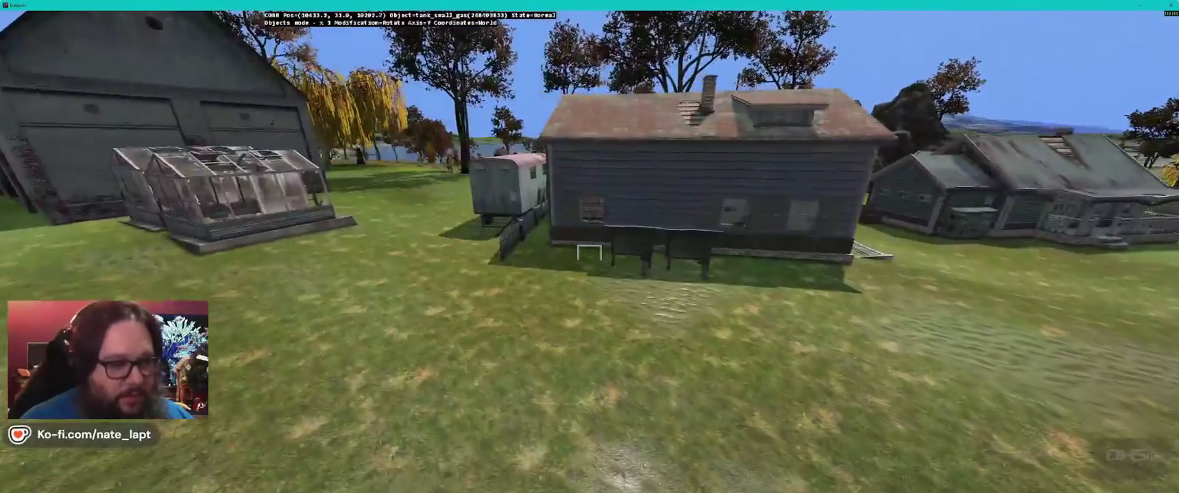
pyautogui.press('w')
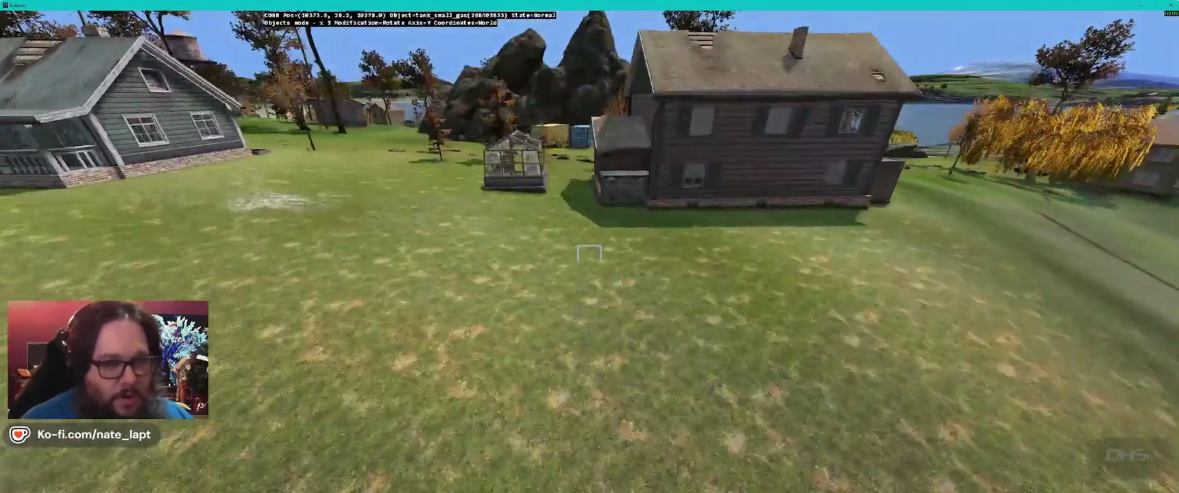
pyautogui.press('w')
pyautogui.press('w')
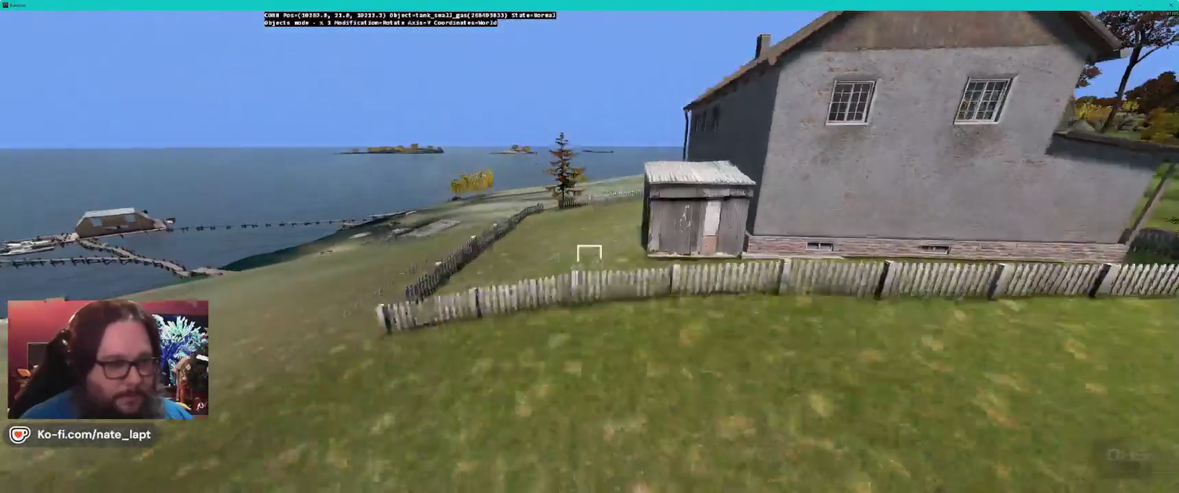
pyautogui.press('w')
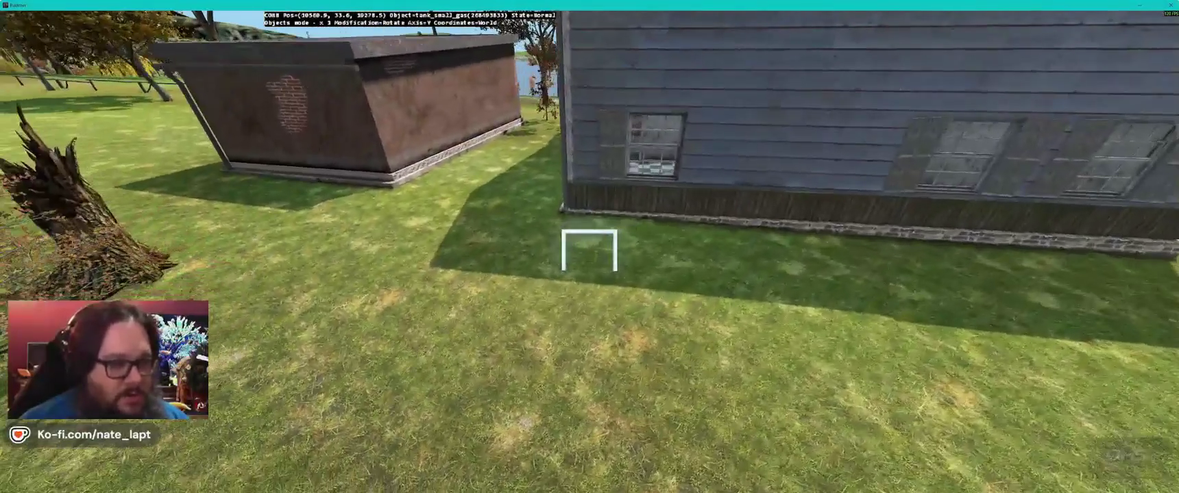
# Step: Rotate the new tank_small_gas on the Y axis to line up with the brown outbuilding wall
pyautogui.scroll(-2, 578, 227)
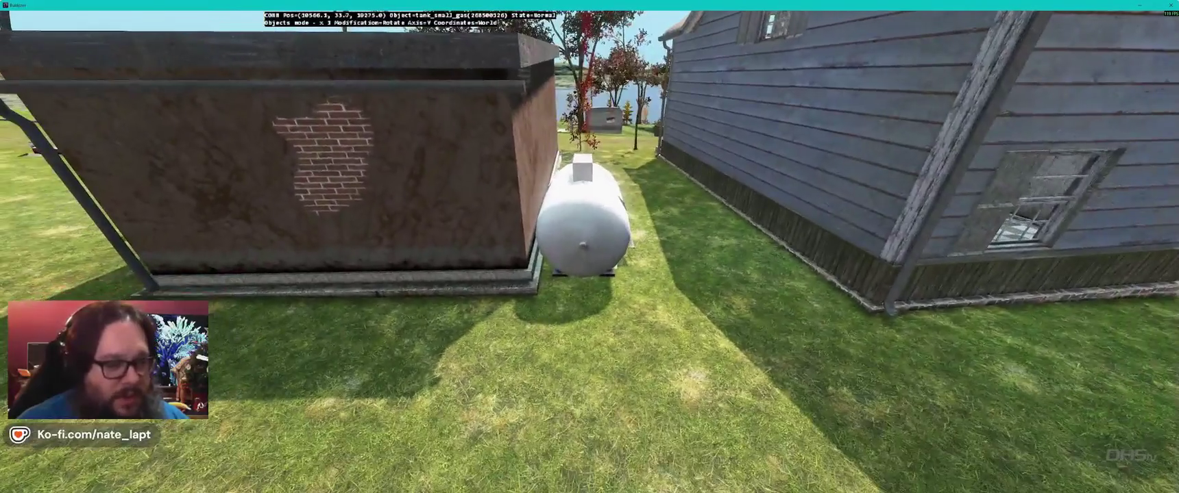
pyautogui.press('shift')
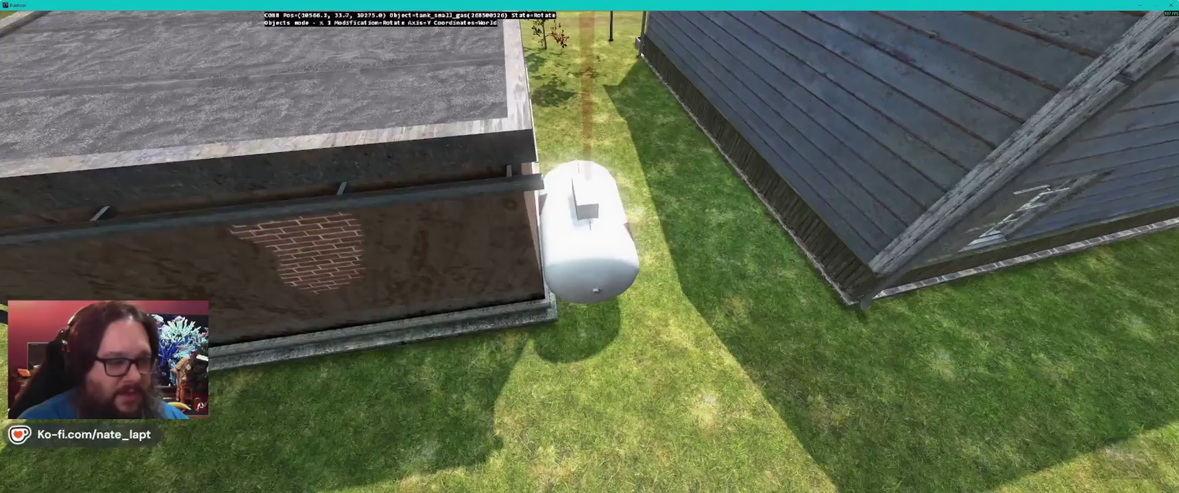
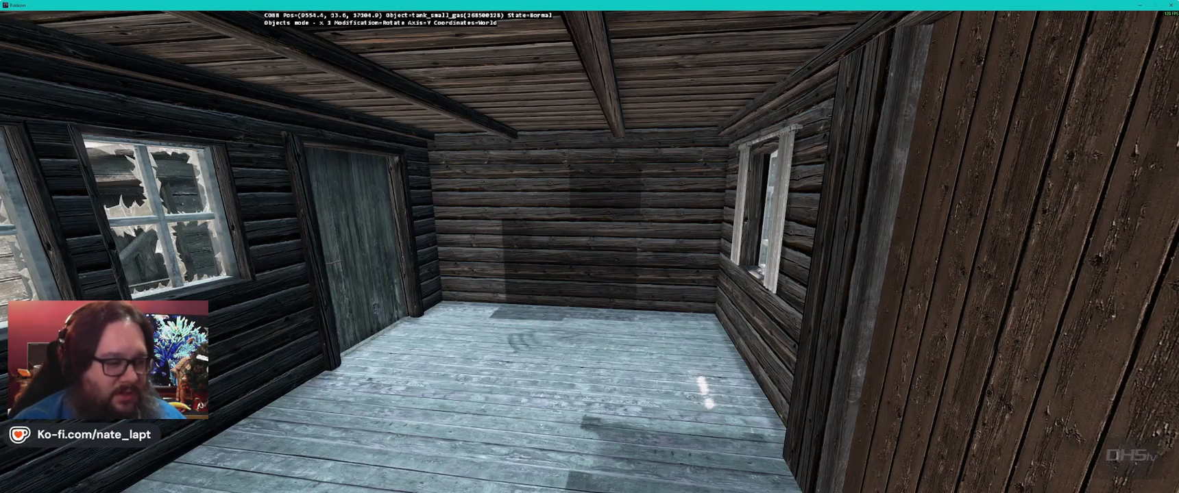
# Step: Inspect the object inside the wooden cabin, then switch to flat geometry-only rendering
pyautogui.press('s')
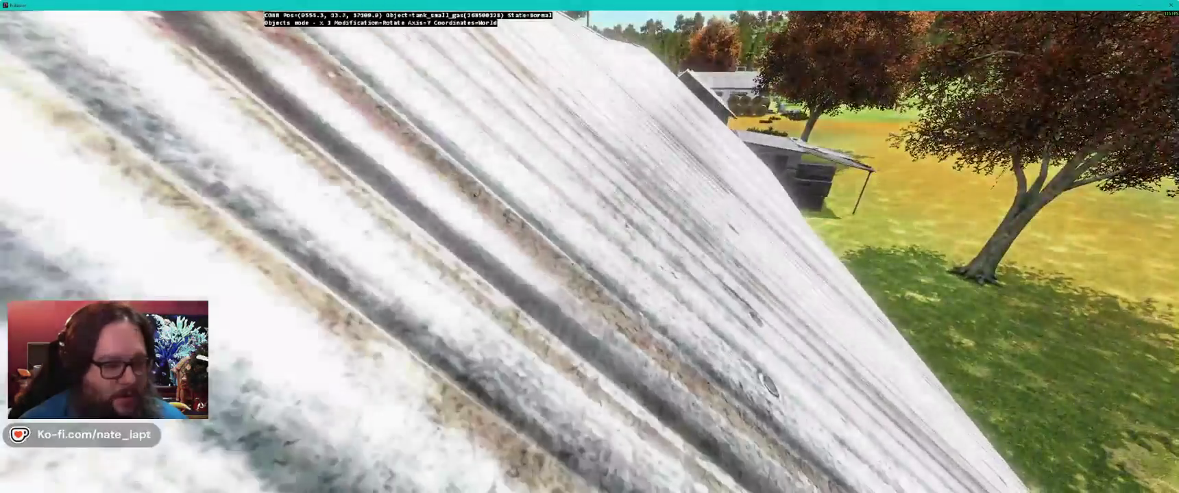
pyautogui.press('w')
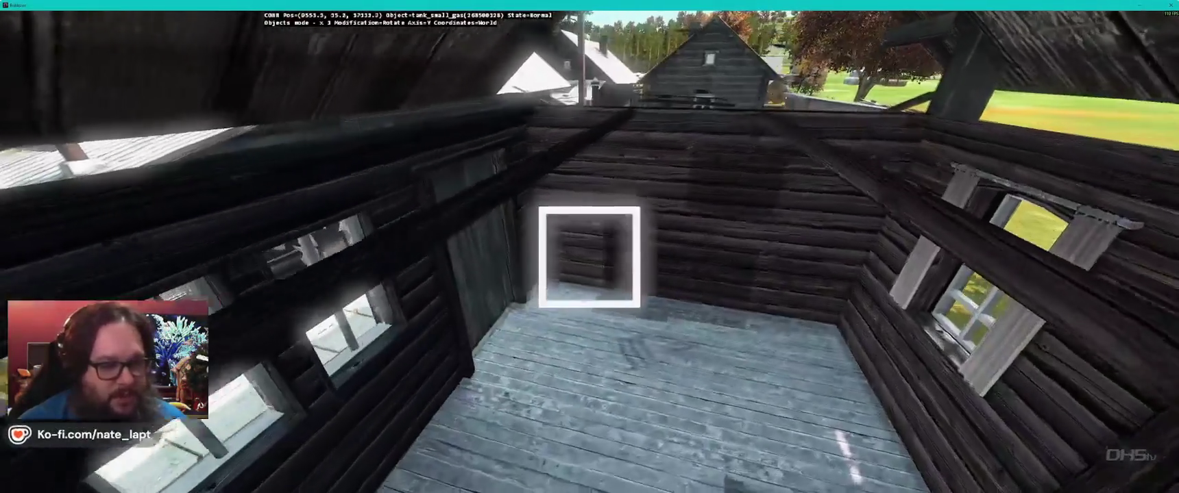
pyautogui.press('w')
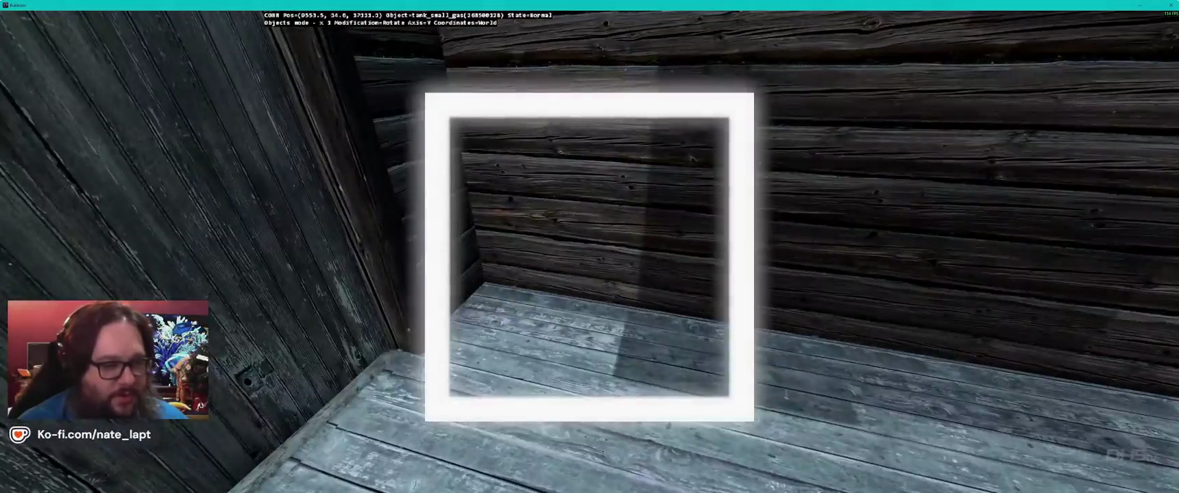
pyautogui.press('s')
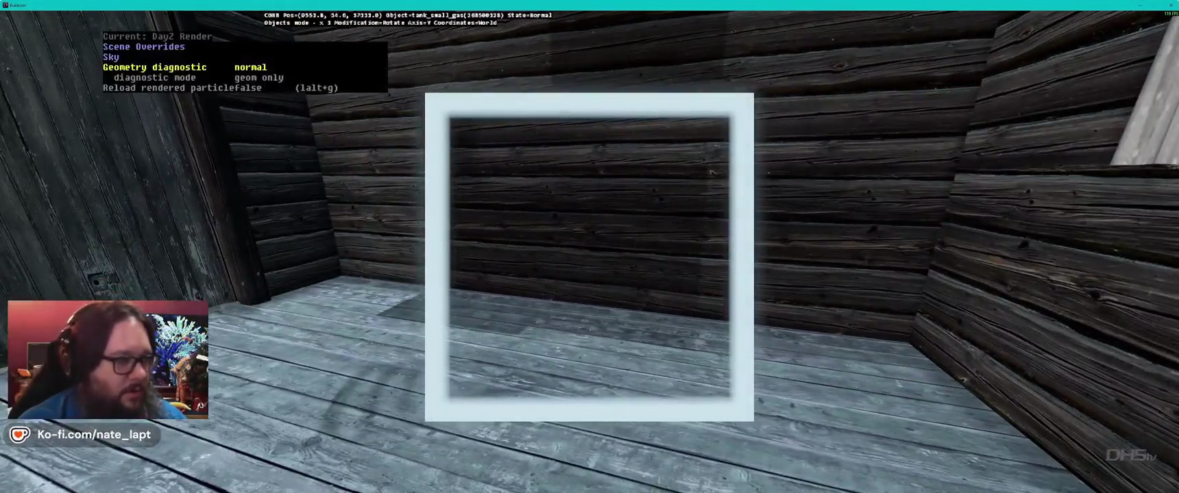
pyautogui.press('Right')
pyautogui.press('Right')
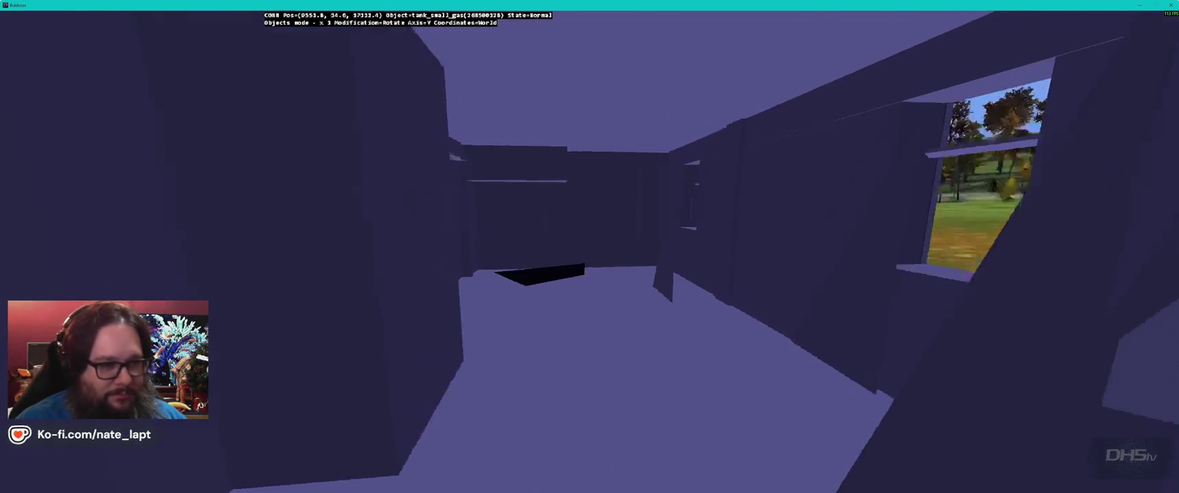
# Step: Fly out through the wall onto the grass and restore normal textured rendering
pyautogui.press('w')
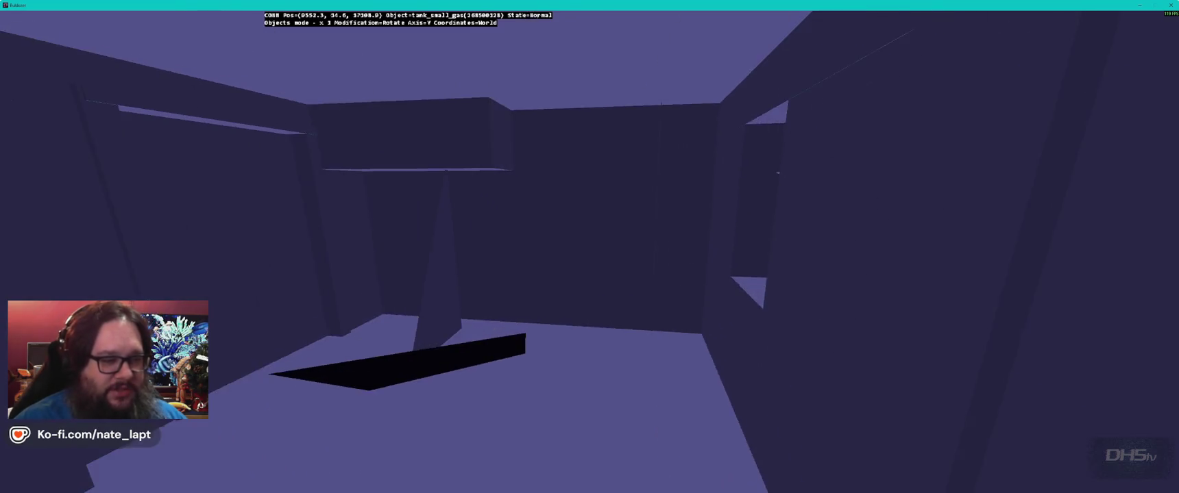
pyautogui.press('super+alt')
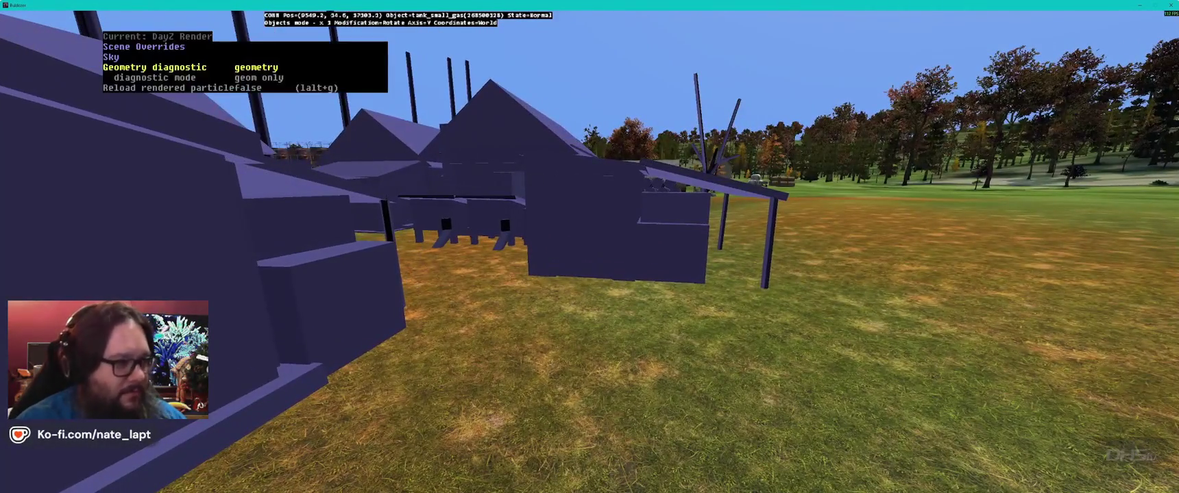
pyautogui.press('Left')
pyautogui.press('super+alt')
# Step: Paste a copy of the tank_small_gas near the village houses
pyautogui.press('w')
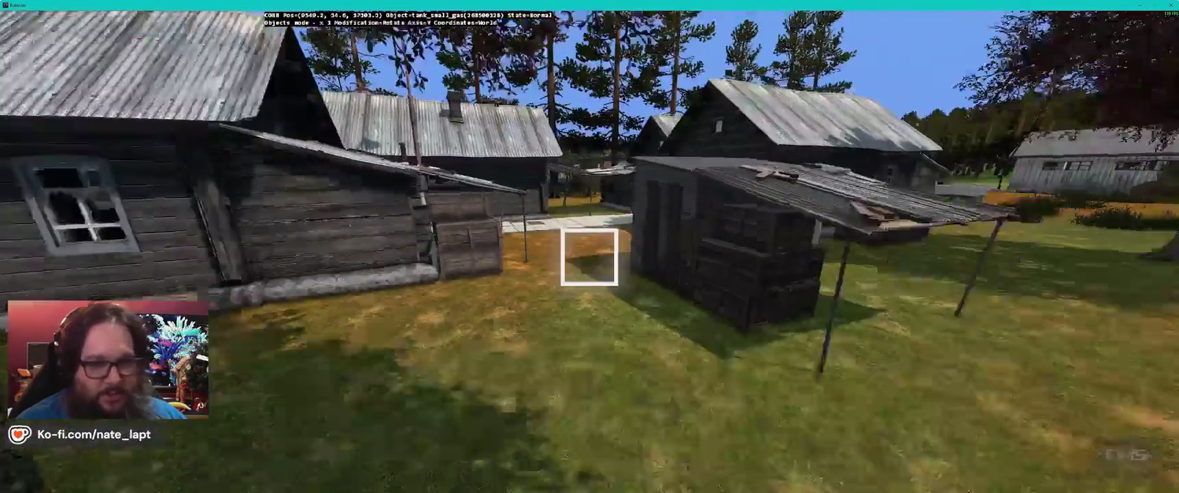
pyautogui.press('s')
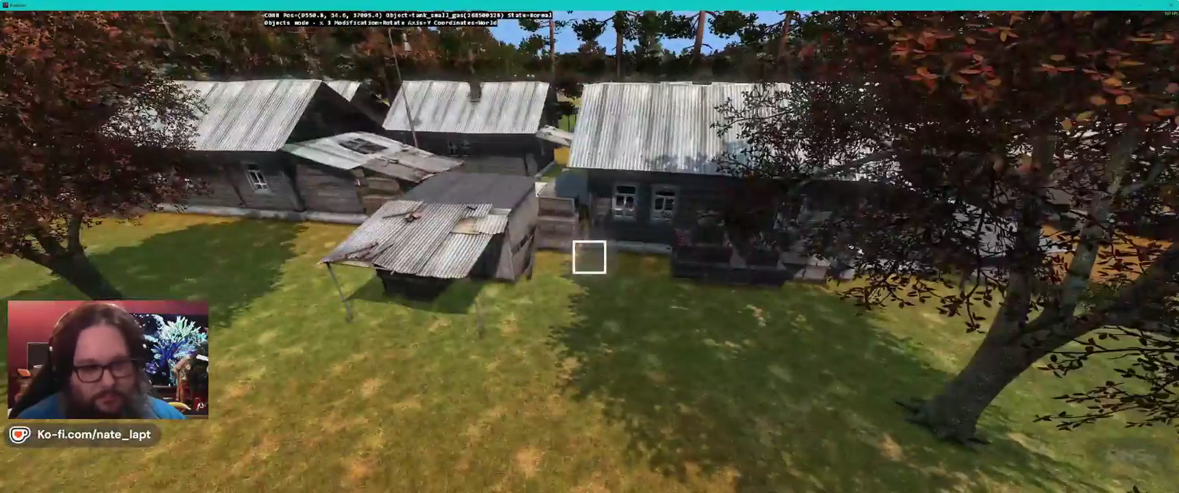
pyautogui.hotkey('ctrl', 'v')
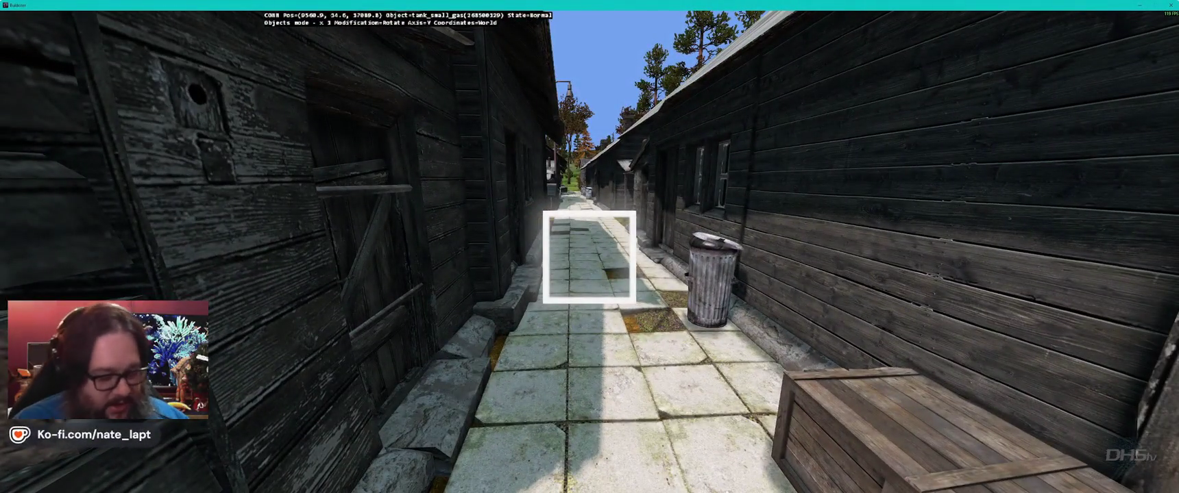
pyautogui.press('w')
pyautogui.press('w')
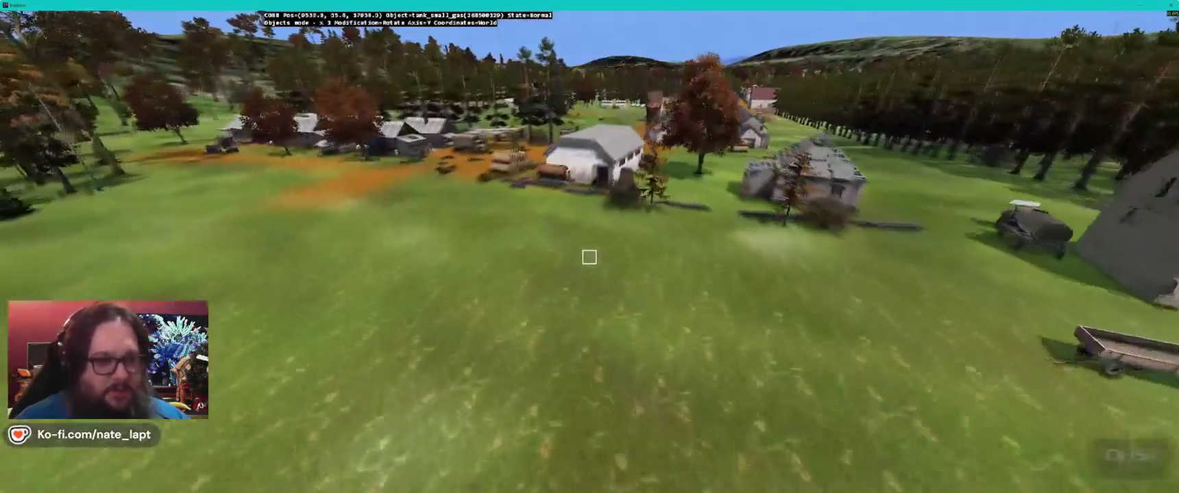
pyautogui.press('w')
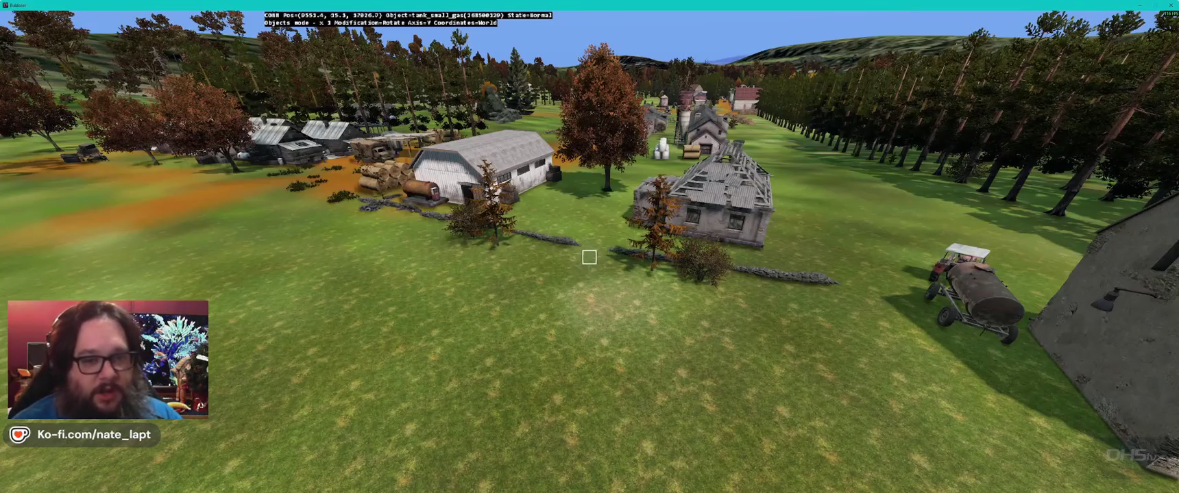
pyautogui.scroll(-5, 588, 257)
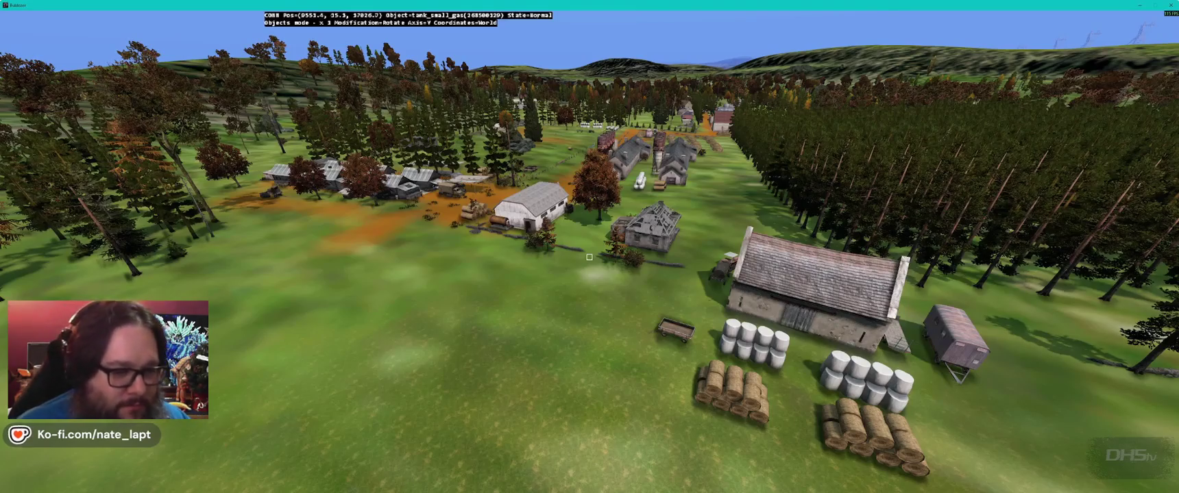
pyautogui.press('s')
pyautogui.press('super')
pyautogui.press('super')
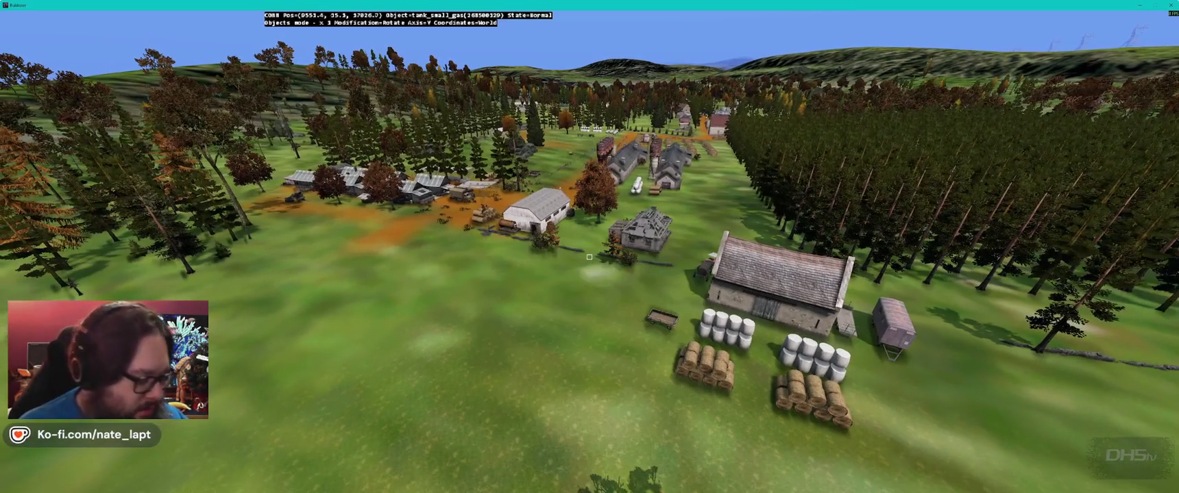
pyautogui.moveTo(589, 257)
pyautogui.mouseDown()
pyautogui.moveTo(452, 309)
pyautogui.moveTo(548, 261)
pyautogui.moveTo(508, 281)
pyautogui.mouseUp()
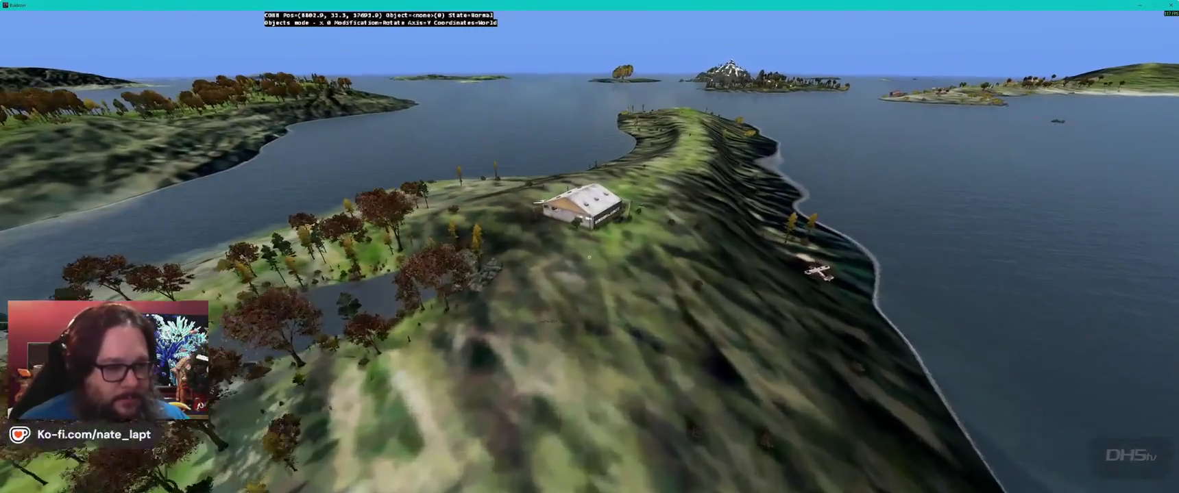
pyautogui.press('s')
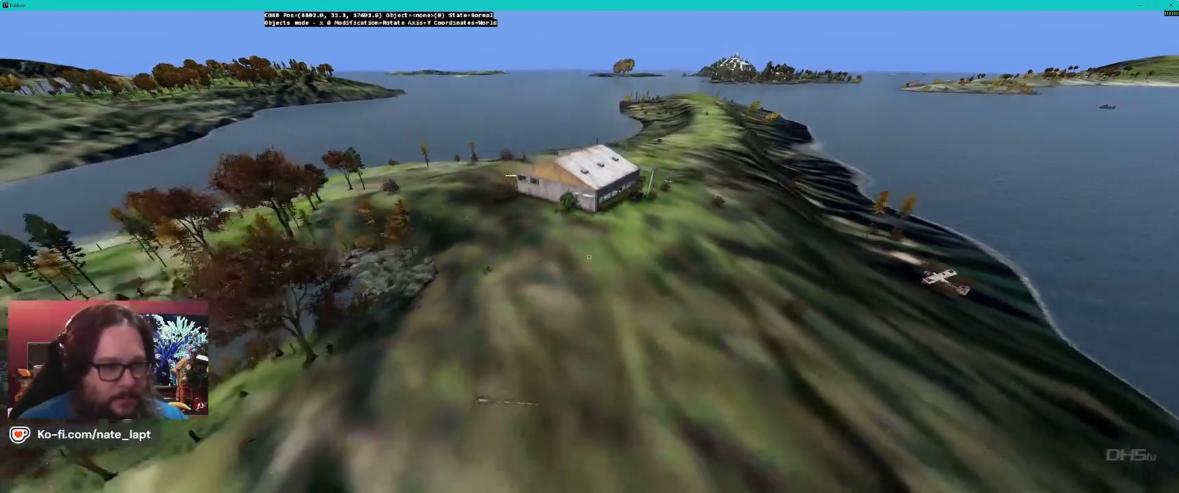
pyautogui.press('s')
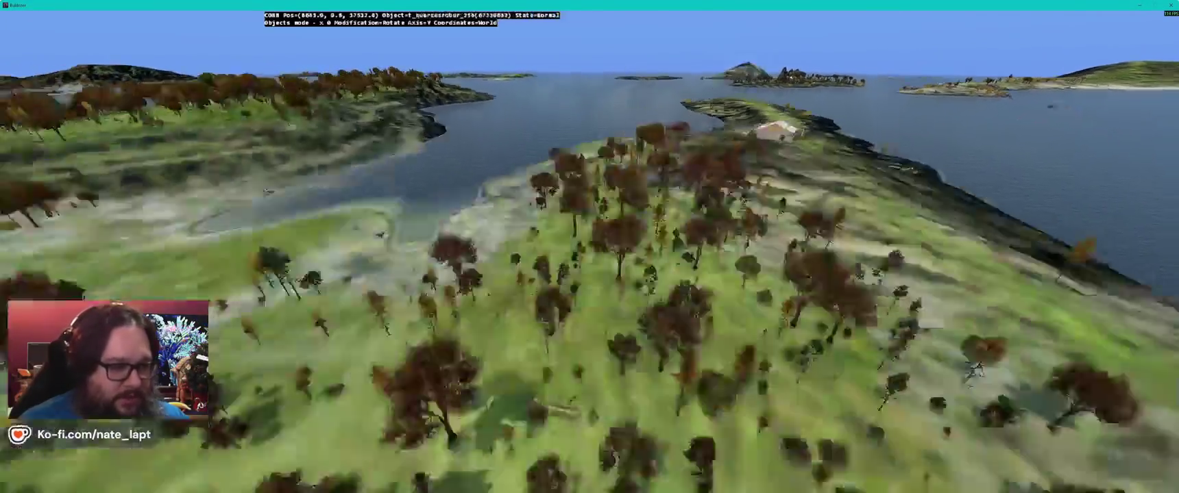
pyautogui.press('w')
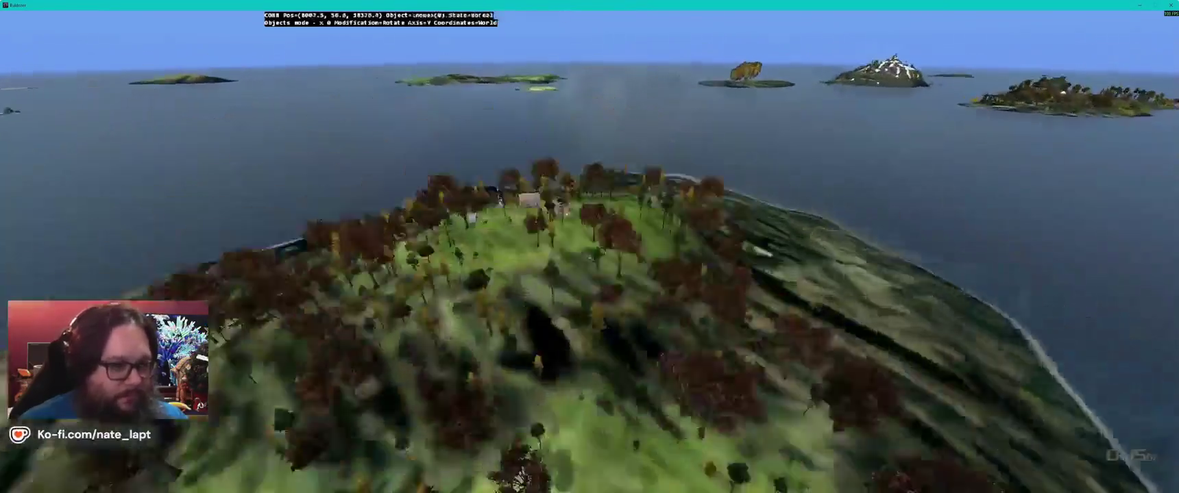
pyautogui.press('w')
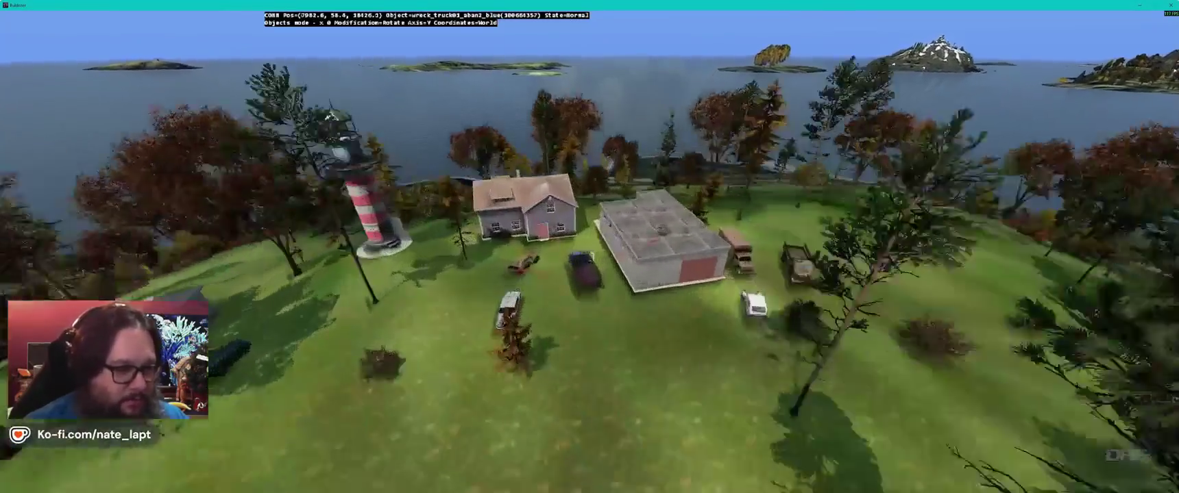
pyautogui.press('w')
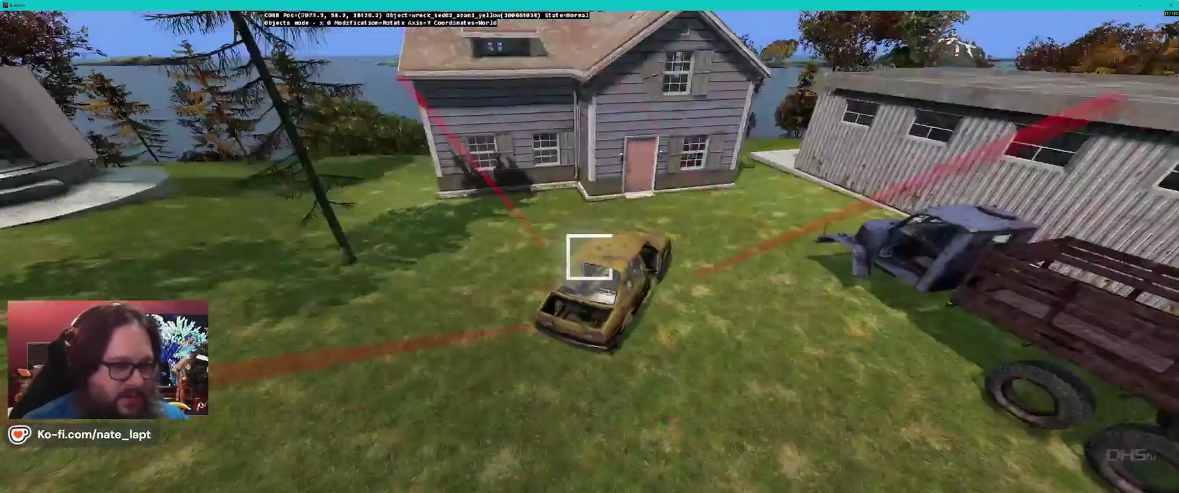
pyautogui.press('w')
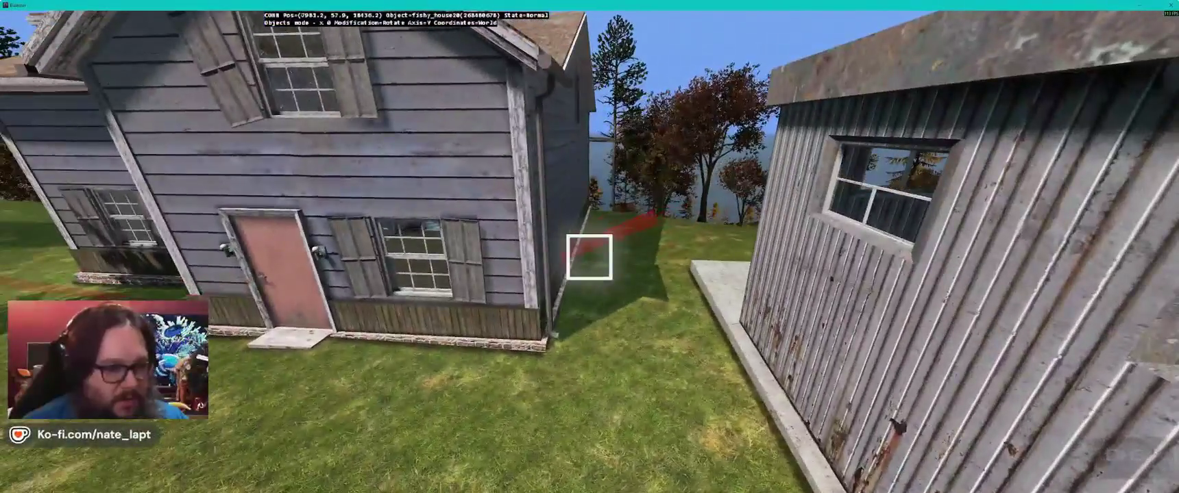
pyautogui.press('s')
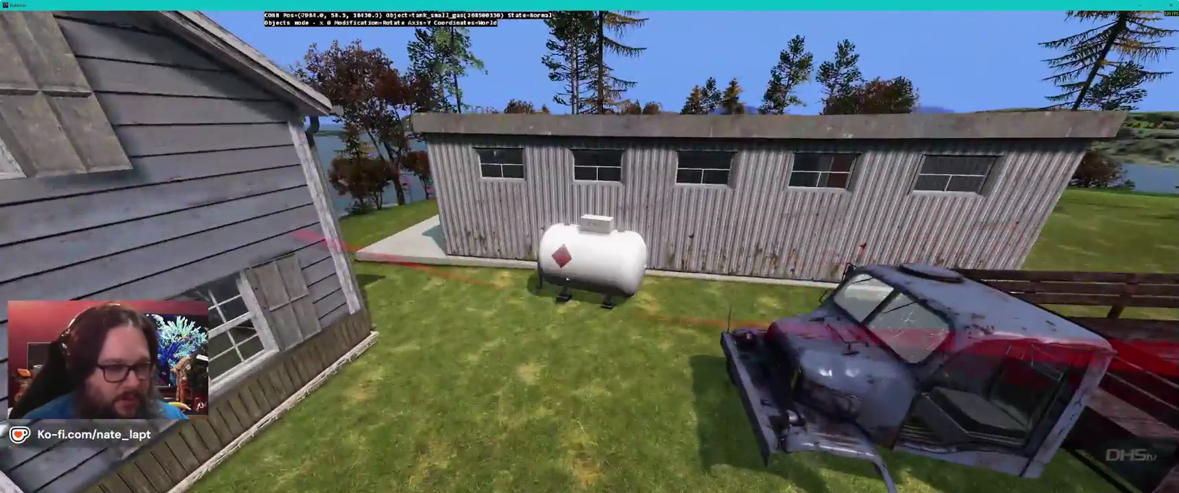
pyautogui.press('d')
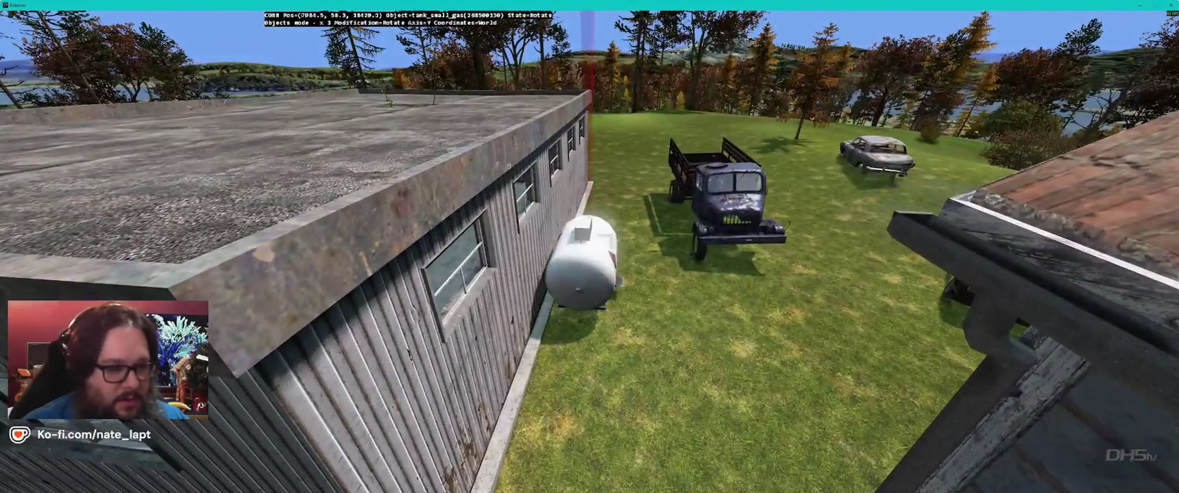
# Step: Circle the gas tank beside the lighthouse shed and truck, checking it from ground and above
pyautogui.press('w')
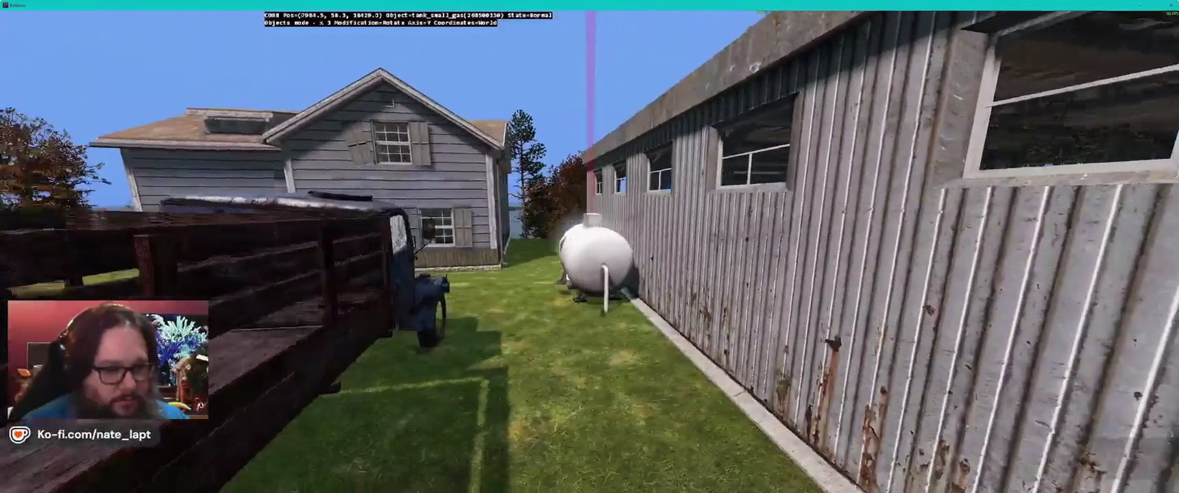
pyautogui.press('s')
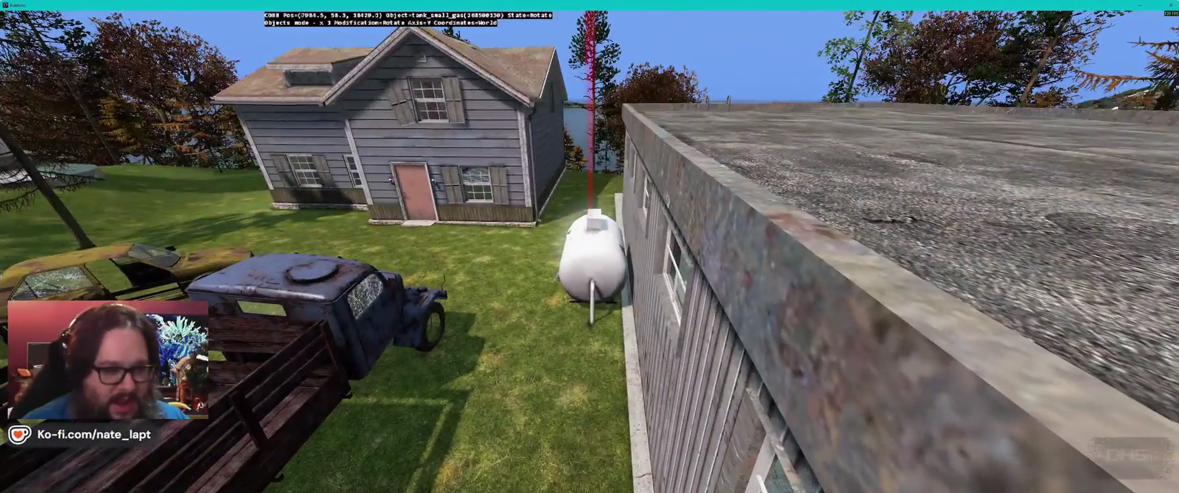
pyautogui.press('w')
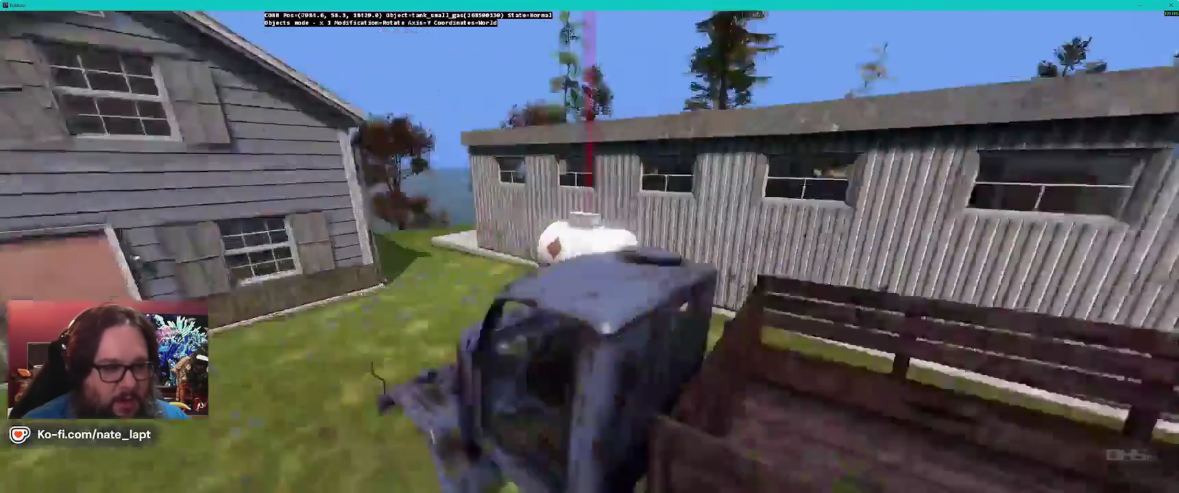
pyautogui.press('s')
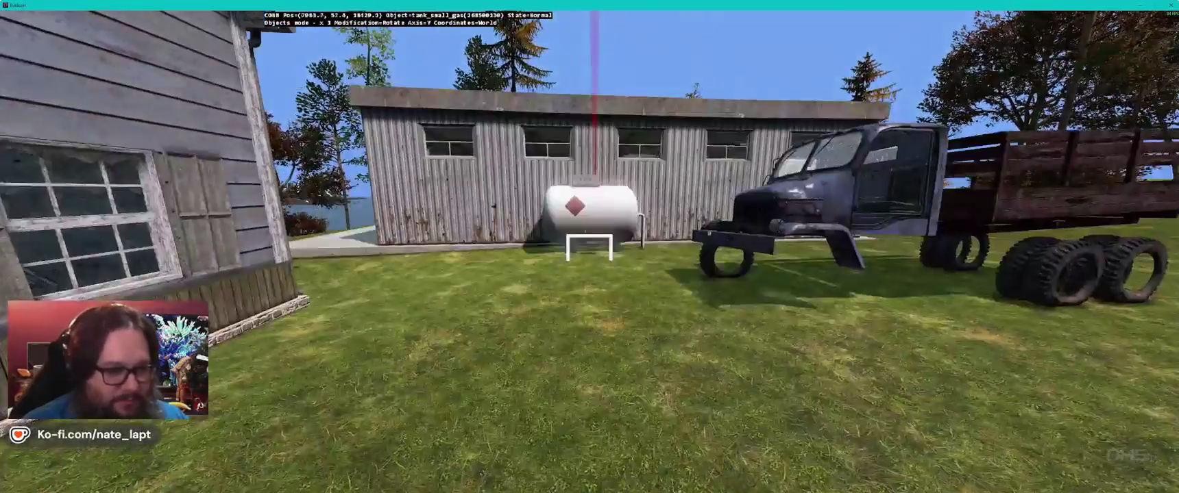
pyautogui.press('s')
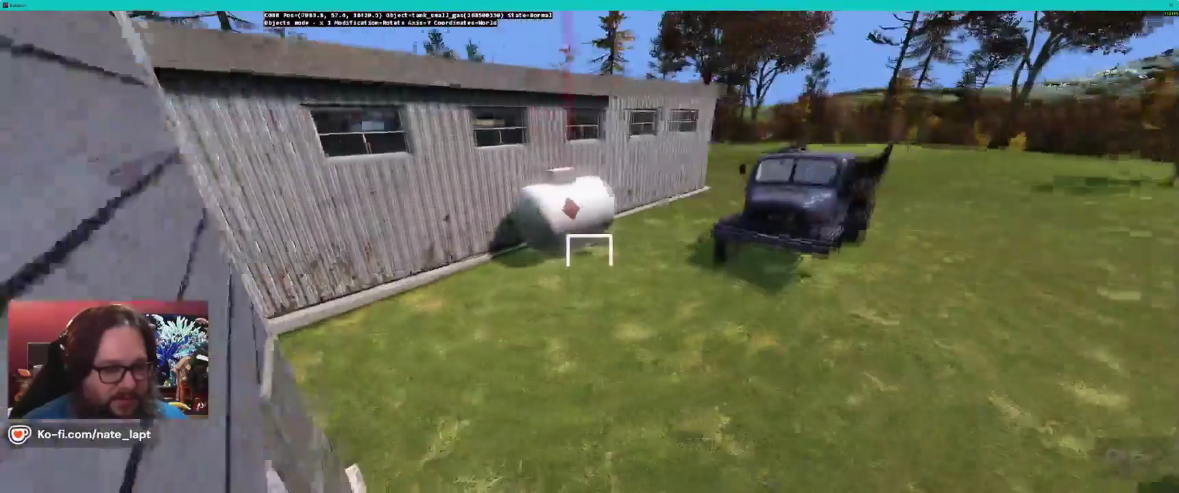
pyautogui.press('w')
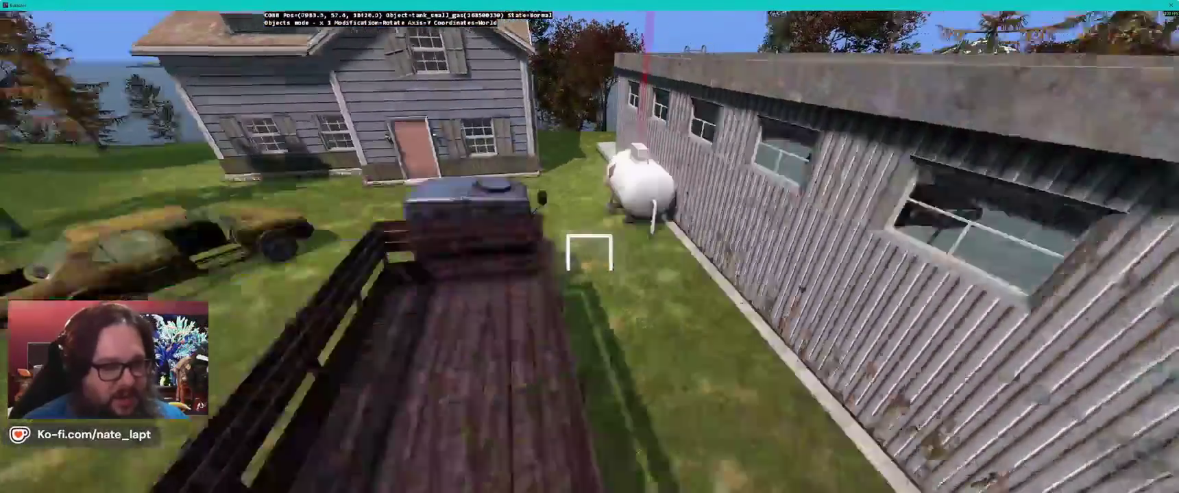
# Step: Check the shed interior and house area, then rise high above the island
pyautogui.press('w')
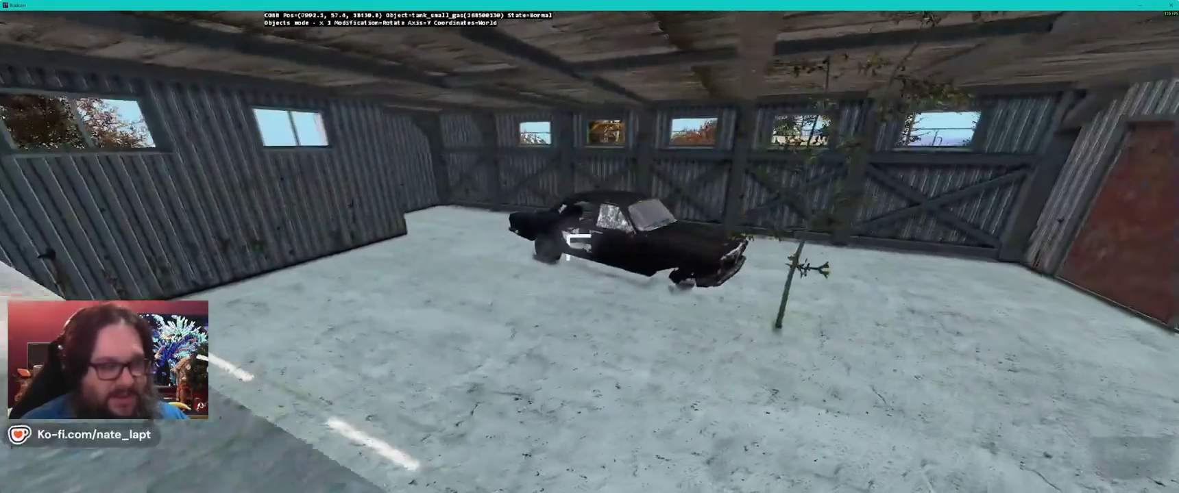
pyautogui.press('w')
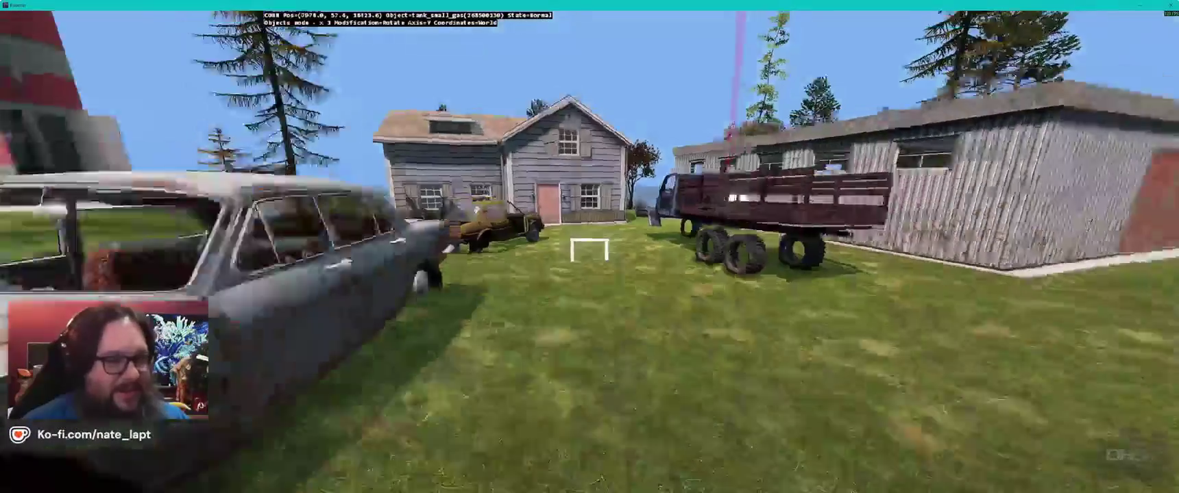
pyautogui.press('w')
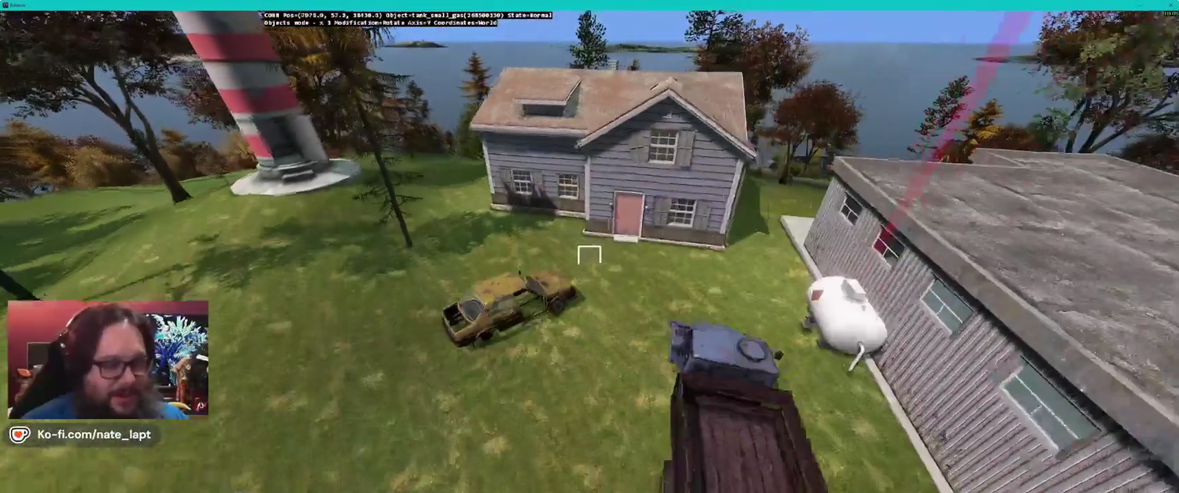
pyautogui.press('s')
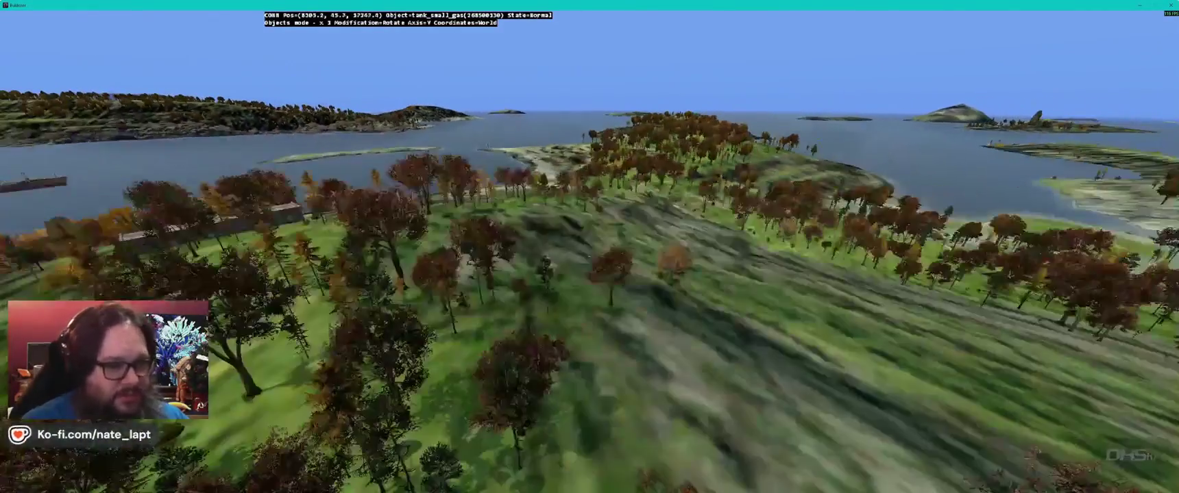
# Step: Fly from the harbour over the wooded hillside, down the road to circle the blue-roofed house
pyautogui.press('s')
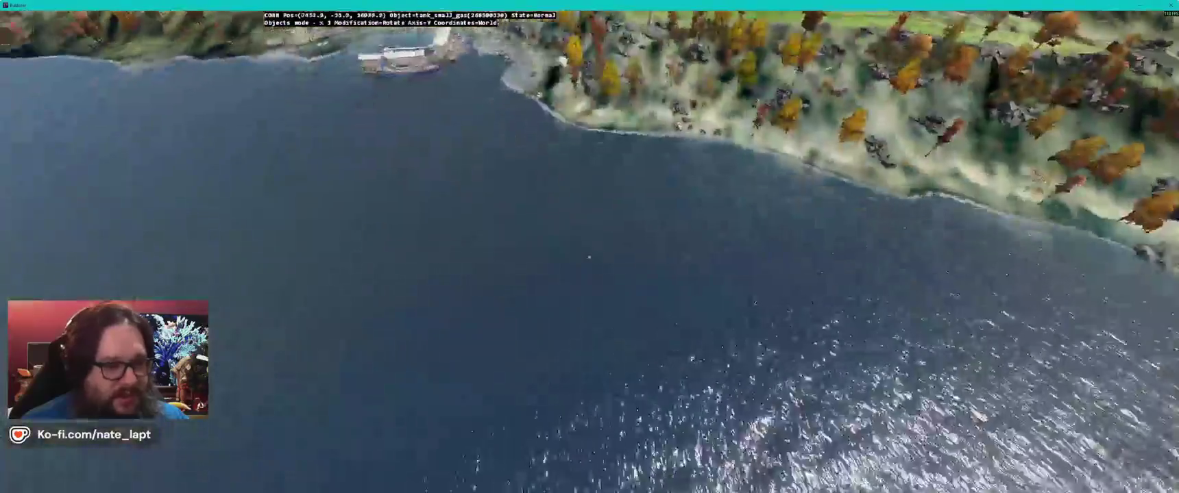
pyautogui.press('s')
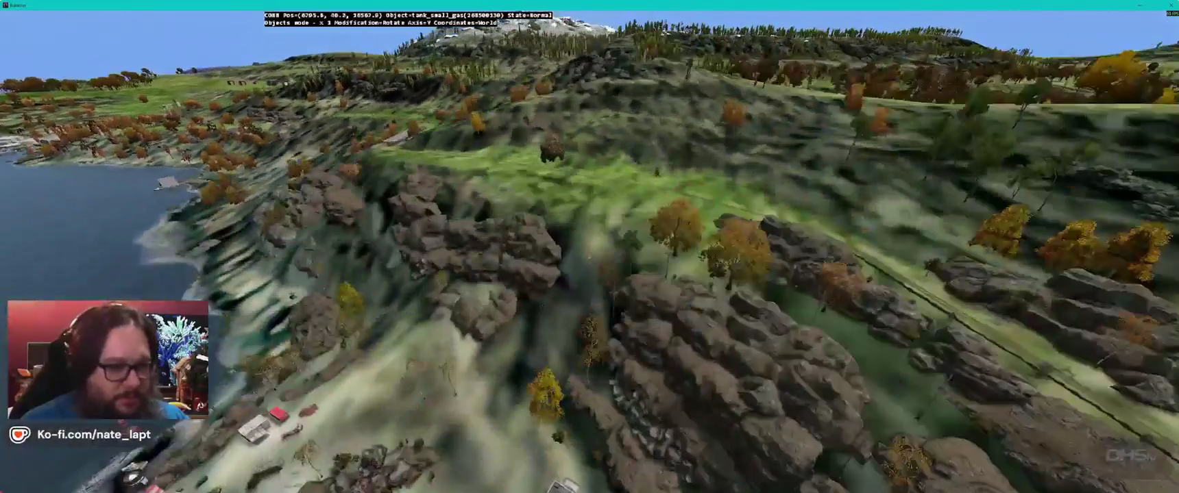
pyautogui.press('w')
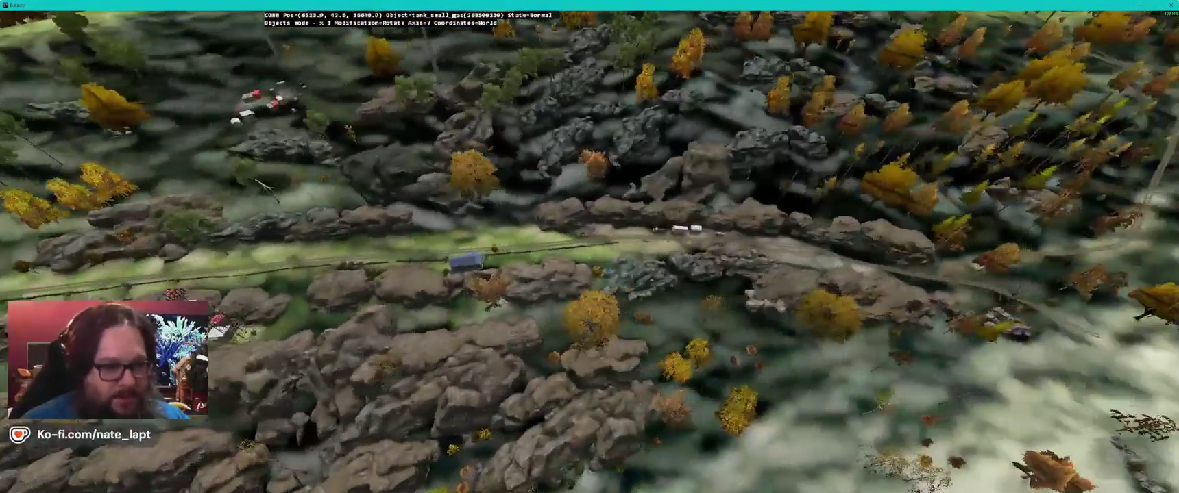
pyautogui.press('w')
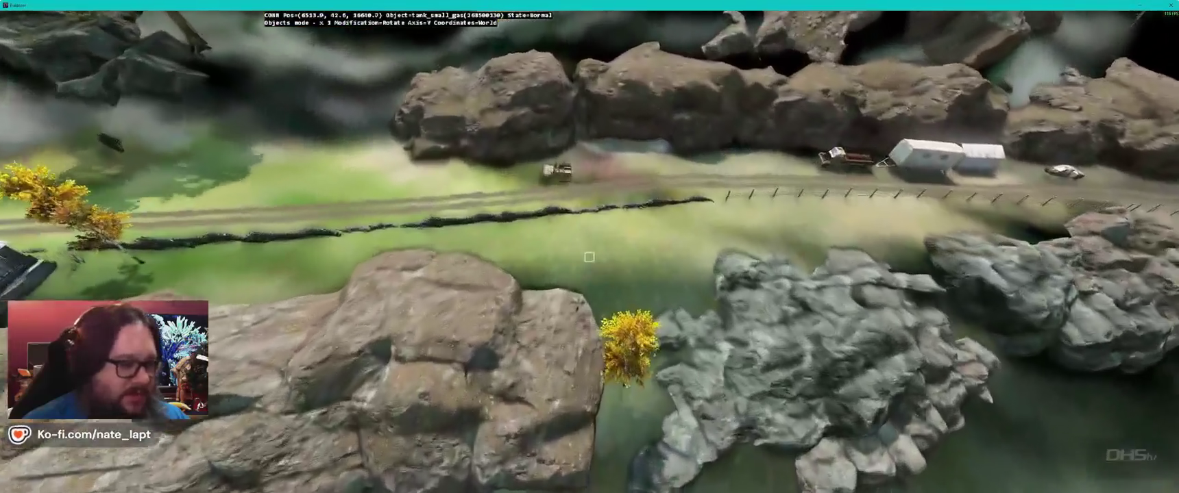
pyautogui.press('a')
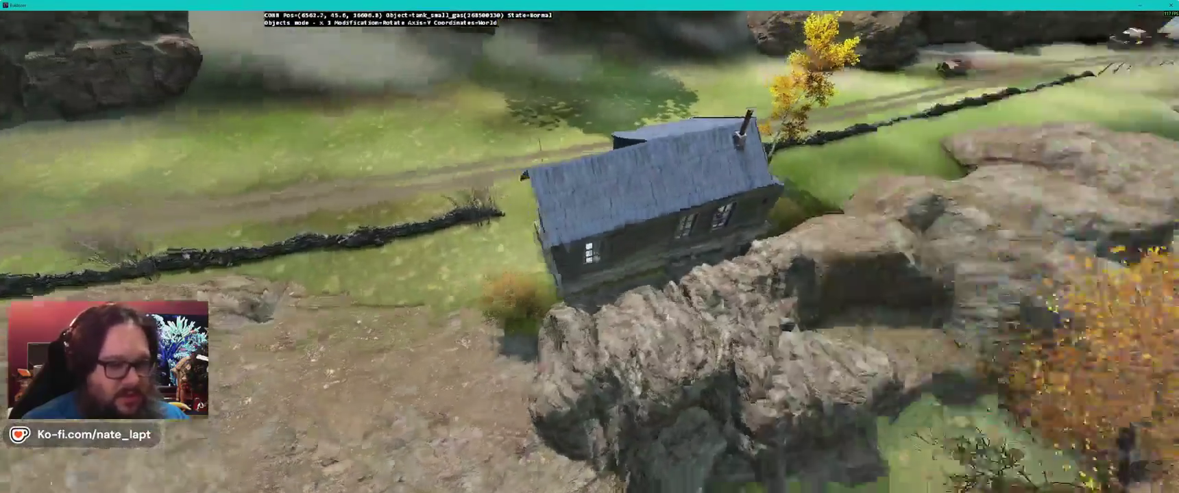
pyautogui.press('a')
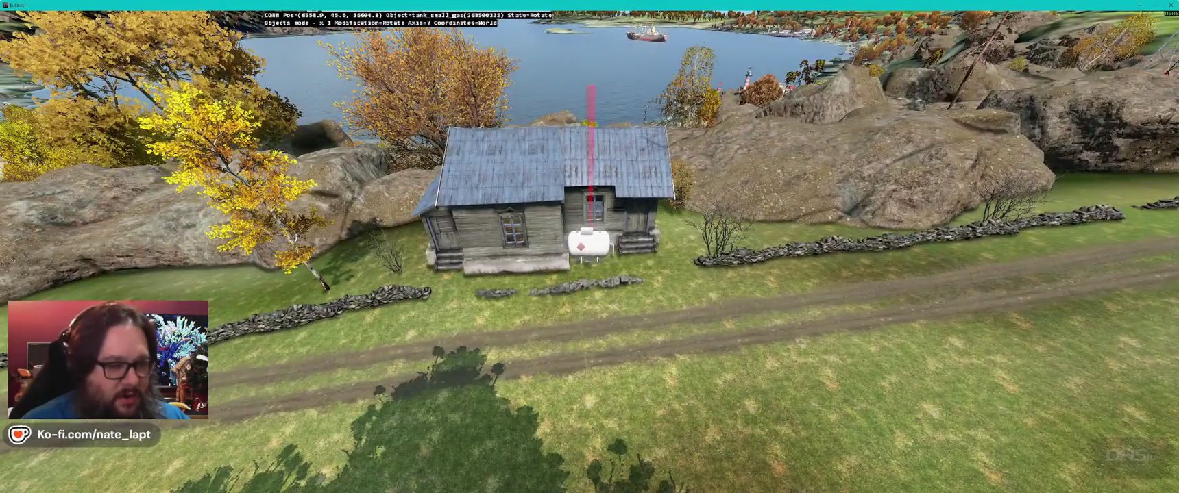
# Step: Rotate the gas tank and shift it against the wall beside the front steps
pyautogui.press('a')
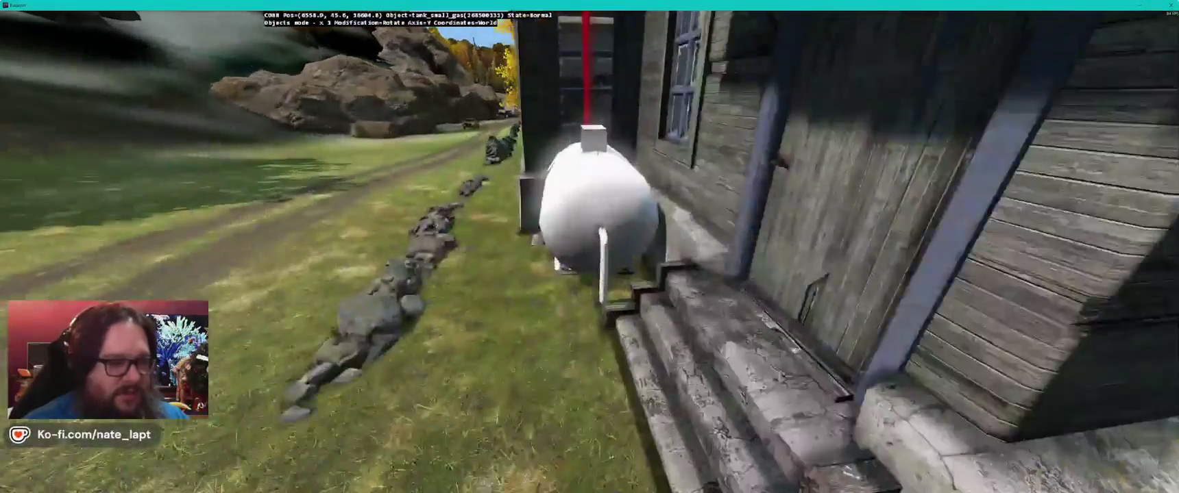
pyautogui.press('a')
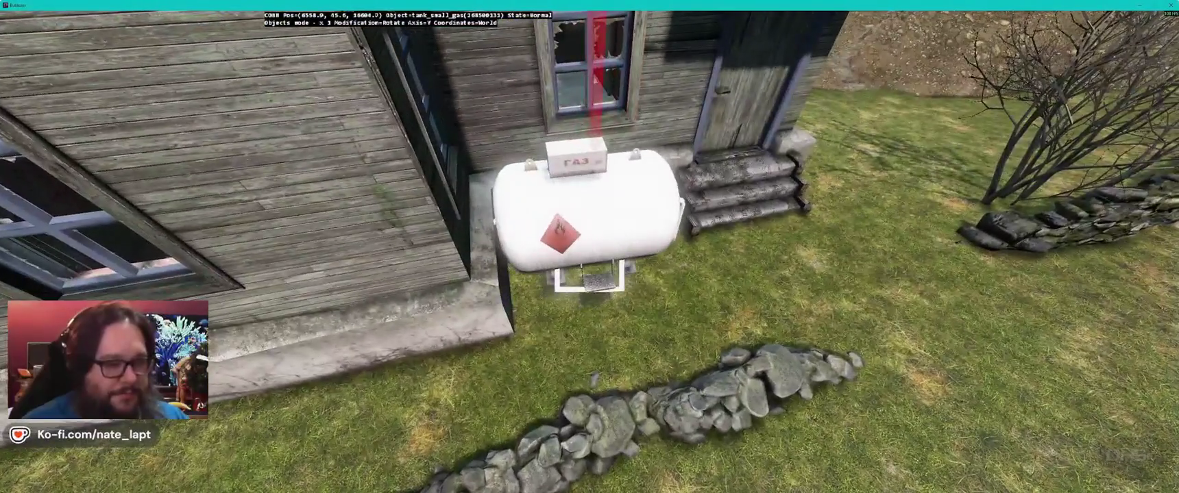
pyautogui.press('a')
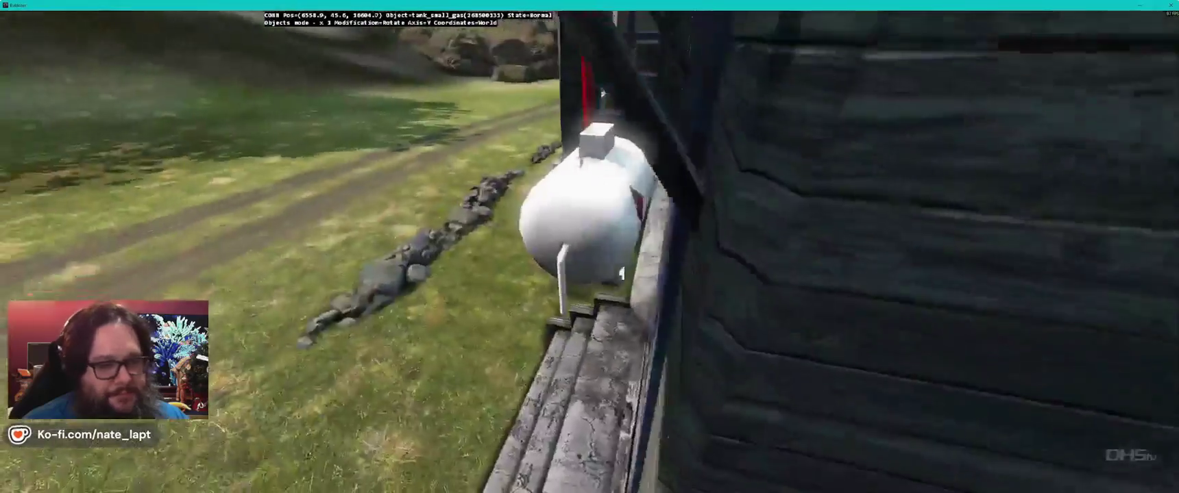
pyautogui.press('shift')
pyautogui.press('d')
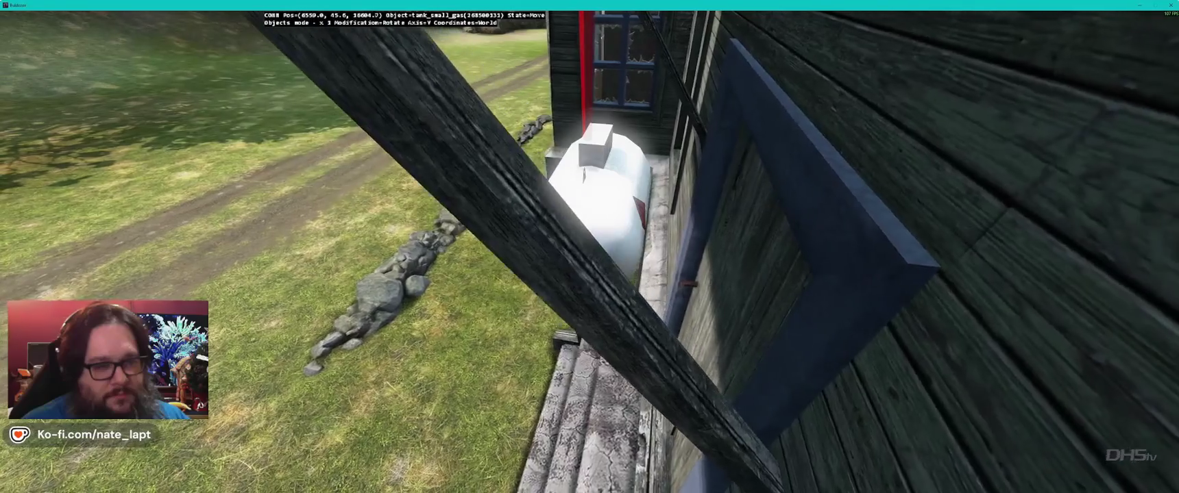
pyautogui.press('s')
pyautogui.press('s')
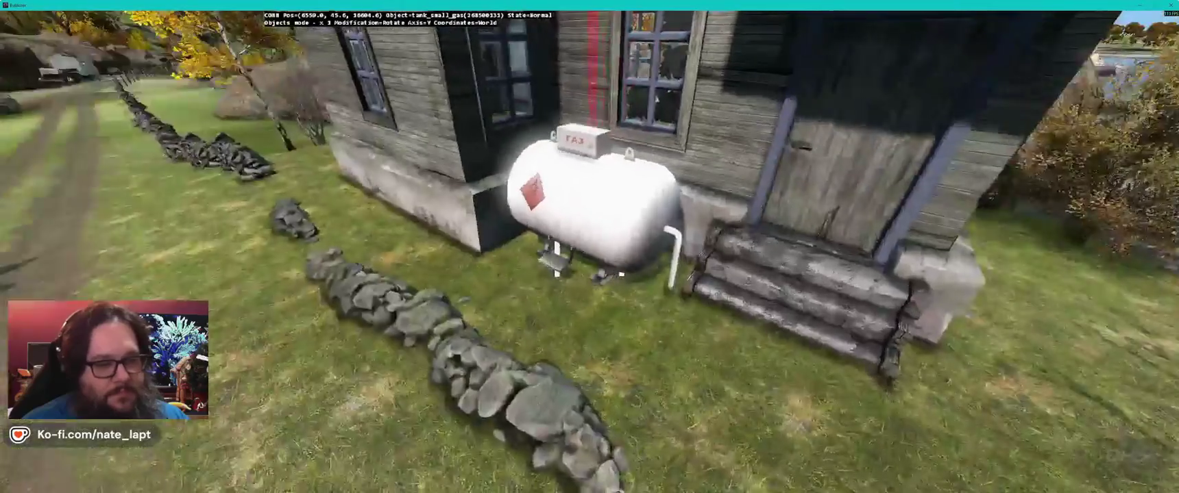
pyautogui.press('q')
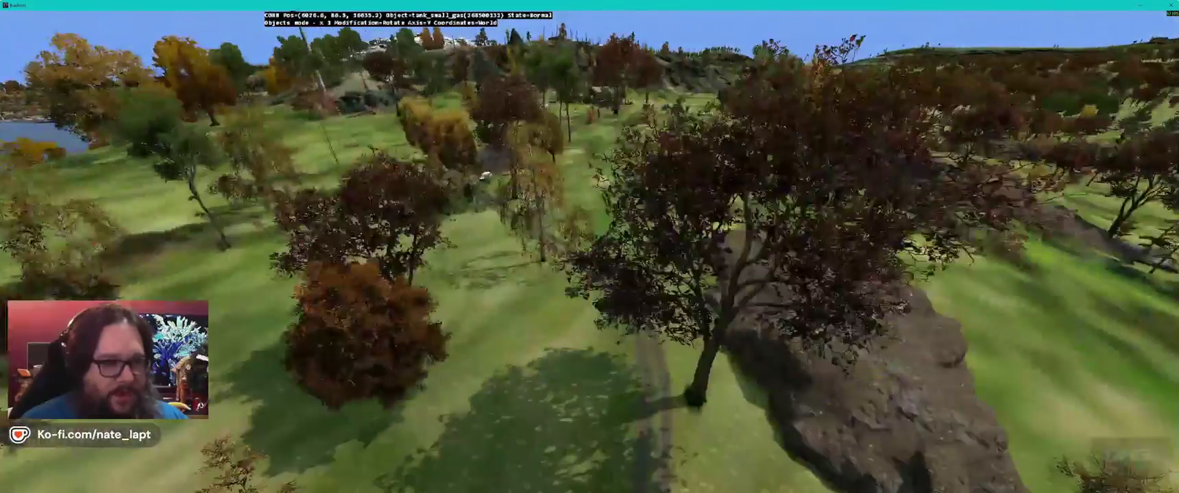
# Step: Fly into the village to the stone wall and yard by the red fence
pyautogui.press('w')
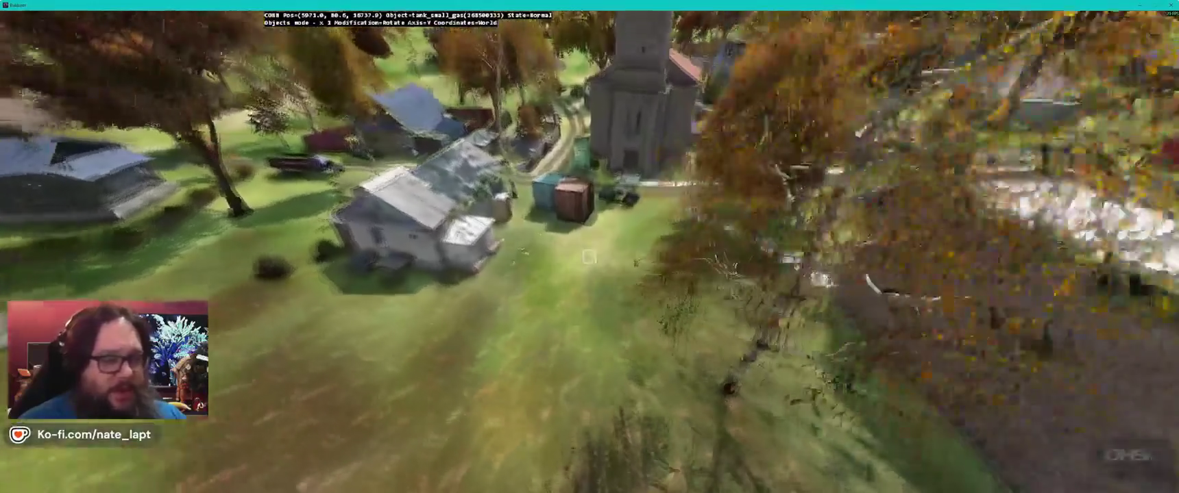
pyautogui.press('w')
pyautogui.press('w')
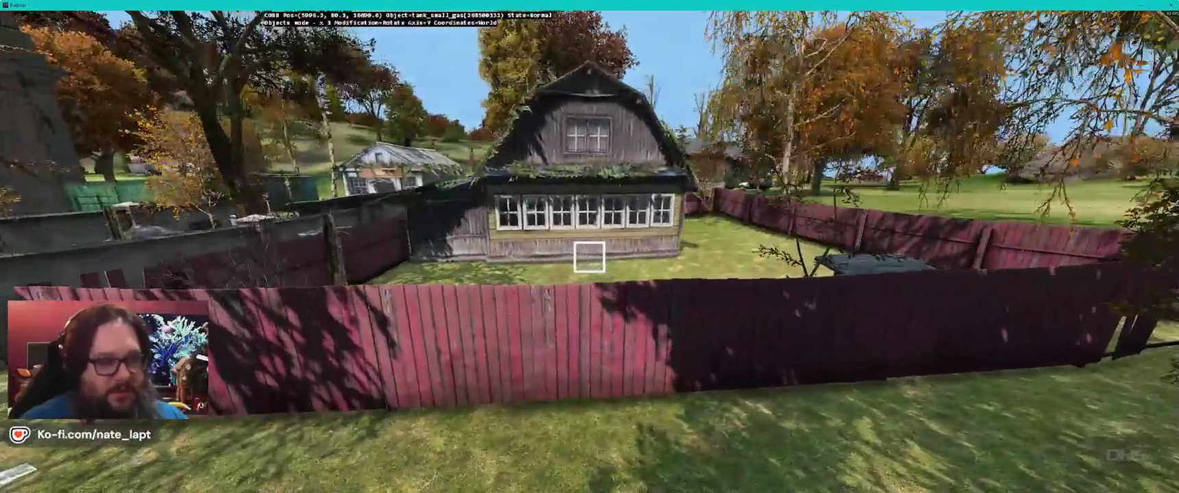
pyautogui.press('w')
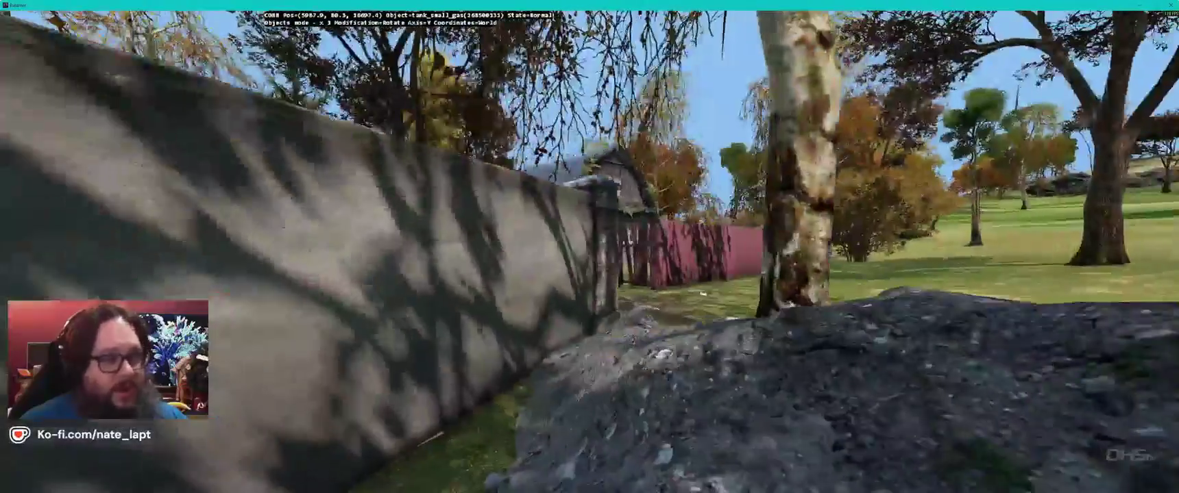
pyautogui.press('w')
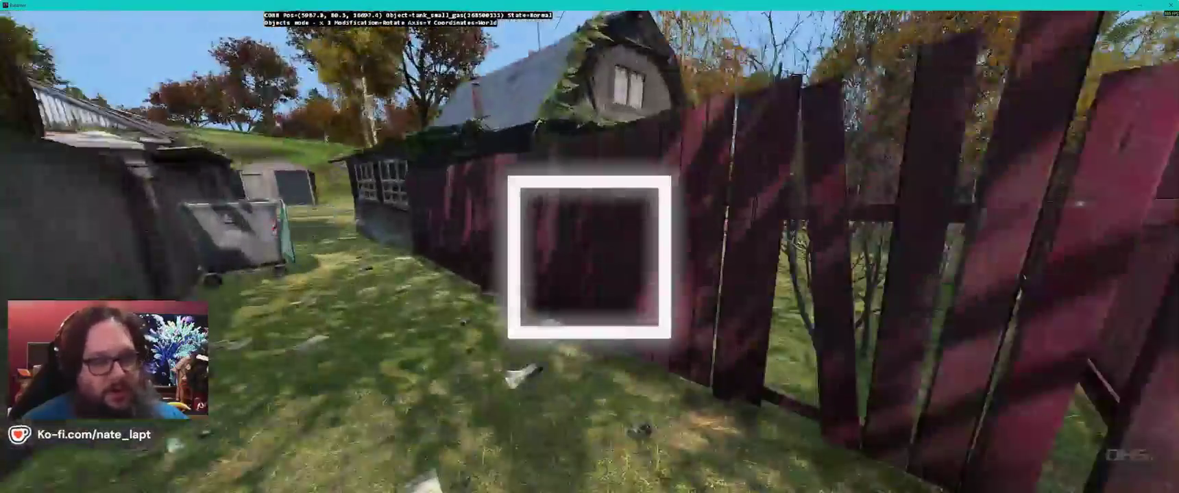
pyautogui.press('s')
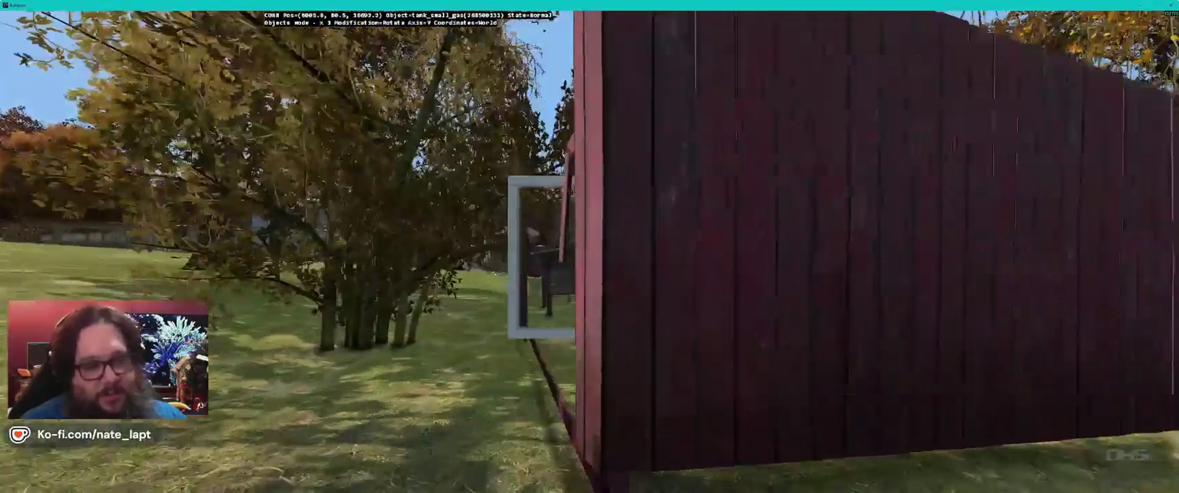
# Step: Inspect the red wooden fence up close and along its length toward the car
pyautogui.press('w')
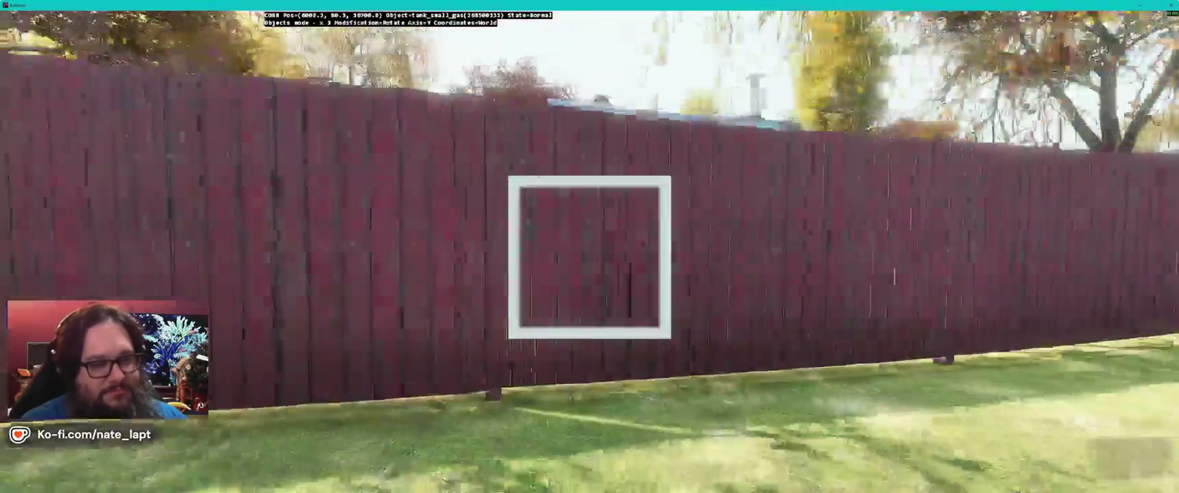
pyautogui.press('w')
pyautogui.press('Left')
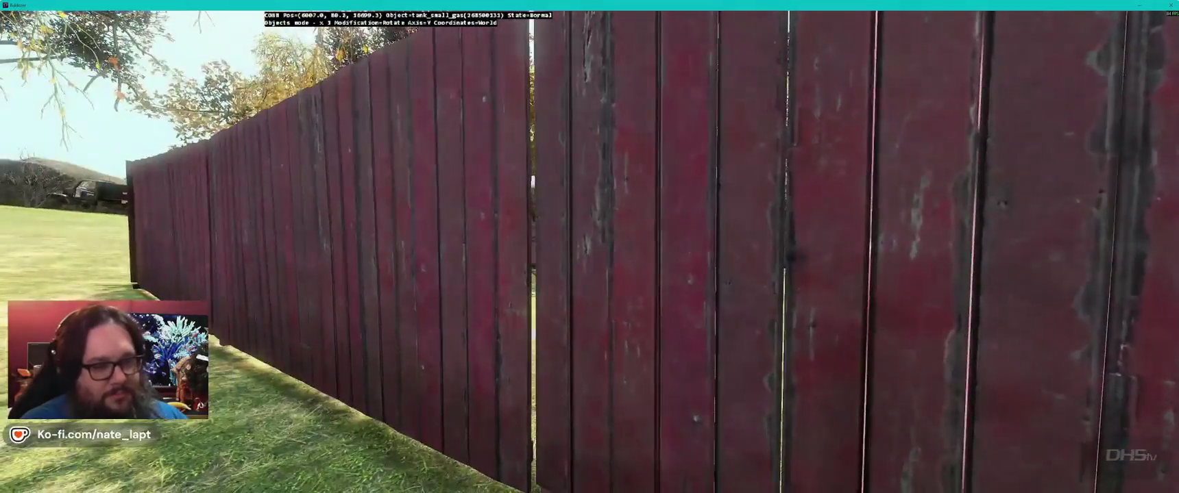
pyautogui.press('Right')
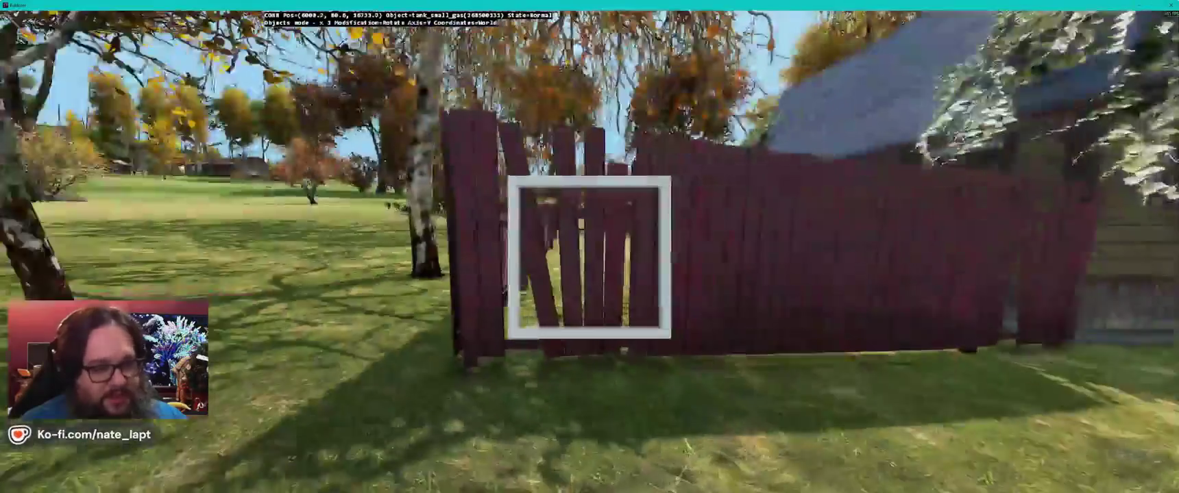
pyautogui.press('w')
pyautogui.press('Left')
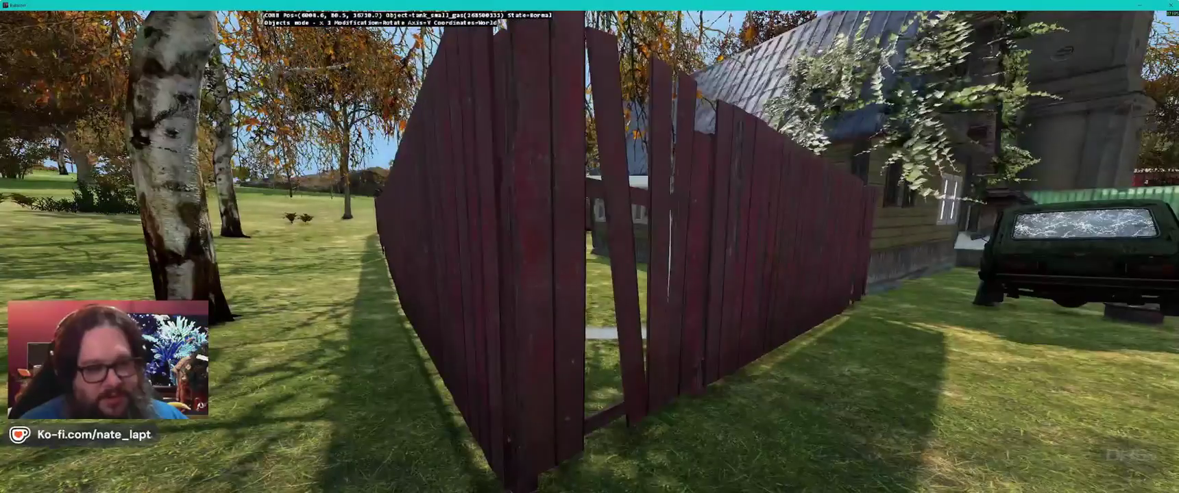
pyautogui.press('Right')
pyautogui.press('s')
# Step: Move past the fence toward the truck and over to the sheds by a tree
pyautogui.press('a')
pyautogui.press('Right')
pyautogui.press('a')
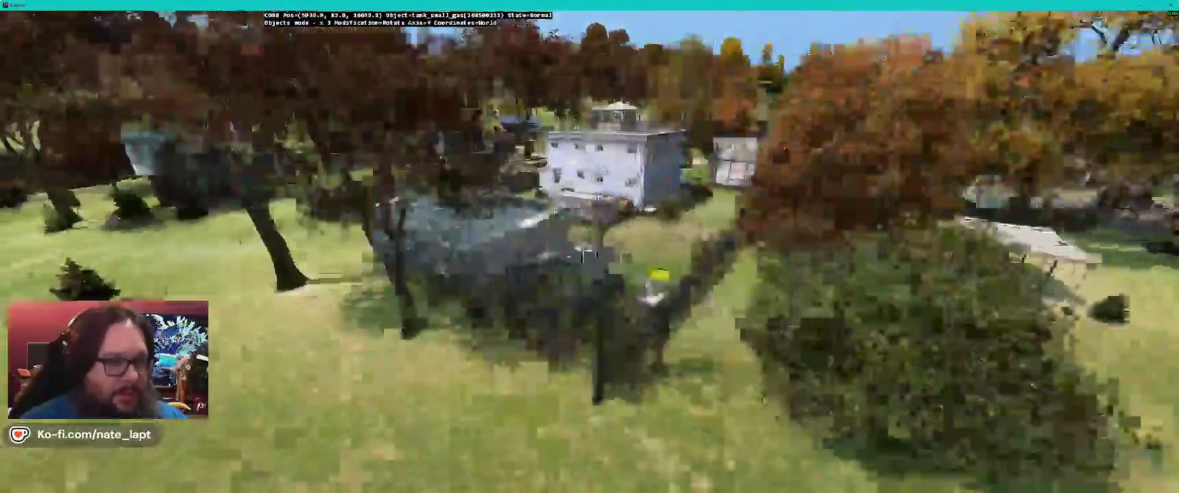
# Step: Rotate the gas tank by the excavator to align with the blue house wall and set it there
pyautogui.press('w')
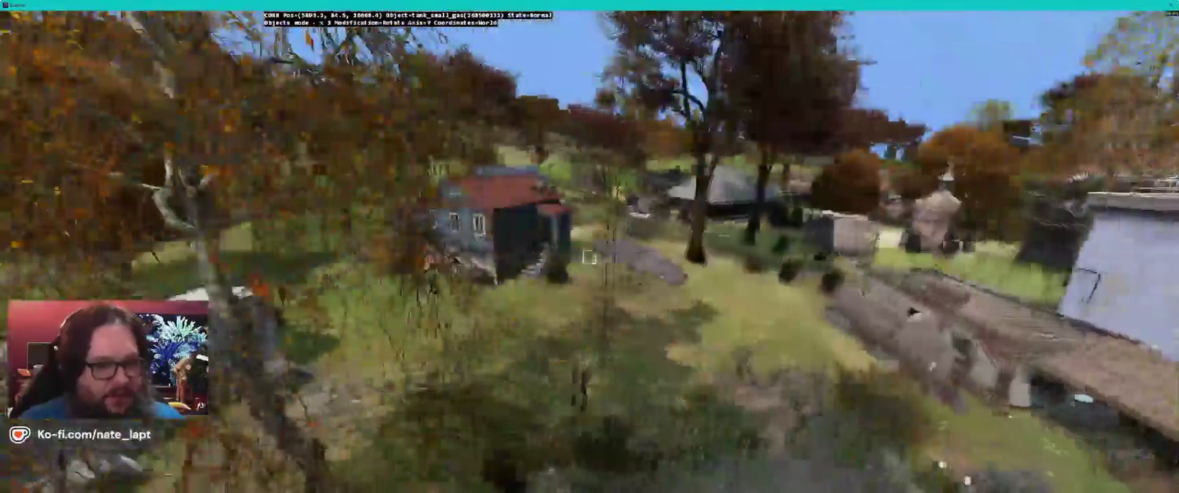
pyautogui.press('w')
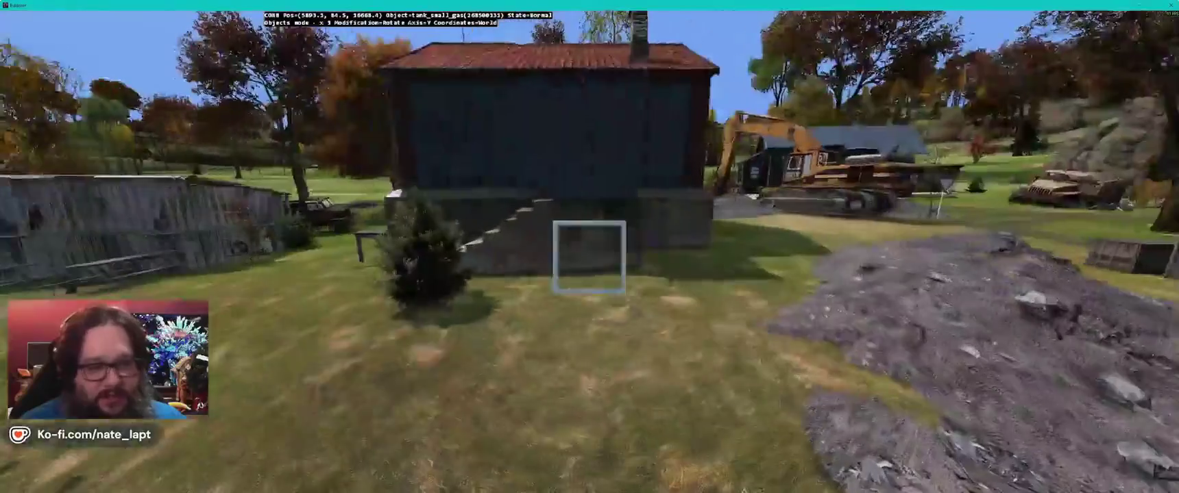
pyautogui.press('d')
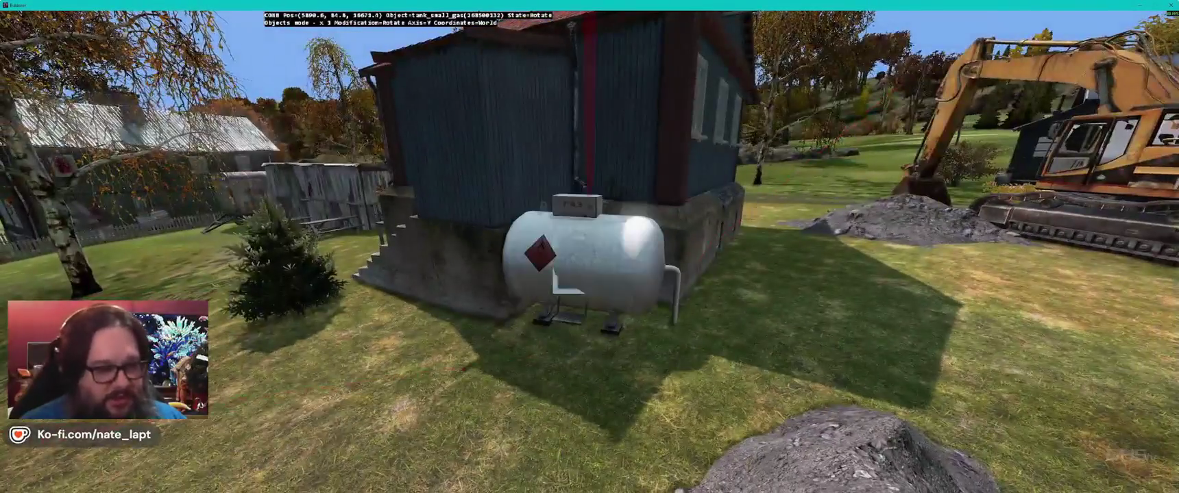
pyautogui.moveTo(557, 287); pyautogui.dragTo(561, 292)
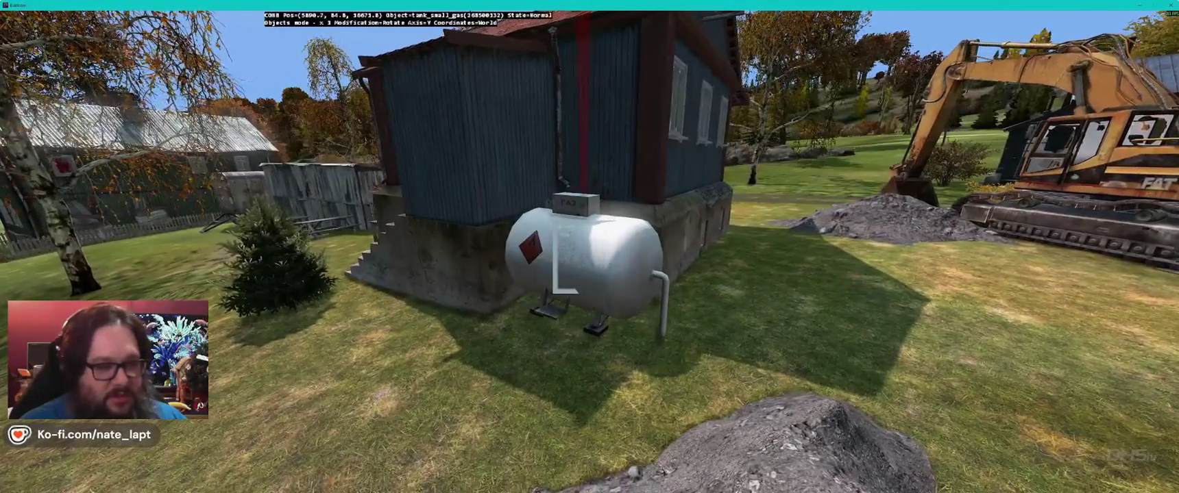
pyautogui.press('d')
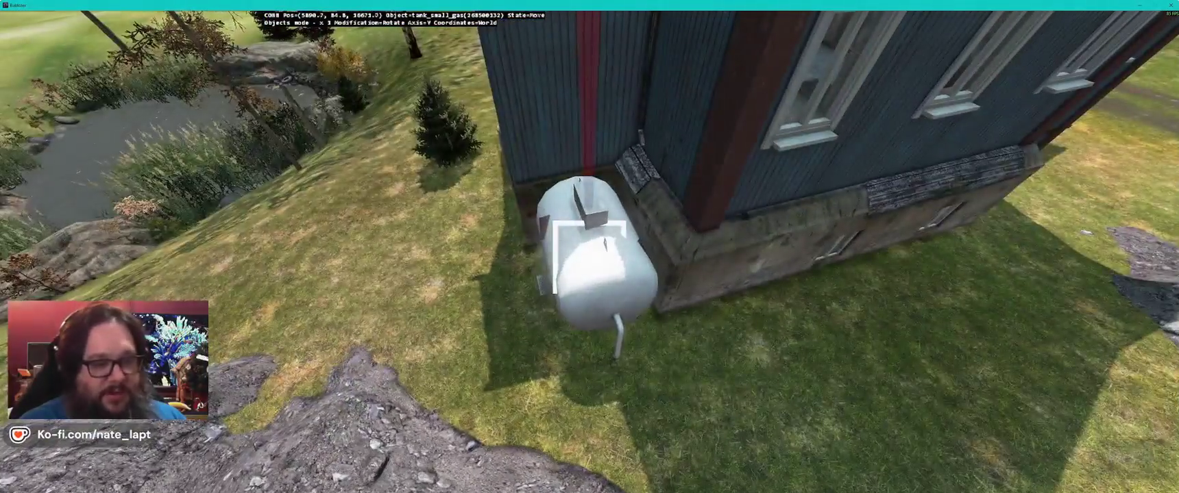
pyautogui.press('d')
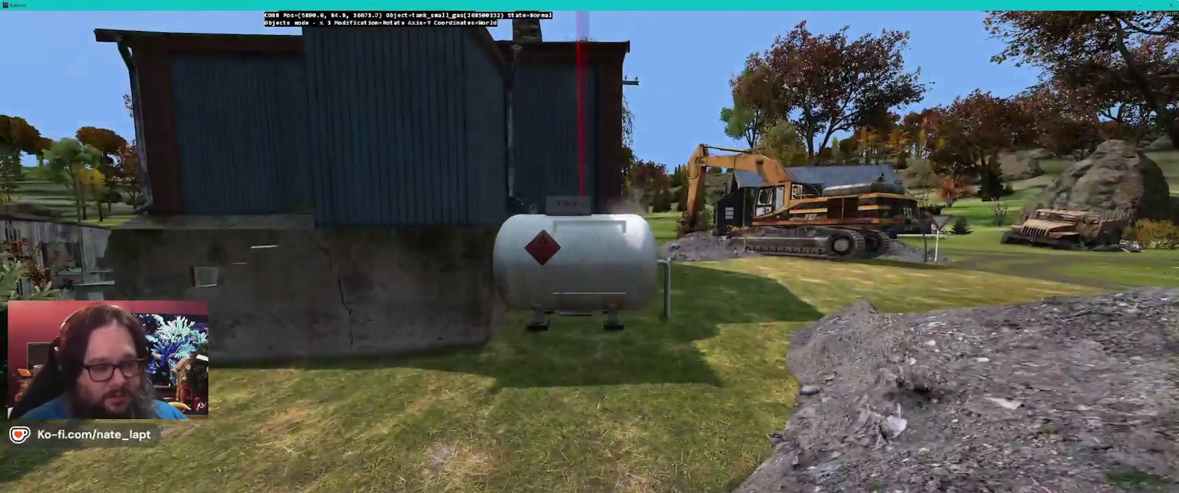
pyautogui.press('a')
pyautogui.press('a')
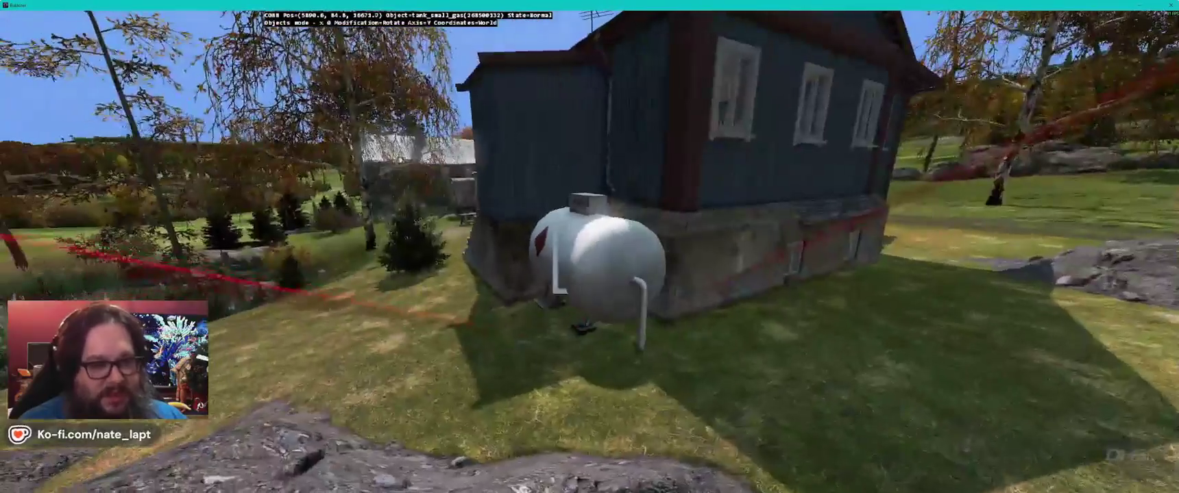